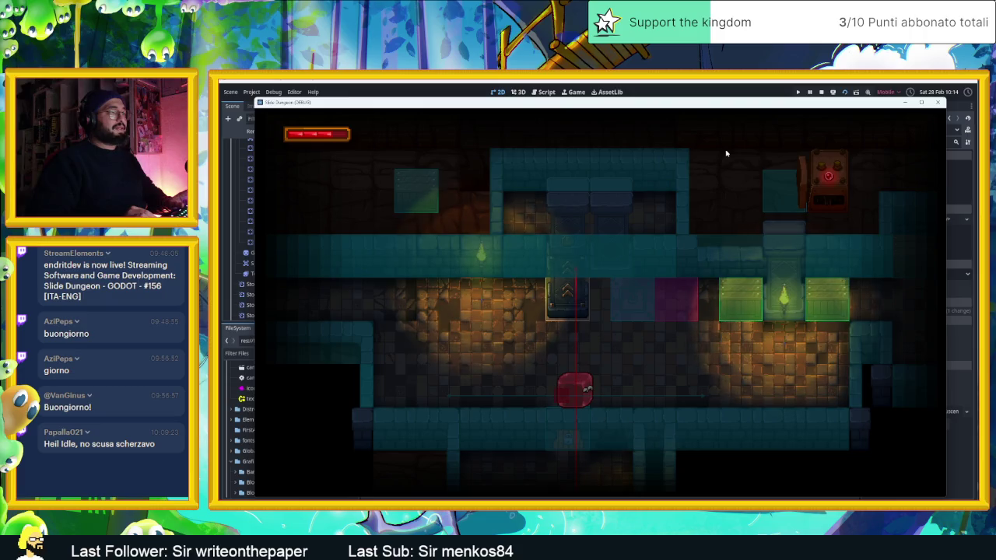
Slide the red blob around the dungeon corridors with the arrow keys, then stop the game with F8
key(Up)
key(Down)
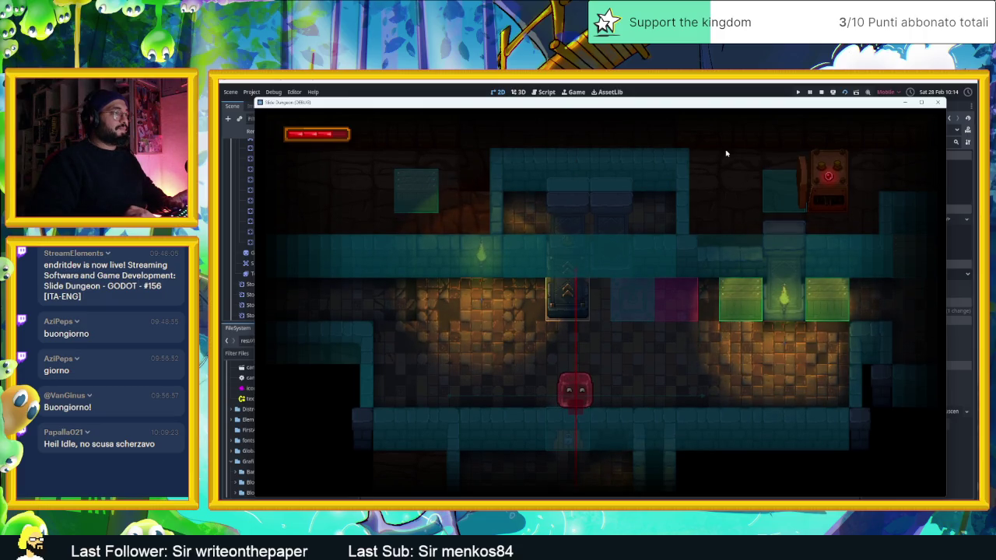
key(Left)
key(Right)
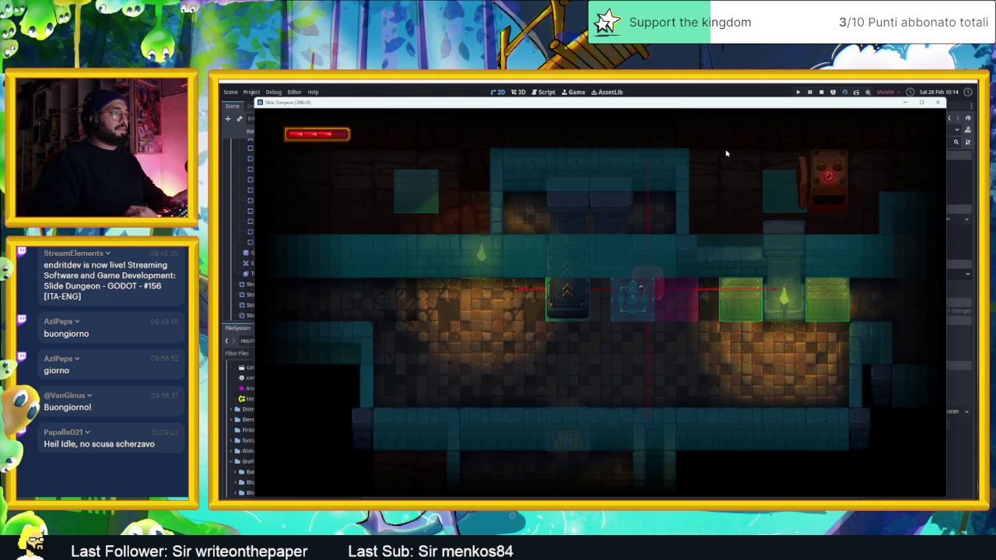
key(Up)
key(Right)
key(Down)
key(Left)
key(Right)
key(Up)
key(Down)
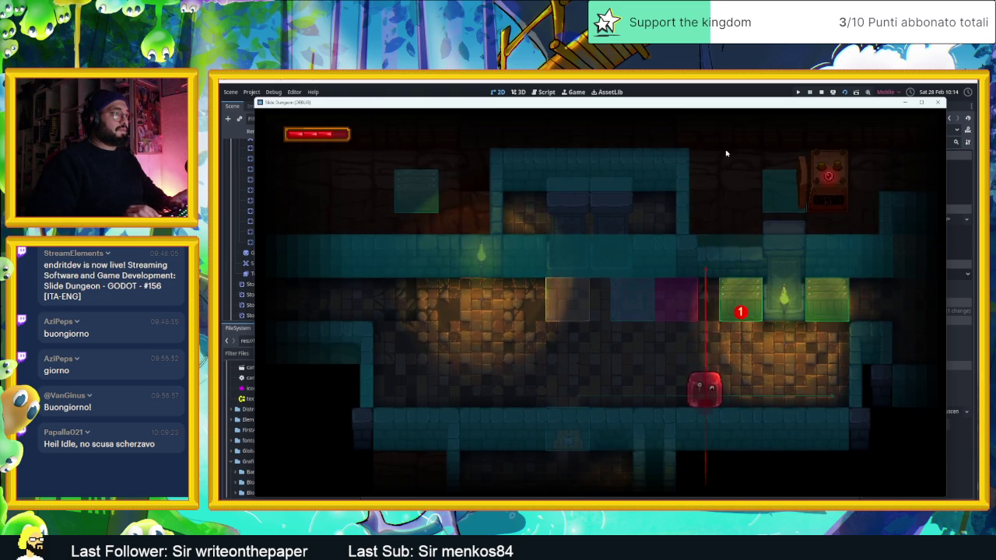
key(Left)
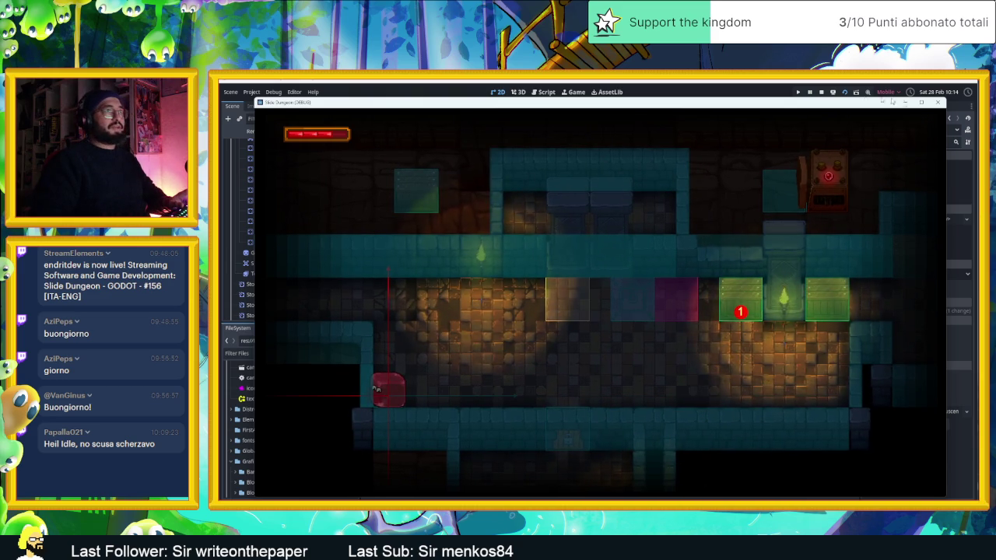
key(F8)
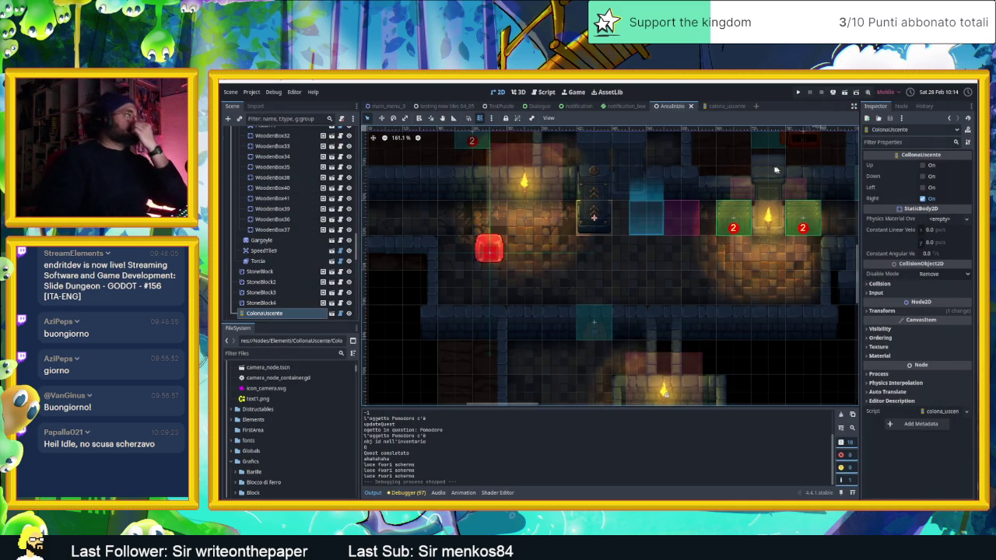
Switch to the colona_uscente scene and select its Right node to show it in the Inspector
click(717, 106)
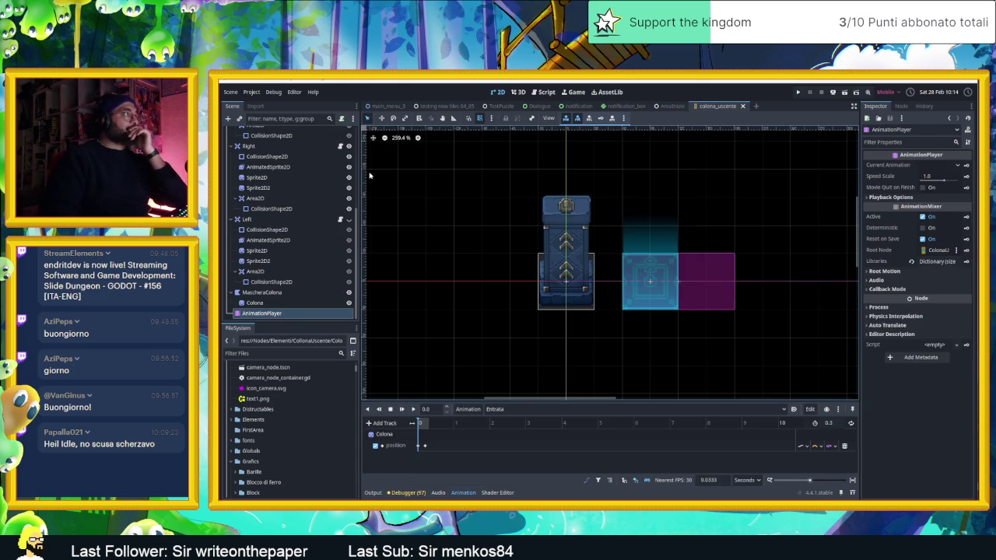
click(283, 147)
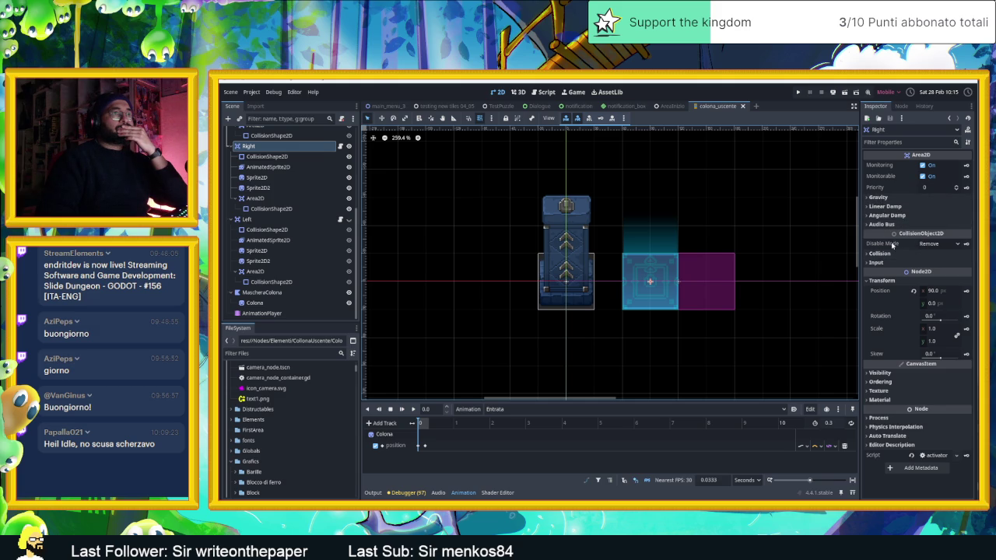
mouse_move(892, 244)
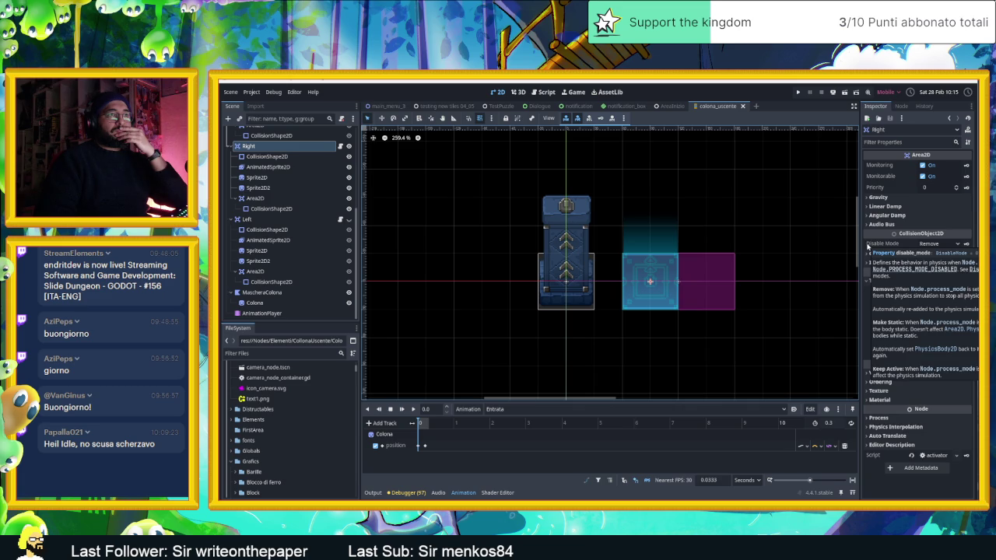
Keep Remove as the Right area's Disable Mode and widen the Inspector panel
click(922, 245)
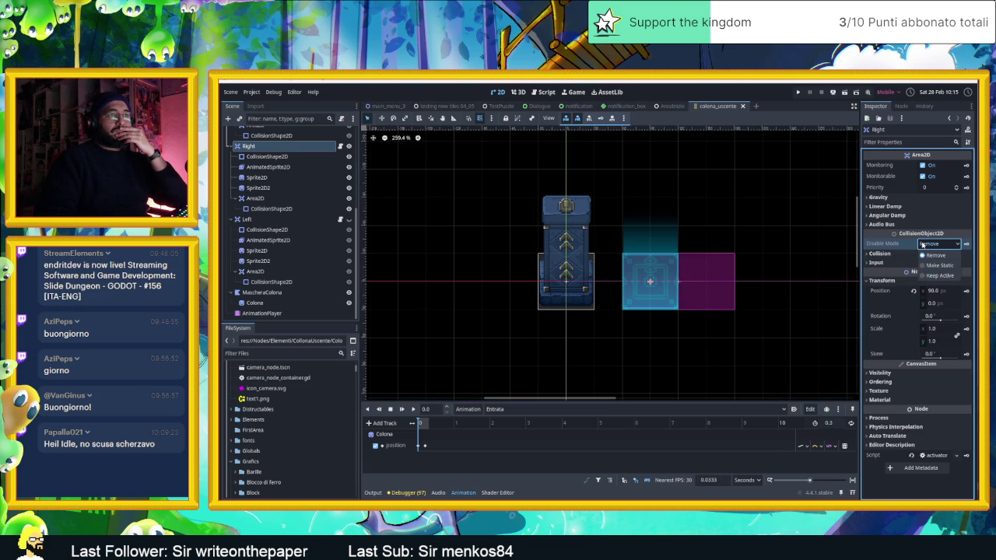
click(874, 253)
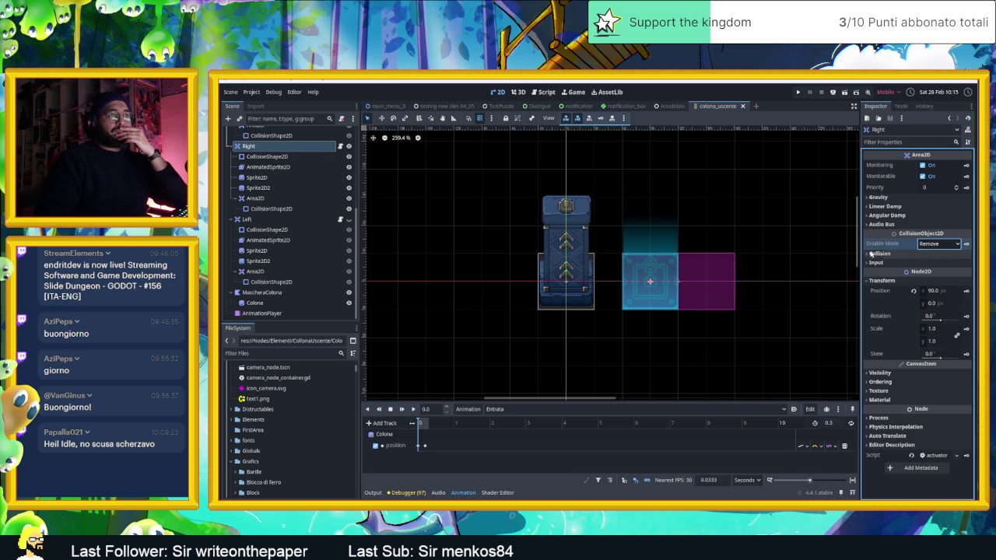
drag(859, 245, 801, 244)
mouse_move(820, 245)
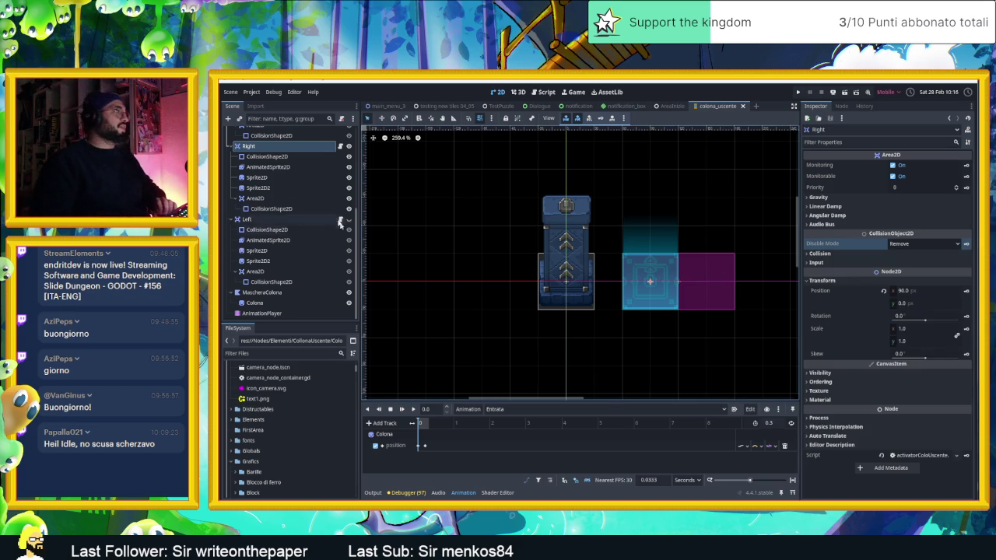
Select Right's CollisionShape2D, then open the colona_uscente.gd script
click(270, 156)
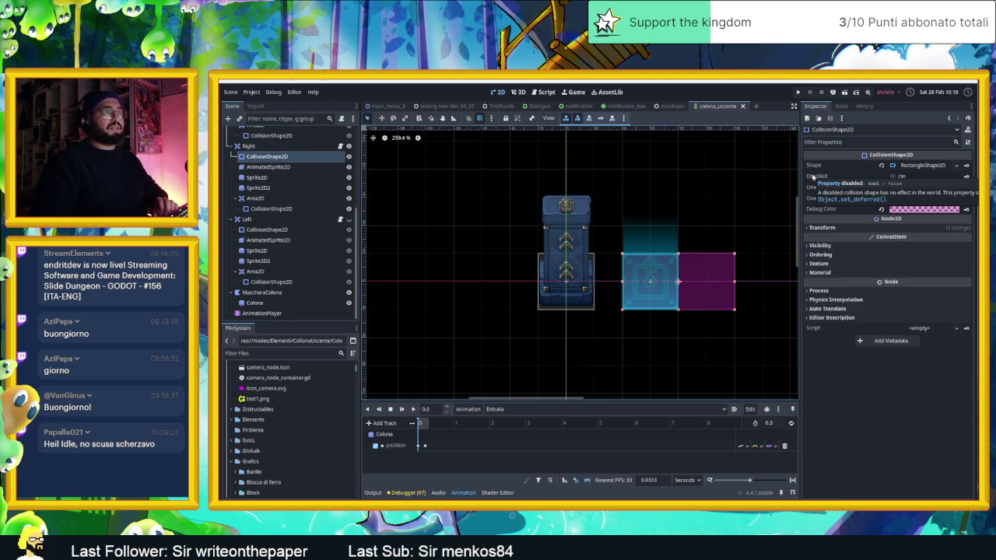
scroll(347, 133, up, 6)
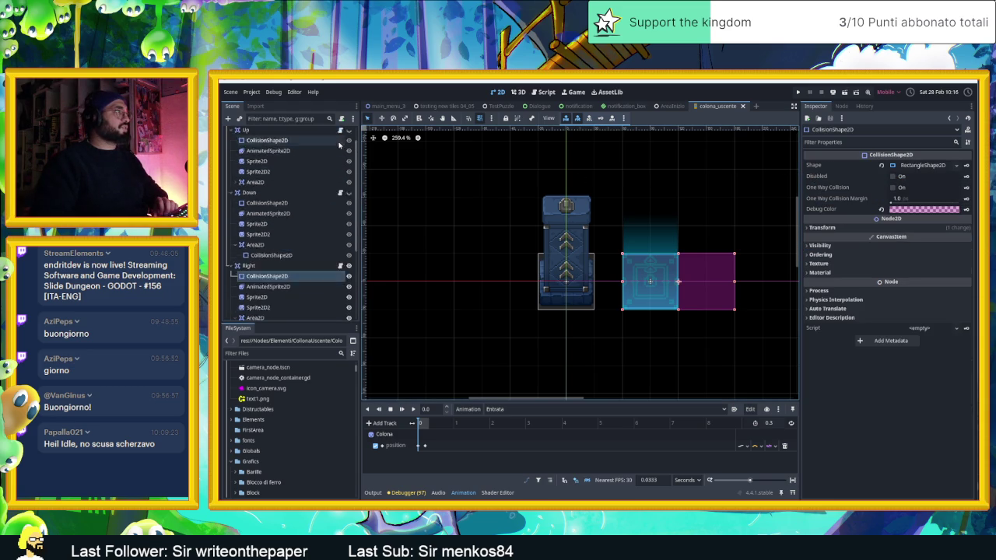
click(345, 133)
scroll(638, 287, down, 2)
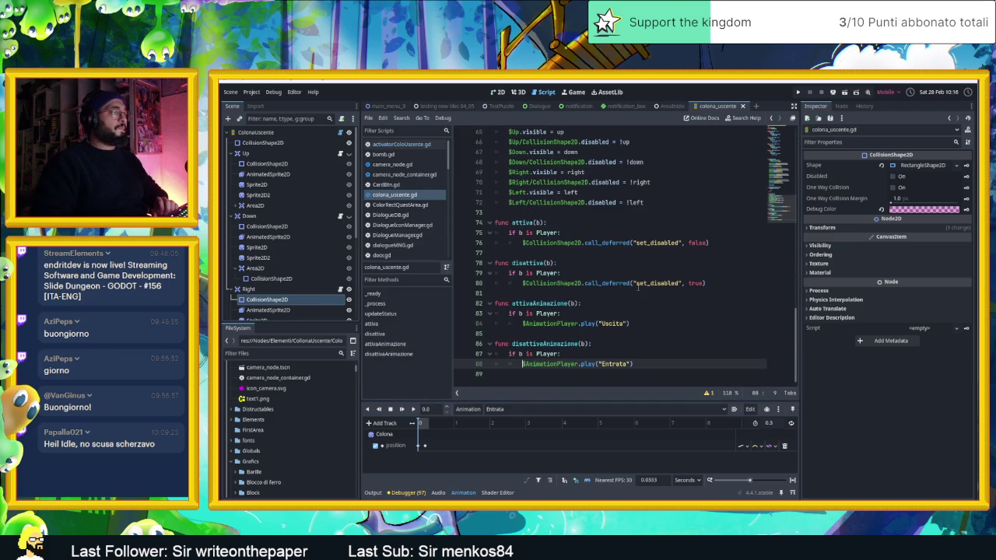
scroll(638, 287, up, 2)
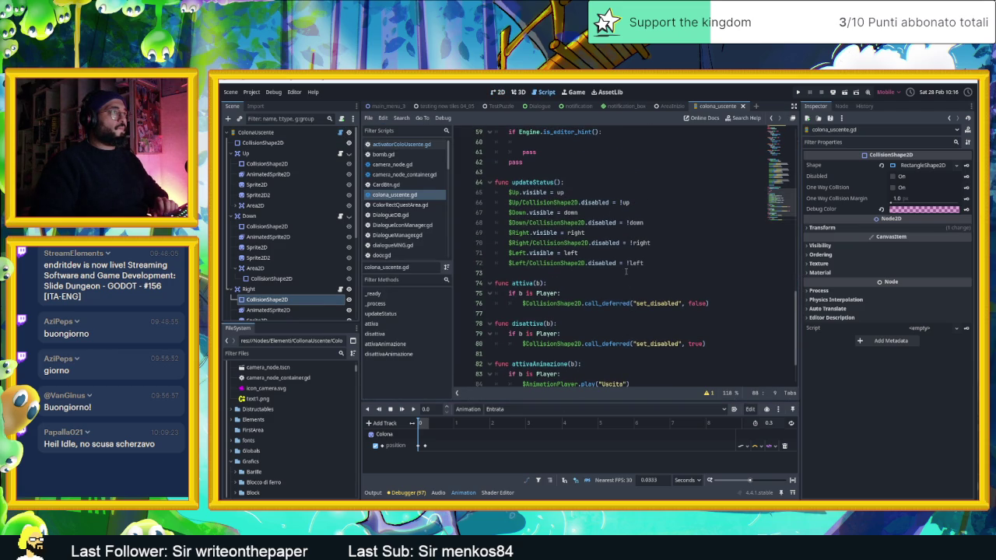
scroll(625, 270, up, 1)
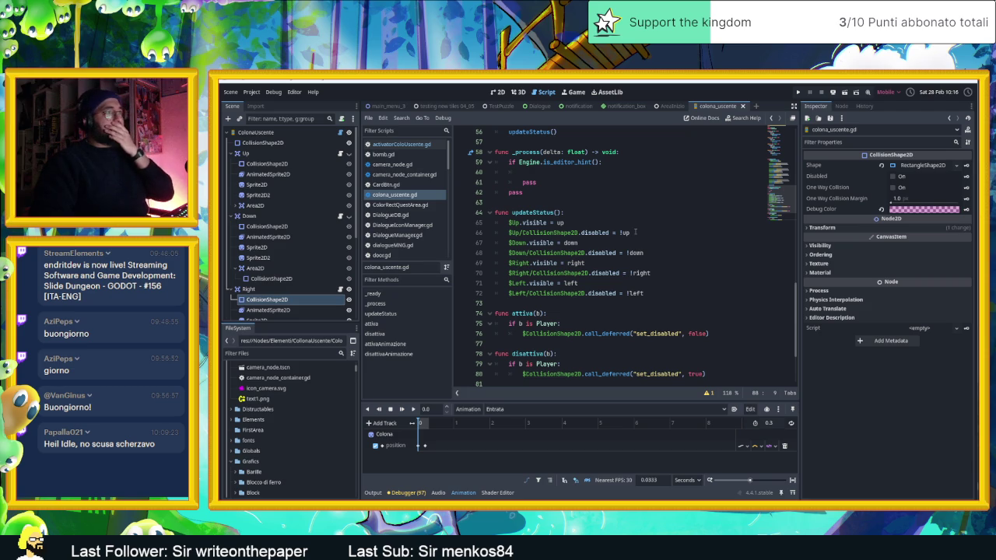
click(636, 232)
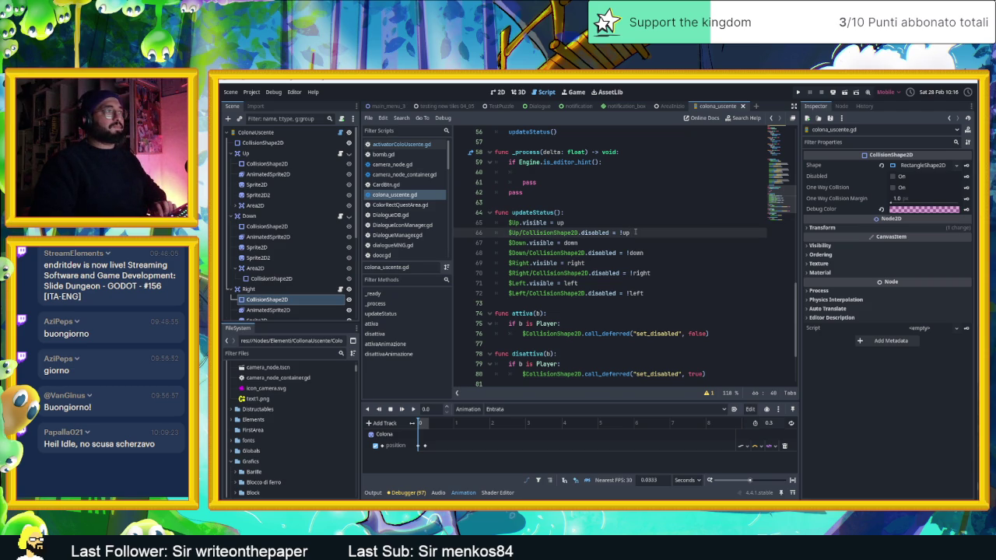
Add the line $Up/Area2D/CollisionShape2D.disabled = !up under the Up block
key(Return)
text($)
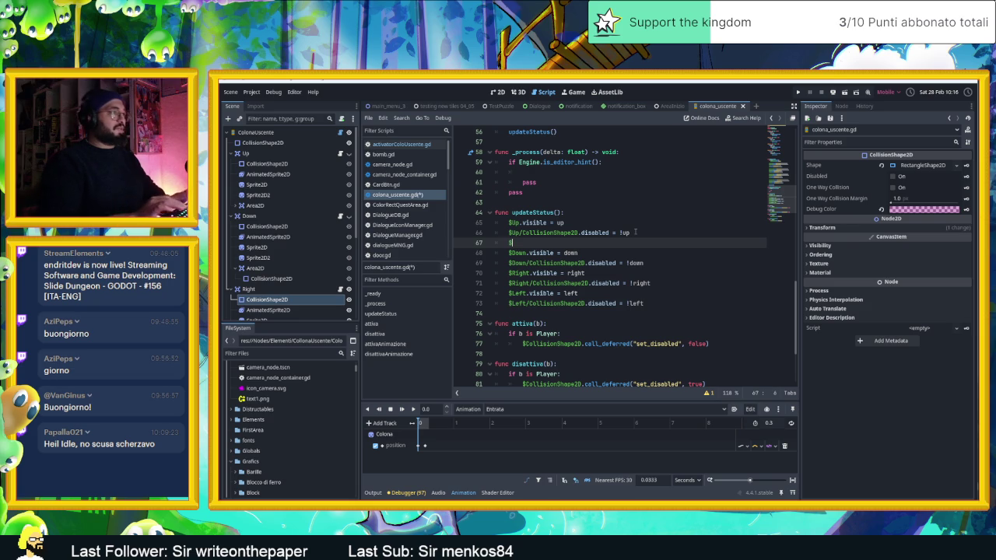
text(are)
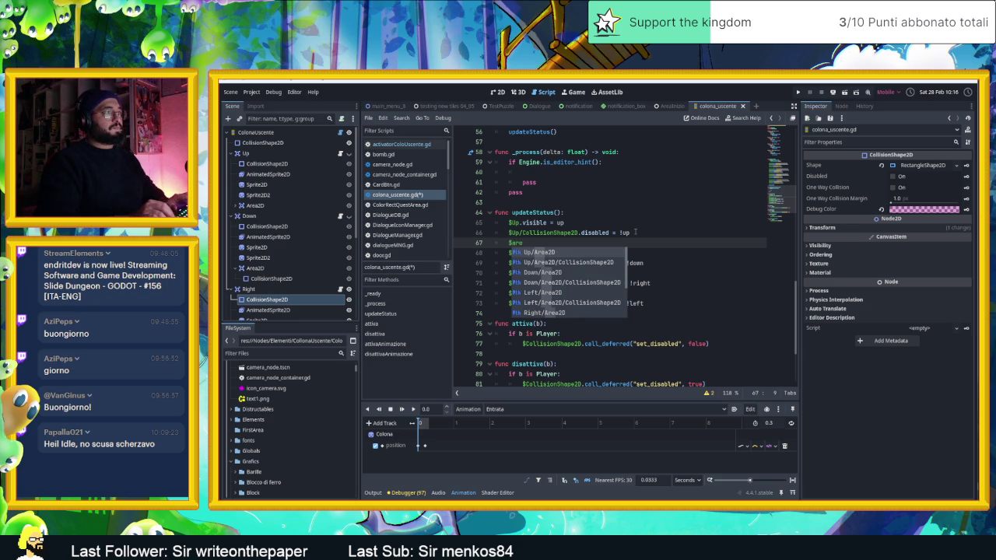
key(Return)
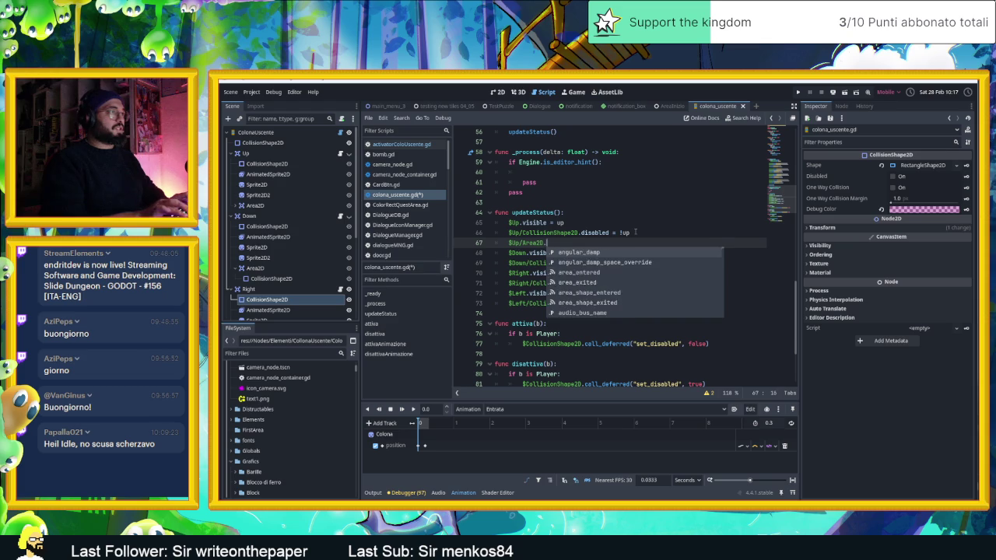
text(/)
key(Return)
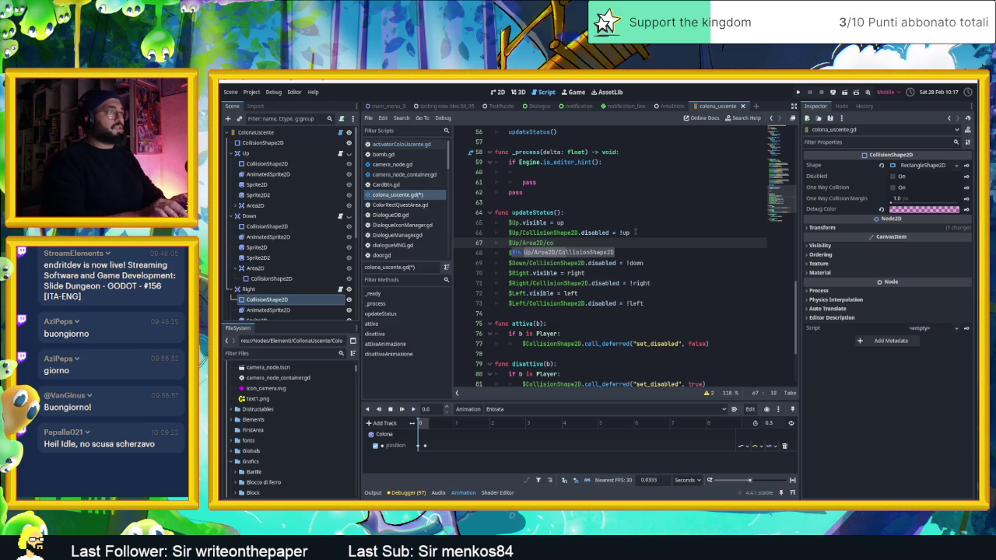
text(.dis)
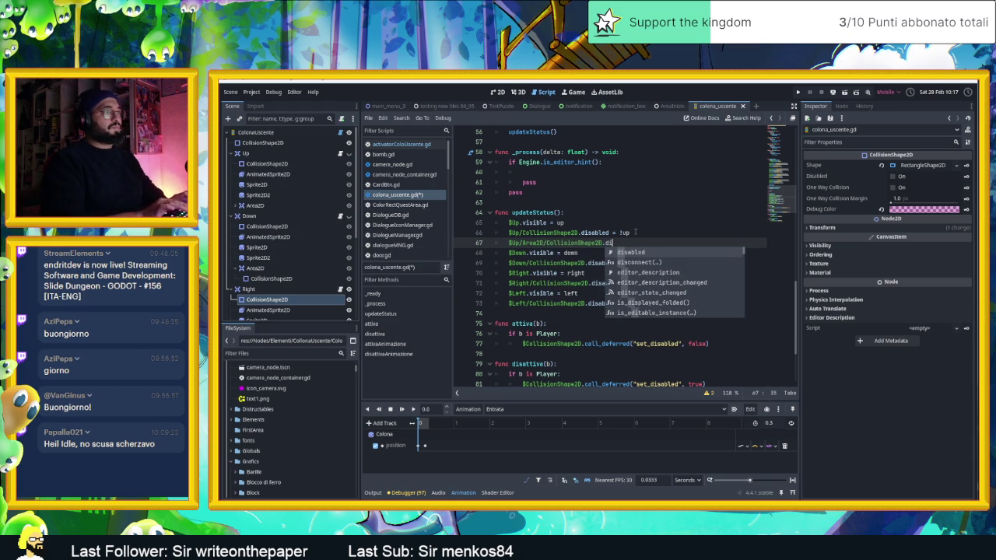
key(Return)
text(= !)
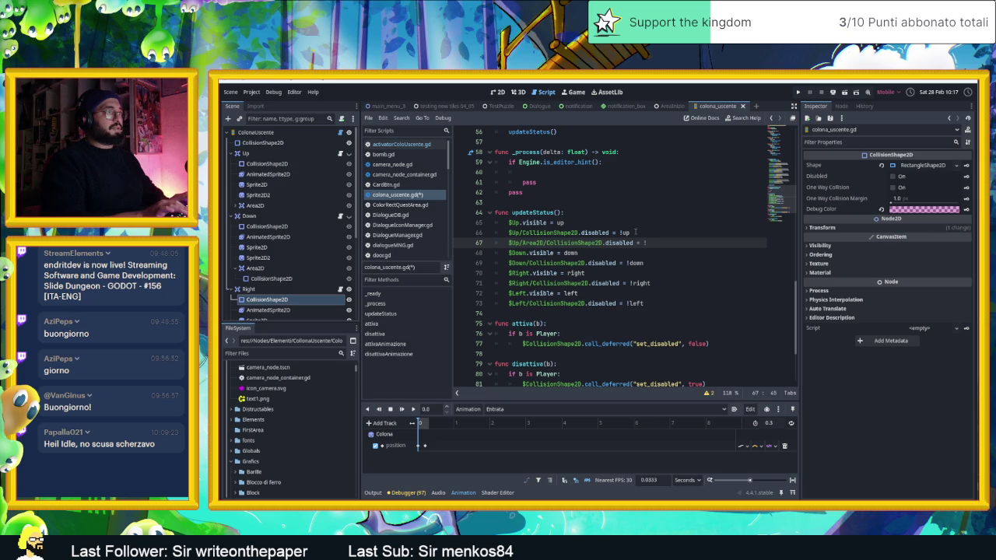
text( up)
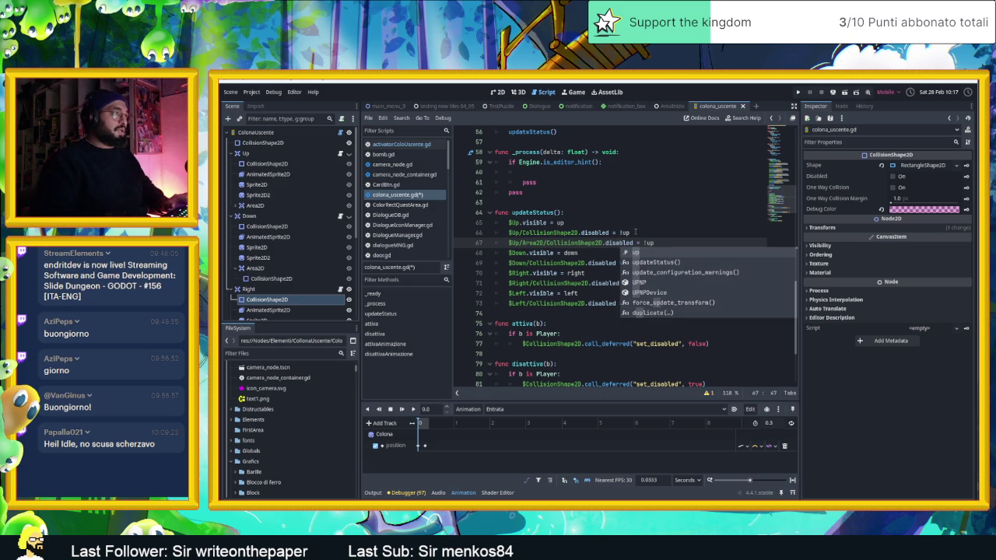
click(665, 241)
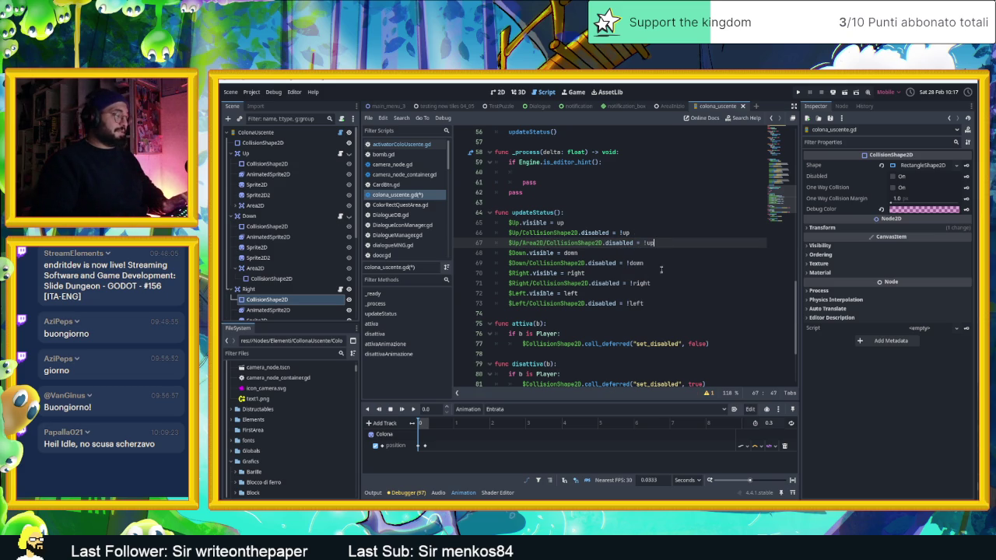
Paste the area collision line beneath the Down block of updateStatus
click(607, 263)
click(608, 252)
click(654, 265)
key(Return)
text($Up/Area2D/CollisionShape2D.disabled = !up)
key(Return)
Paste the same area collision line beneath the Right and Left blocks
click(662, 303)
key(Return)
text($Up/Area2D/CollisionShape2D.disabled = !up)
key(Return)
click(663, 346)
key(Return)
text($Up/Area2D/CollisionShape2D.disabled = !up)
key(Return)
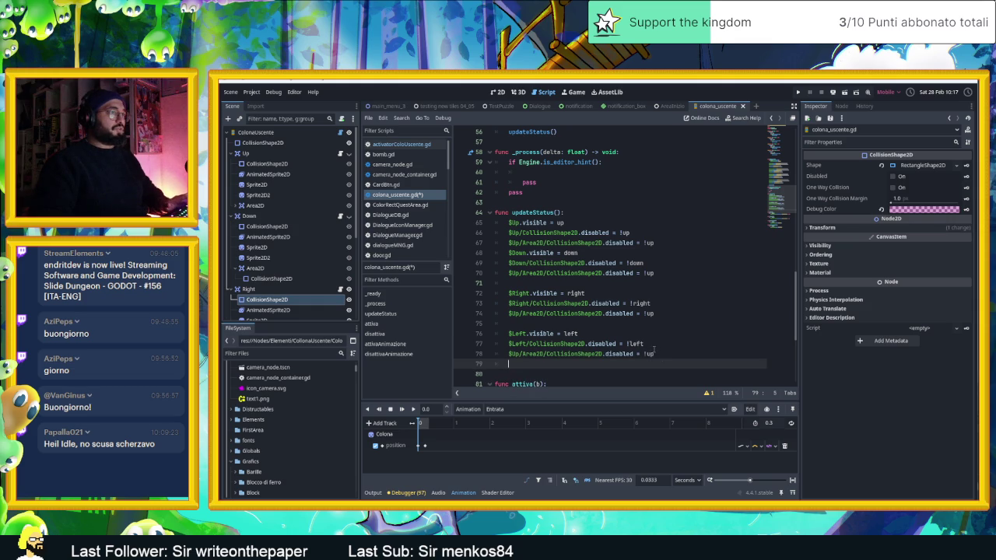
Change the pasted lines' conditions from !up to !down, !right and !left
drag(627, 262, 644, 263)
key(ctrl+c)
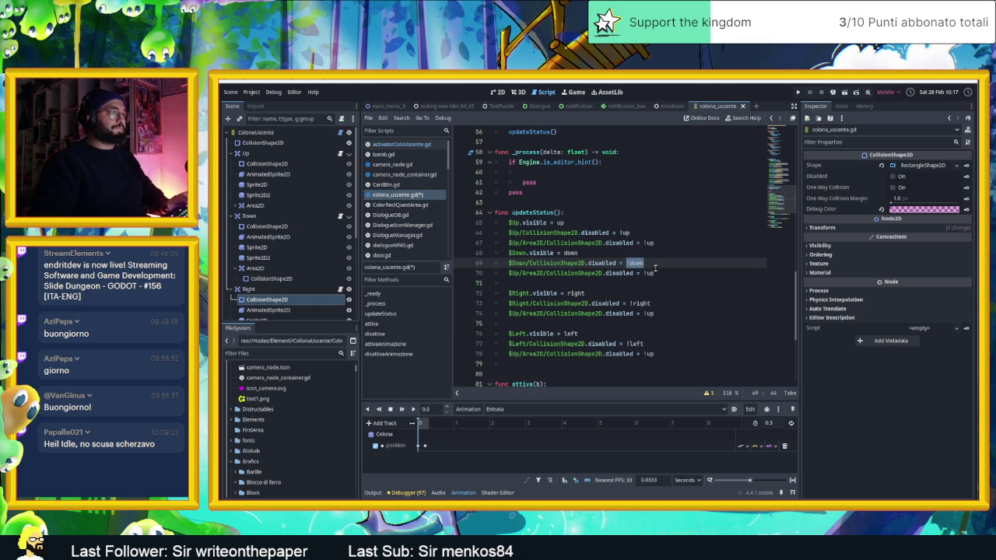
click(658, 273)
key(shift+Left)
key(shift+Left)
key(shift+Left)
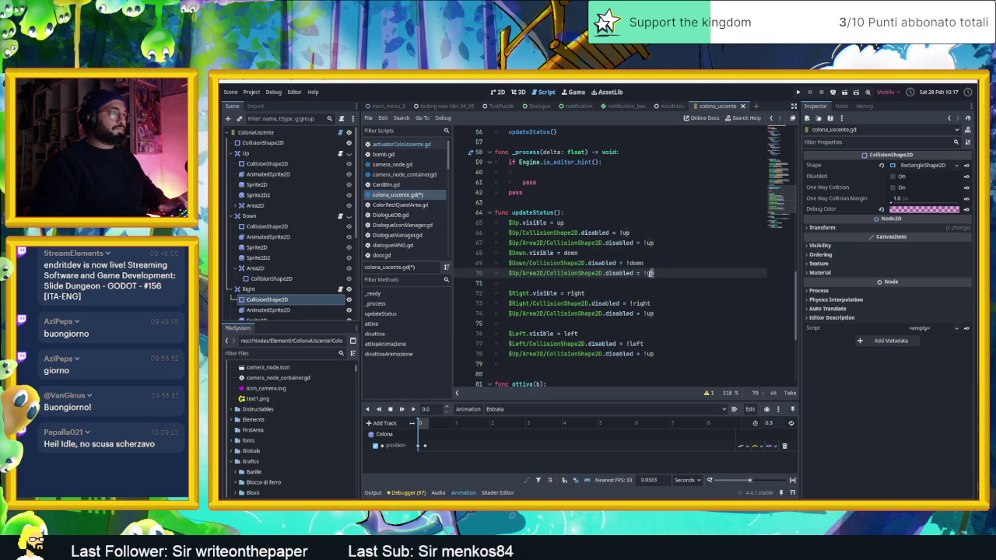
key(ctrl+v)
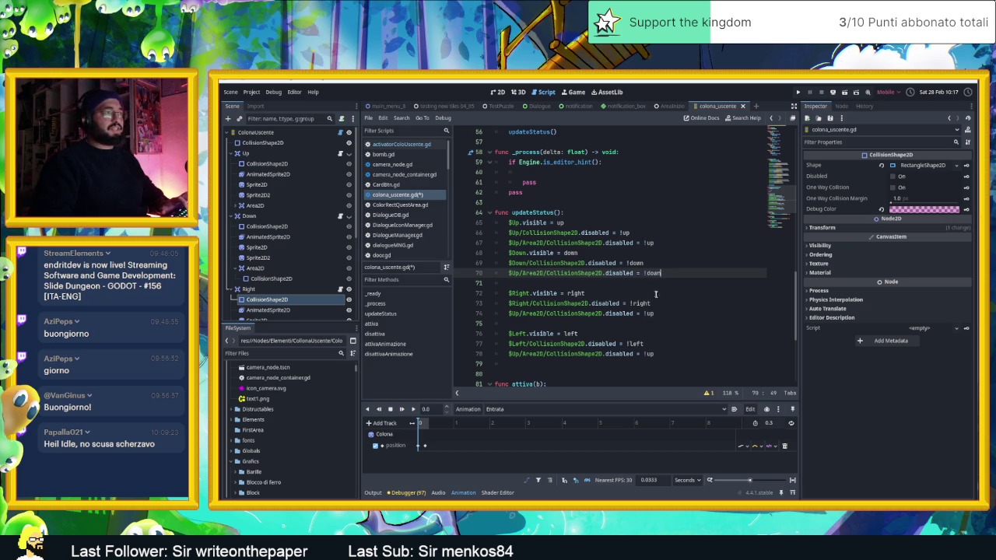
click(657, 306)
key(shift+Left)
key(shift+Left)
key(shift+Left)
key(ctrl+c)
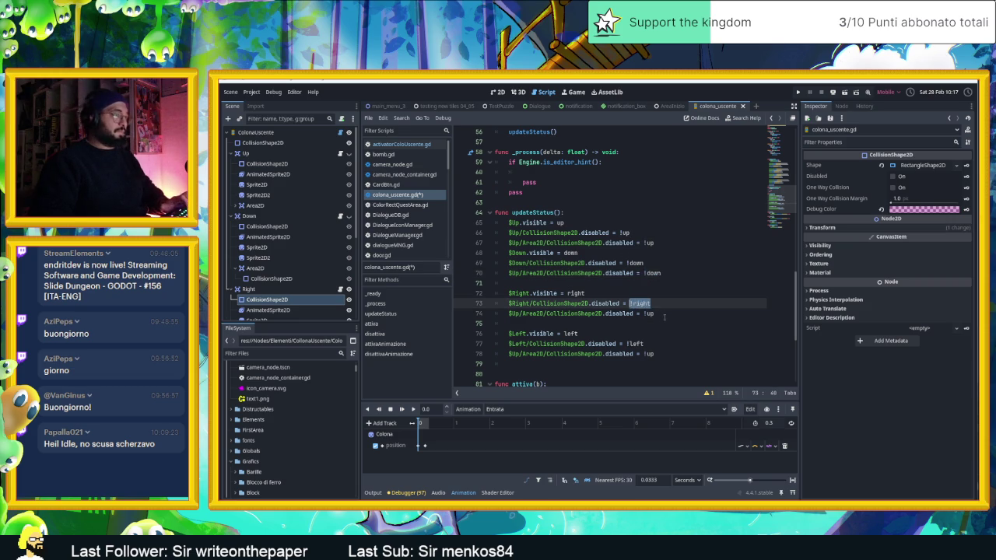
click(657, 315)
key(shift+Left)
key(shift+Left)
key(shift+Left)
key(ctrl+v)
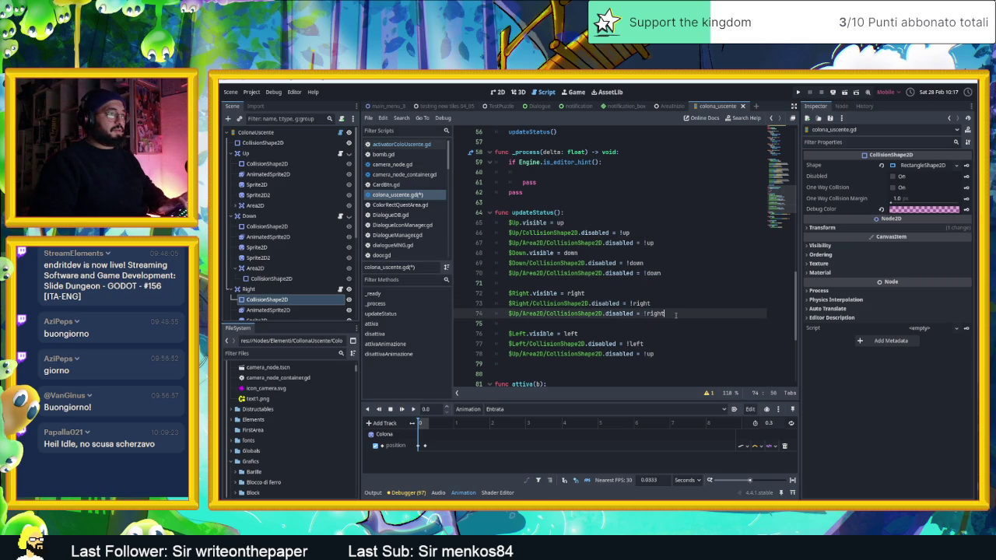
click(644, 344)
key(shift+Left)
key(shift+Left)
key(shift+Left)
key(ctrl+c)
click(656, 354)
key(shift+Left)
key(shift+Left)
key(shift+Left)
key(ctrl+v)
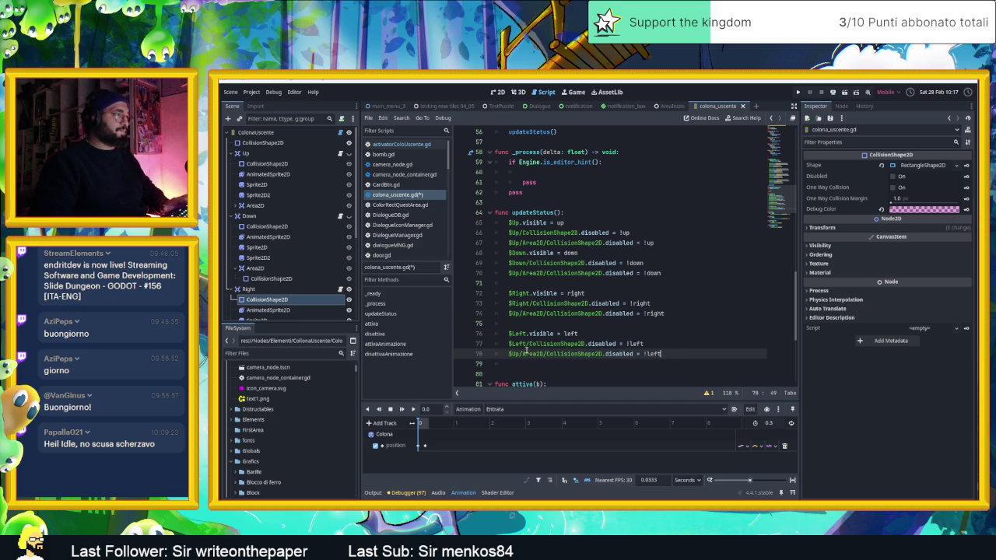
Replace the Up node name in the pasted lines with Left, Right and Down
double_click(519, 343)
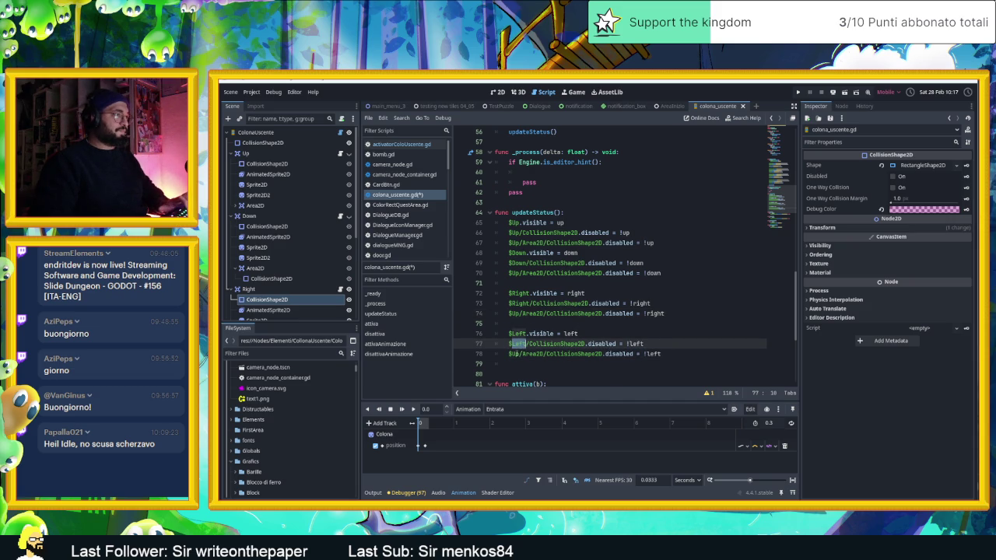
double_click(516, 354)
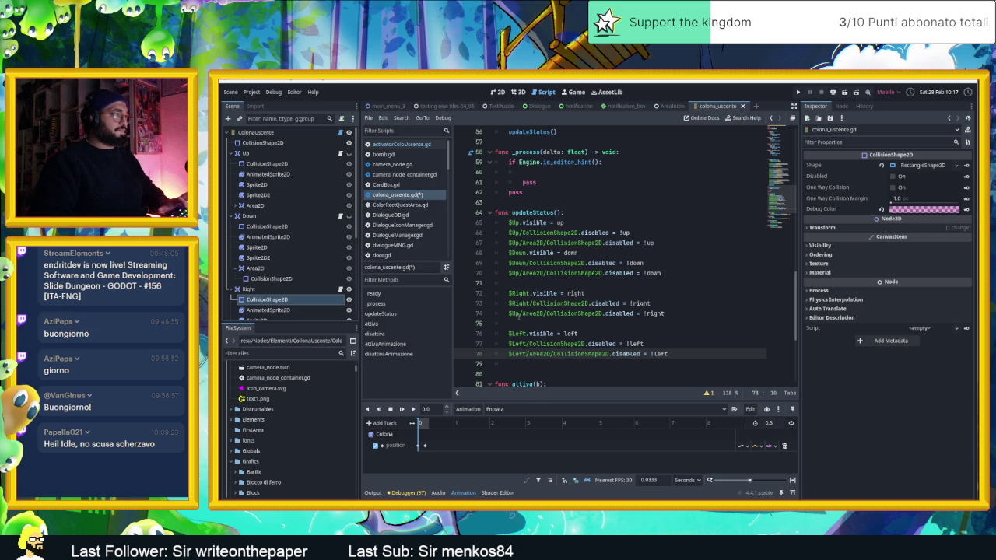
double_click(521, 303)
key(ctrl+c)
double_click(514, 314)
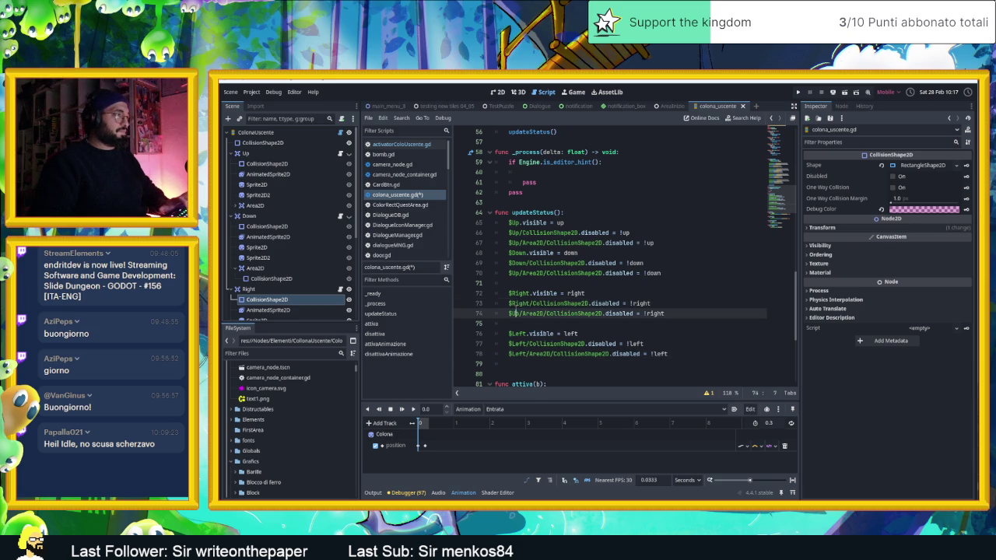
key(ctrl+v)
double_click(518, 262)
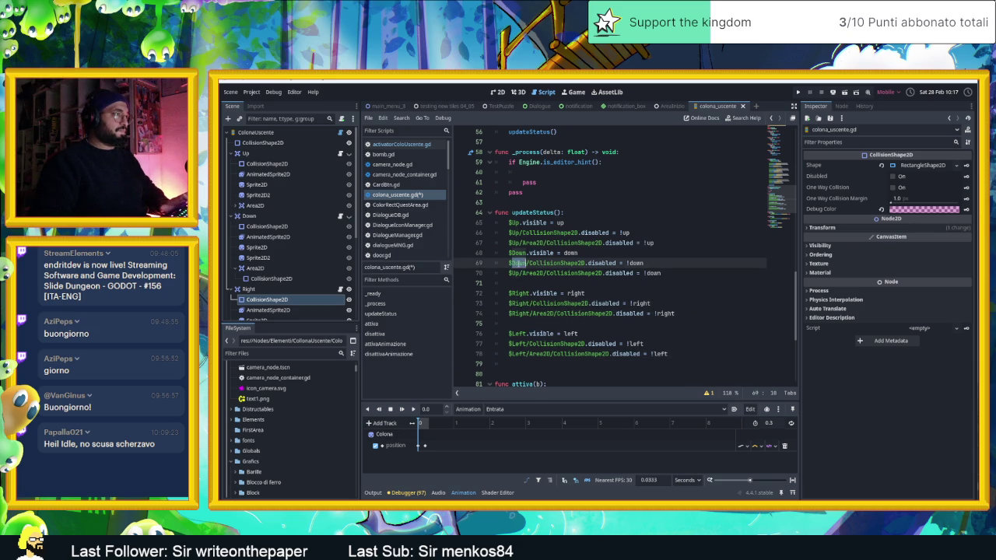
key(ctrl+c)
double_click(514, 273)
key(ctrl+v)
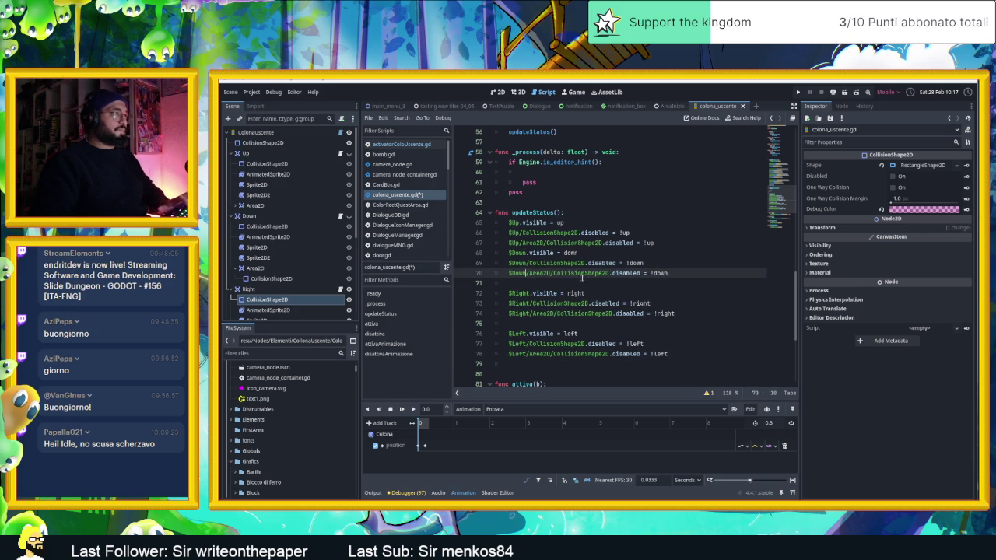
Add a blank line after the Up block and save colona_uscente.gd
click(658, 244)
key(Return)
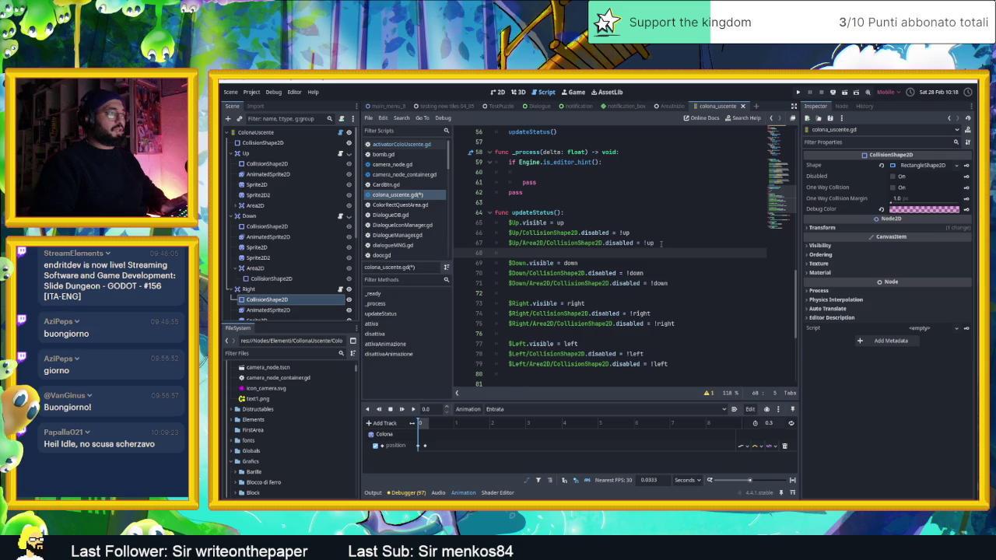
key(ctrl+s)
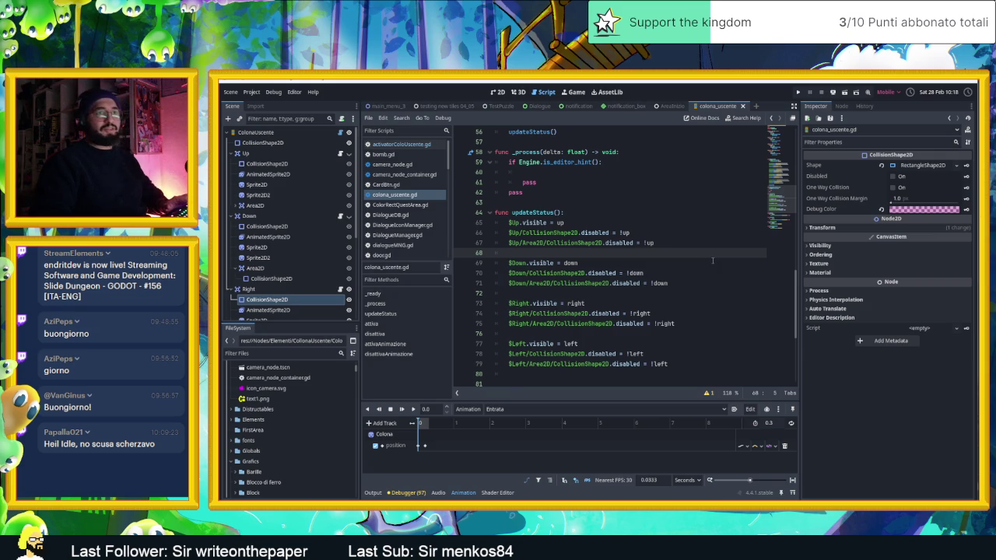
scroll(611, 288, down, 3)
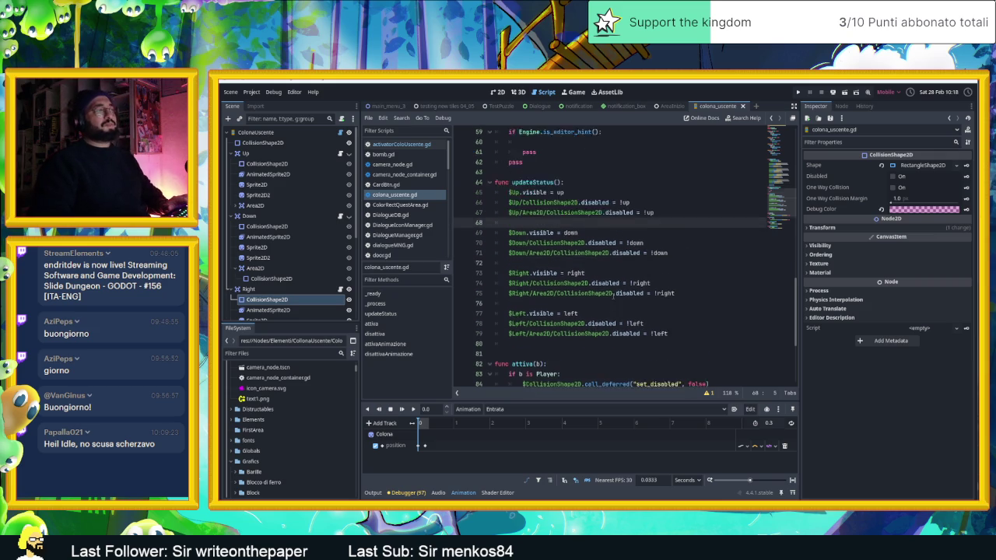
Review the updated script, then return to the 2D view on the AreaInizio level scene
click(637, 296)
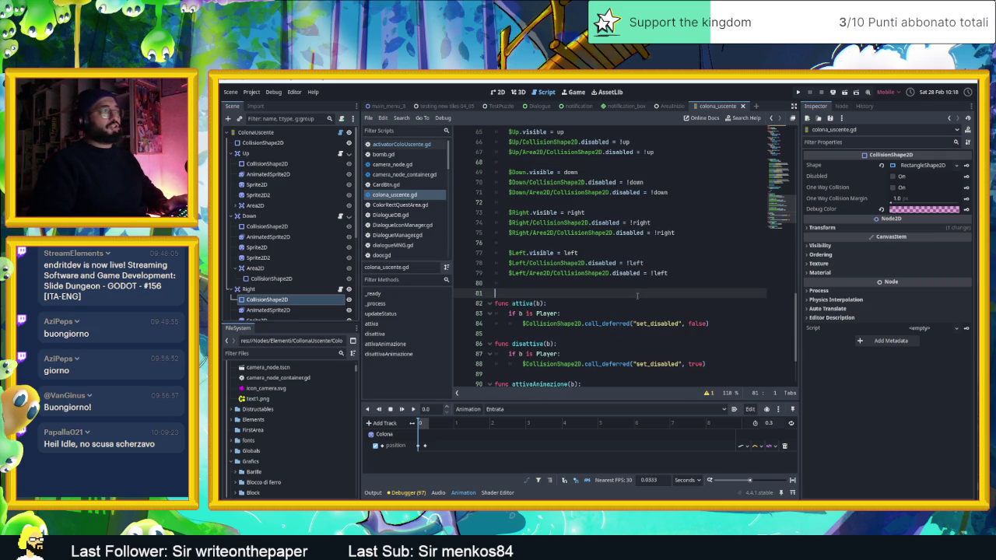
scroll(636, 295, up, 3)
scroll(636, 295, down, 3)
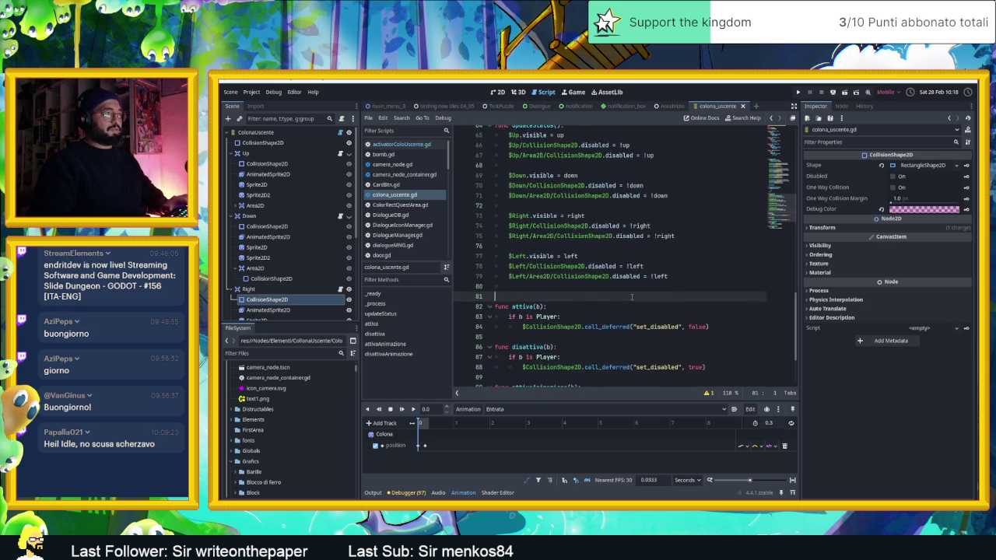
scroll(632, 296, up, 1)
scroll(632, 297, down, 1)
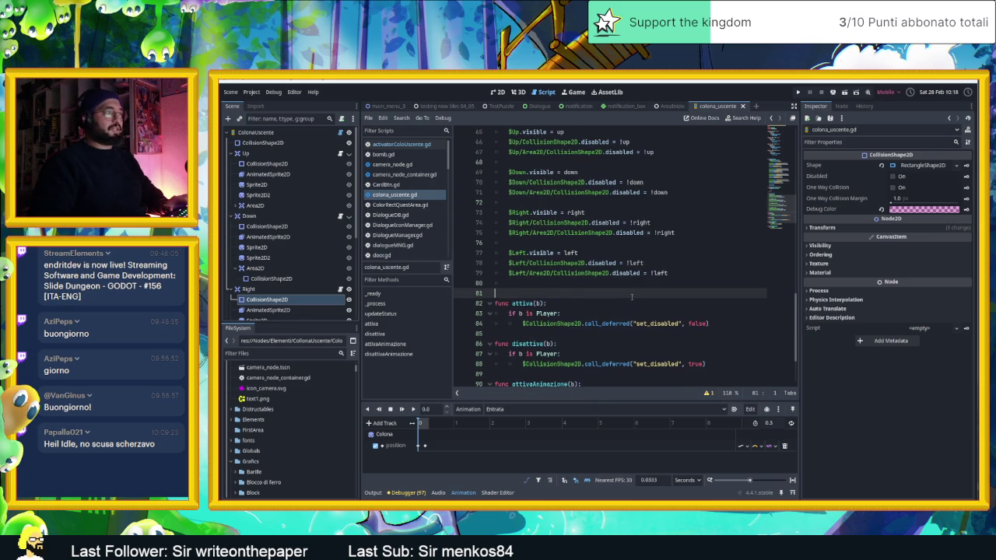
scroll(631, 296, up, 2)
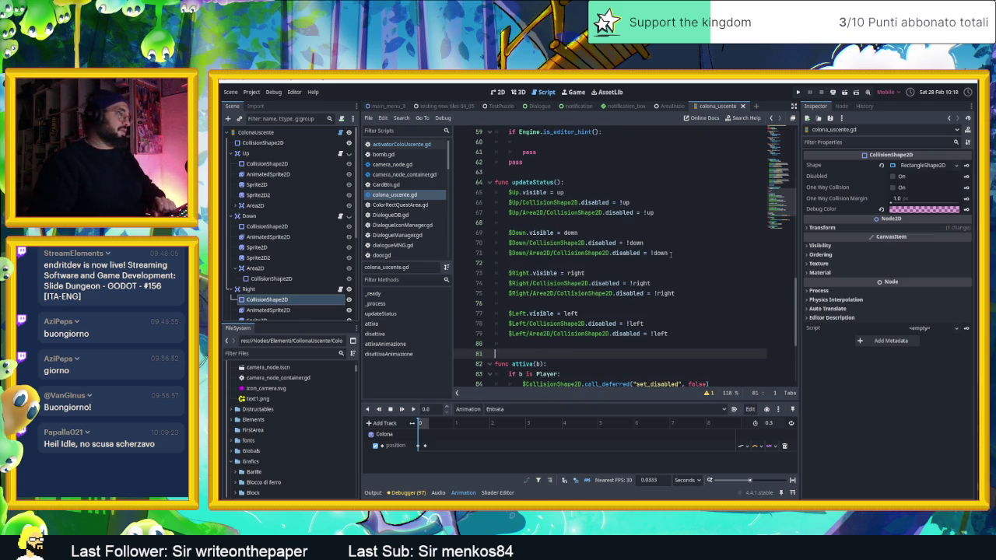
click(498, 92)
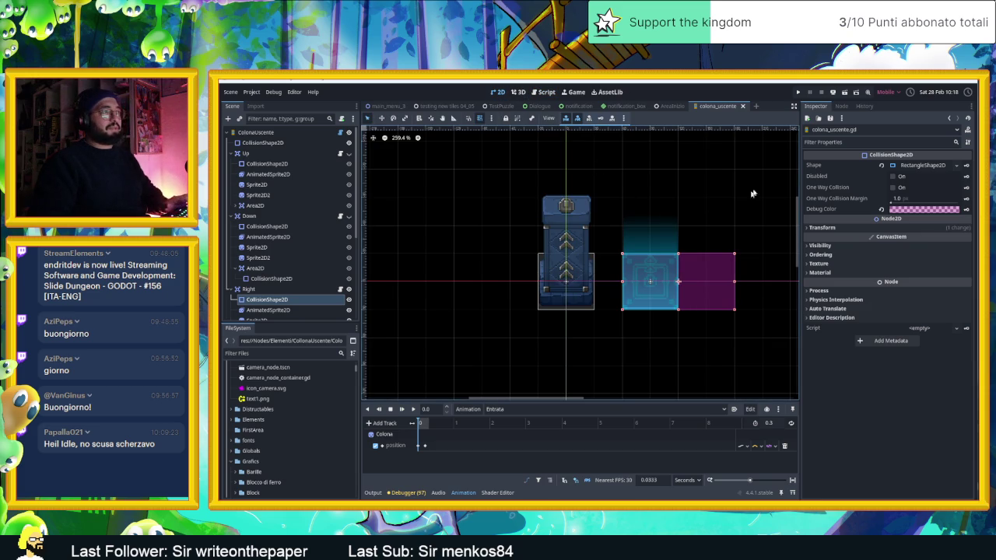
click(670, 106)
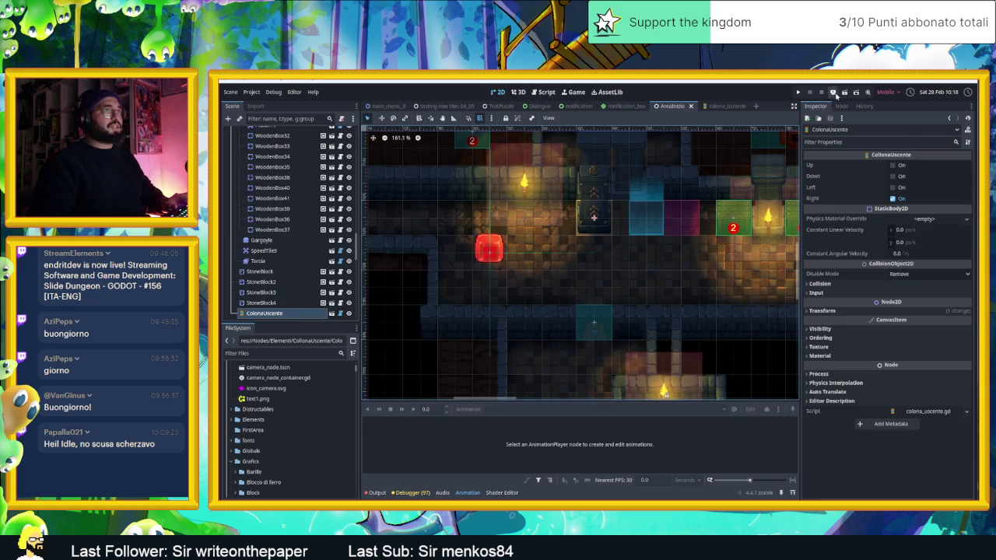
Run the project with F5, slide the player across the floors to test the column, then stop
key(F5)
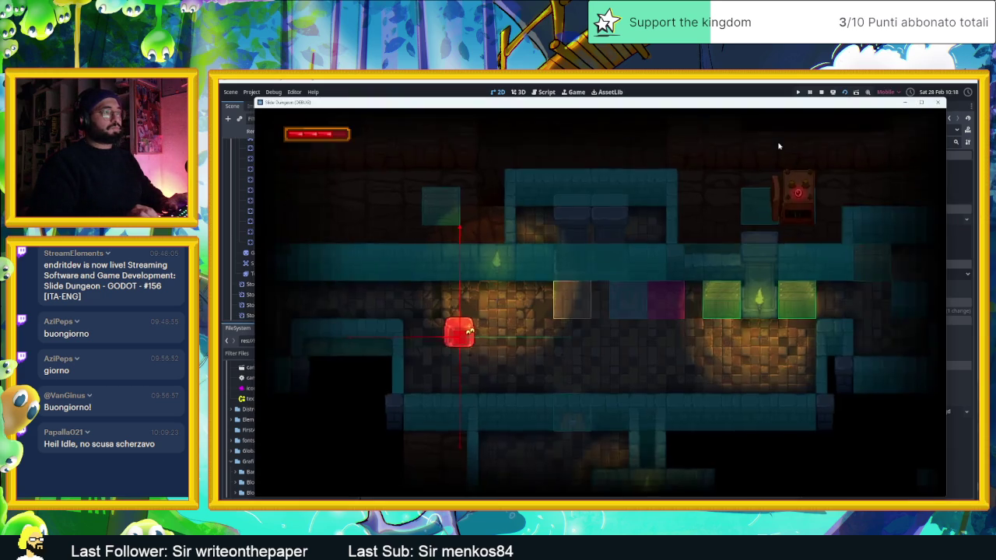
key(Right)
key(Left)
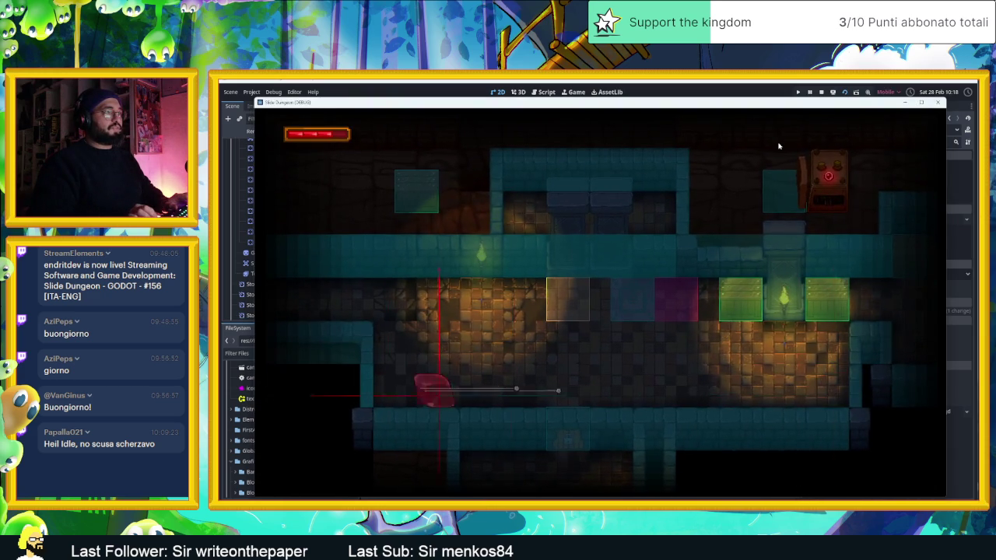
key(Up)
key(Right)
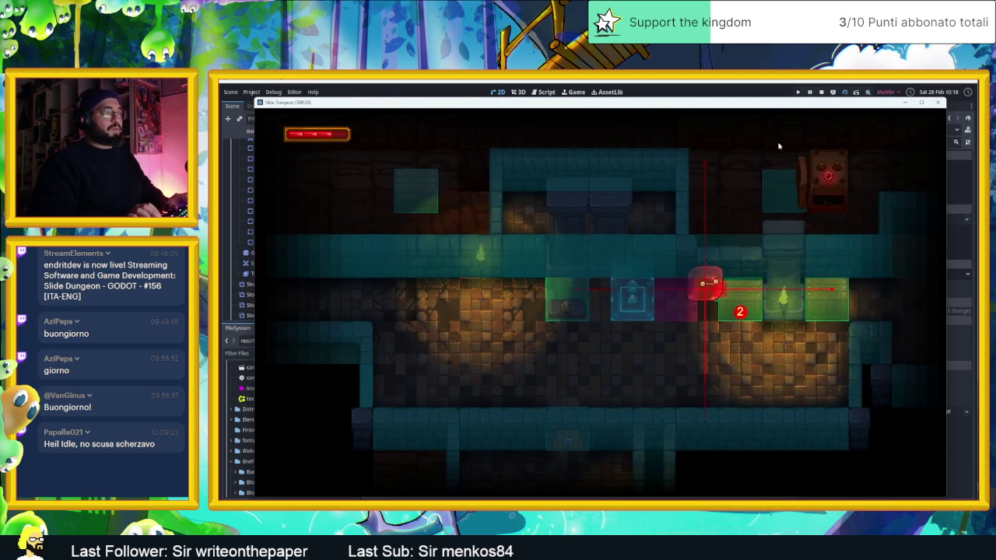
key(Left)
key(Down)
key(Left)
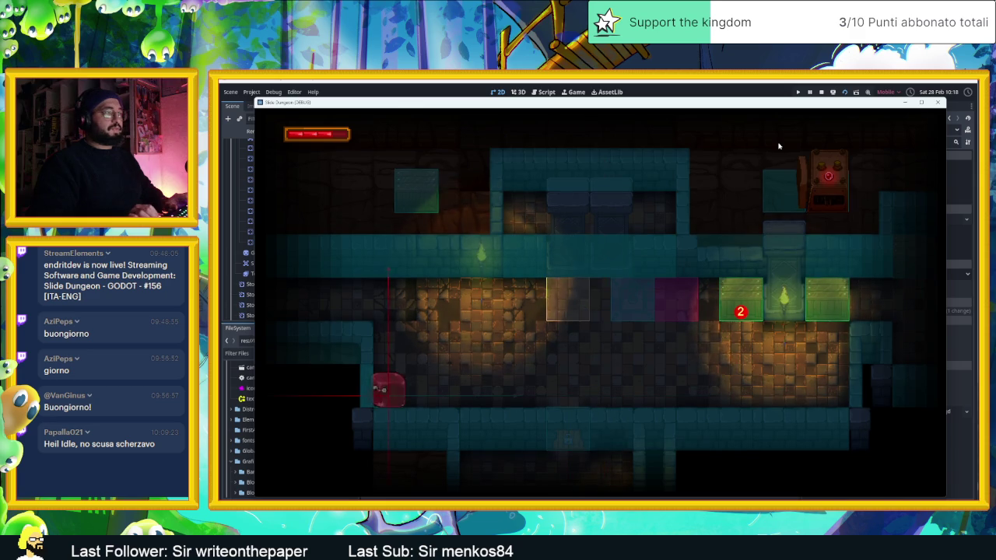
key(Up)
key(Right)
key(Left)
key(Down)
key(Left)
key(Up)
key(Right)
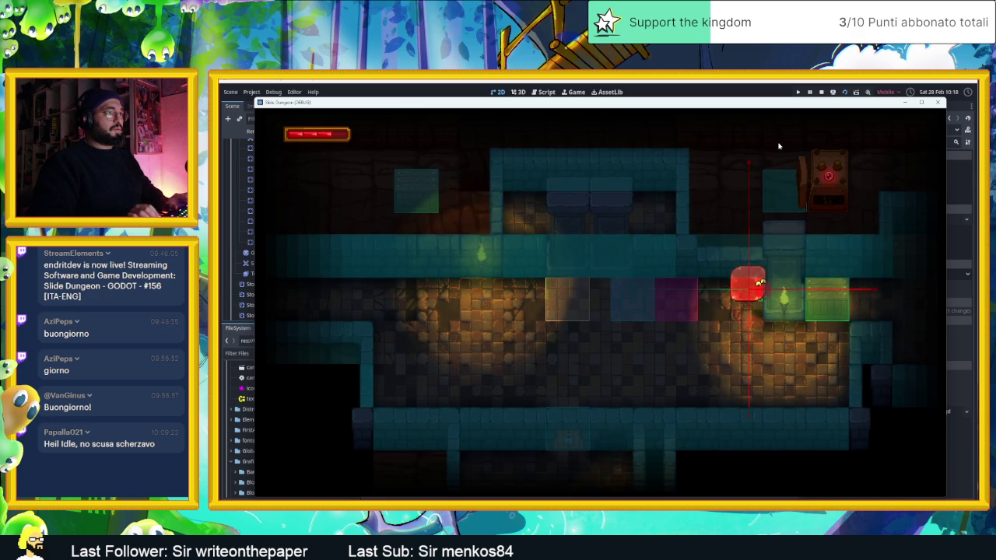
key(Down)
click(820, 92)
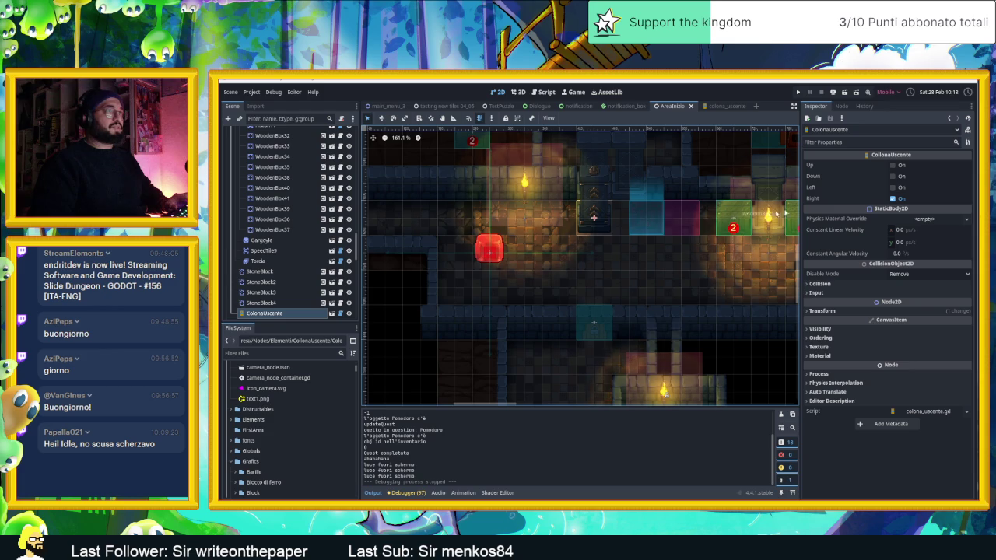
Tick Down on ColonaUscente, save the level, and slide the player left and right in the game
click(893, 176)
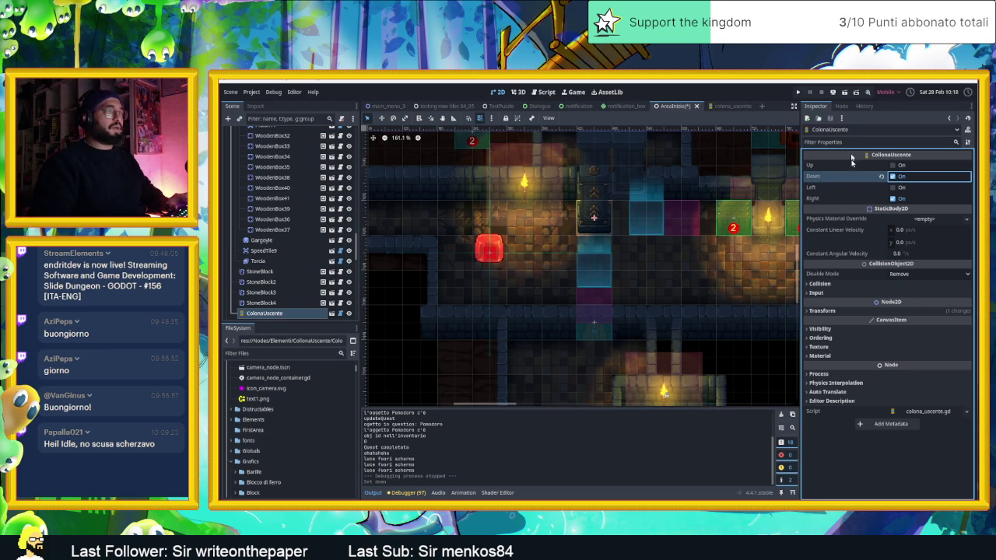
key(ctrl+s)
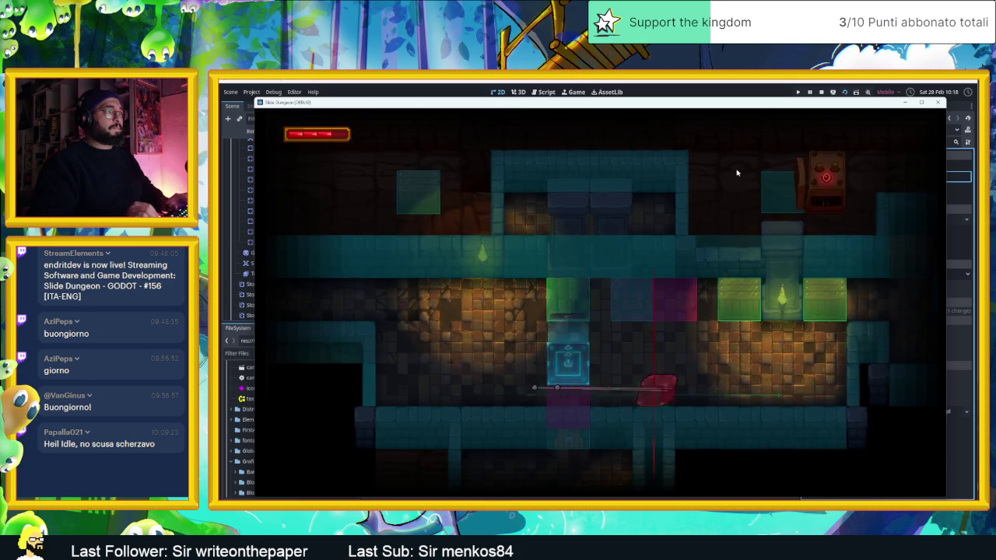
key(Left)
key(Right)
key(Left)
key(Right)
key(Left)
key(Up)
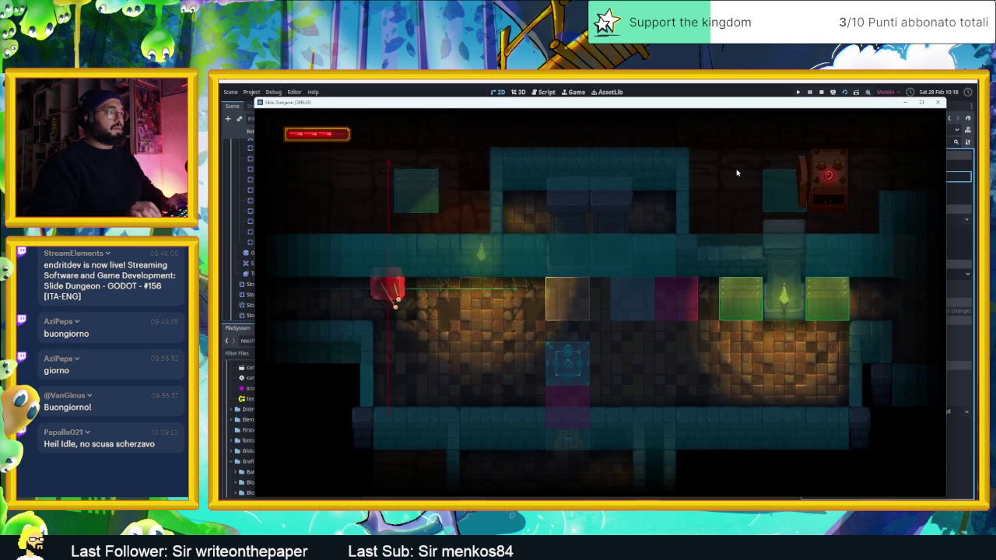
key(Right)
Test the column further across the upper and lower rows, then stop the game with F8
key(Right)
key(Left)
key(Right)
key(Down)
key(Left)
key(Up)
key(Right)
key(Left)
key(Down)
key(Right)
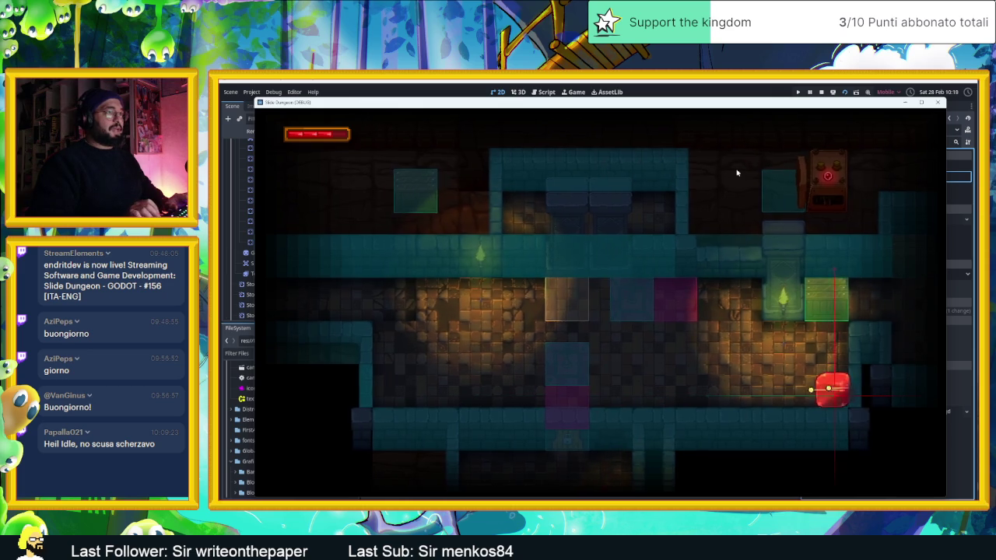
key(Up)
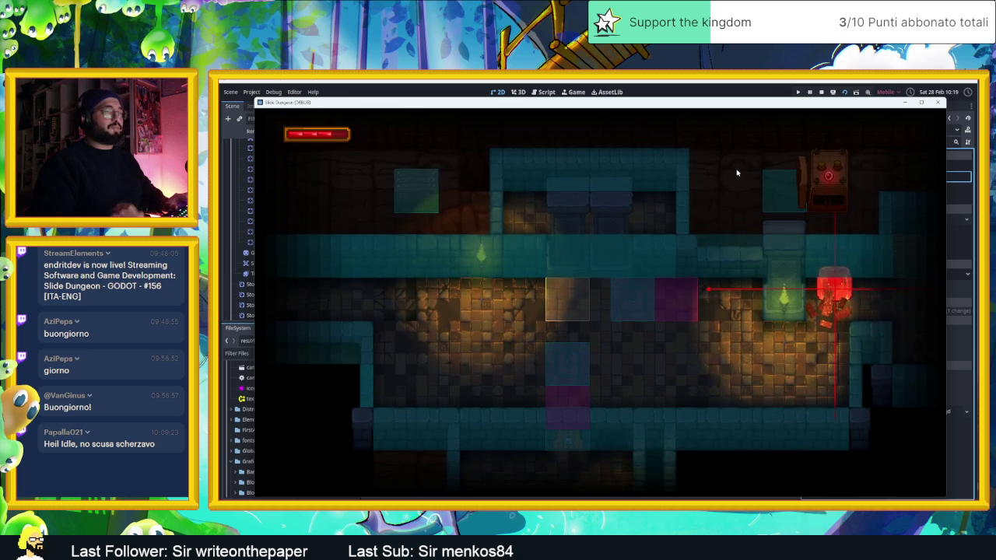
key(F8)
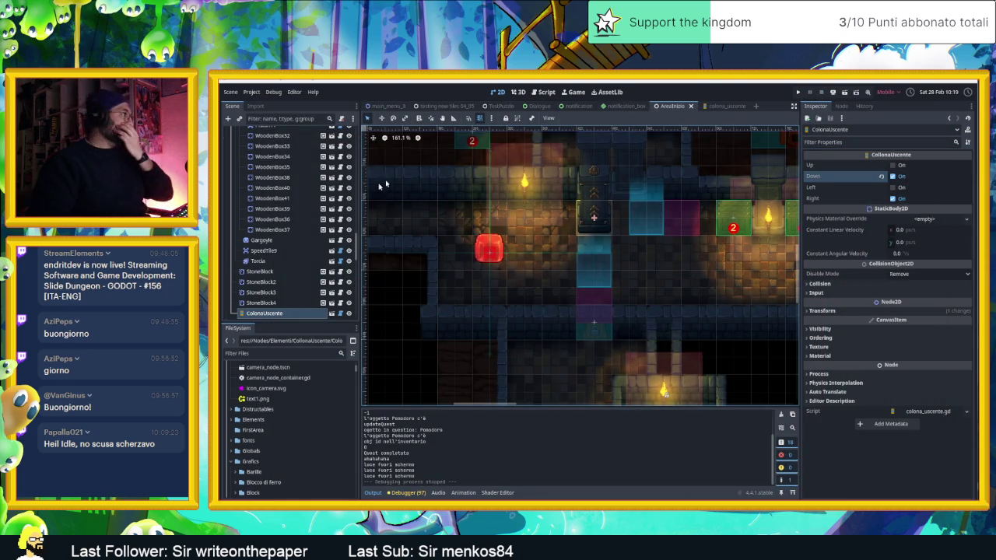
scroll(610, 218, down, 3)
scroll(622, 205, up, 2)
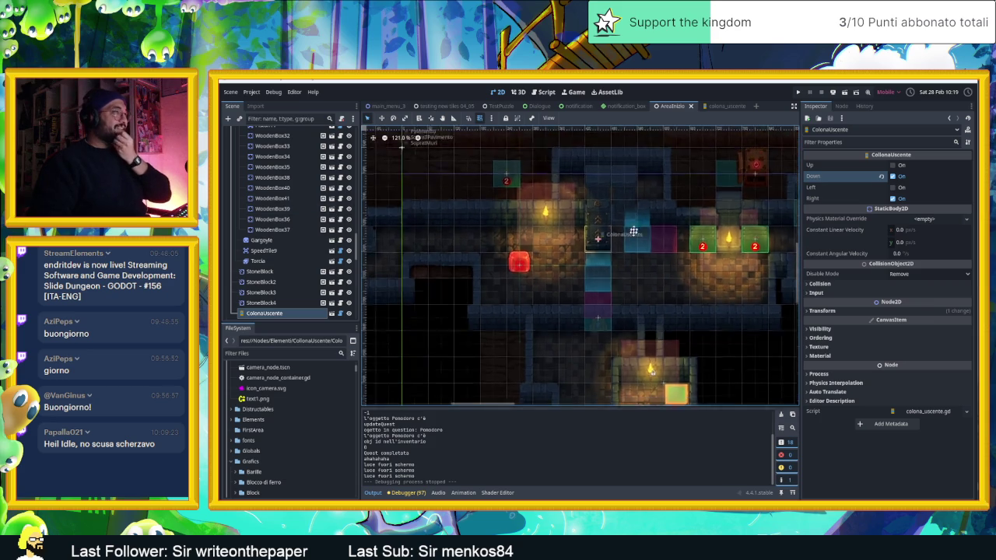
scroll(323, 192, up, 3)
scroll(323, 193, up, 5)
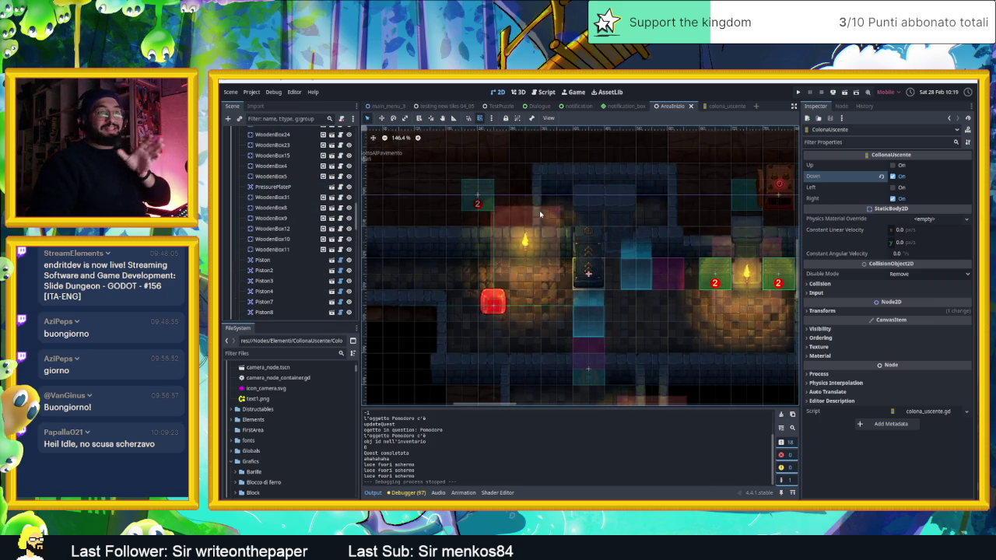
scroll(585, 257, up, 6)
scroll(584, 258, up, 4)
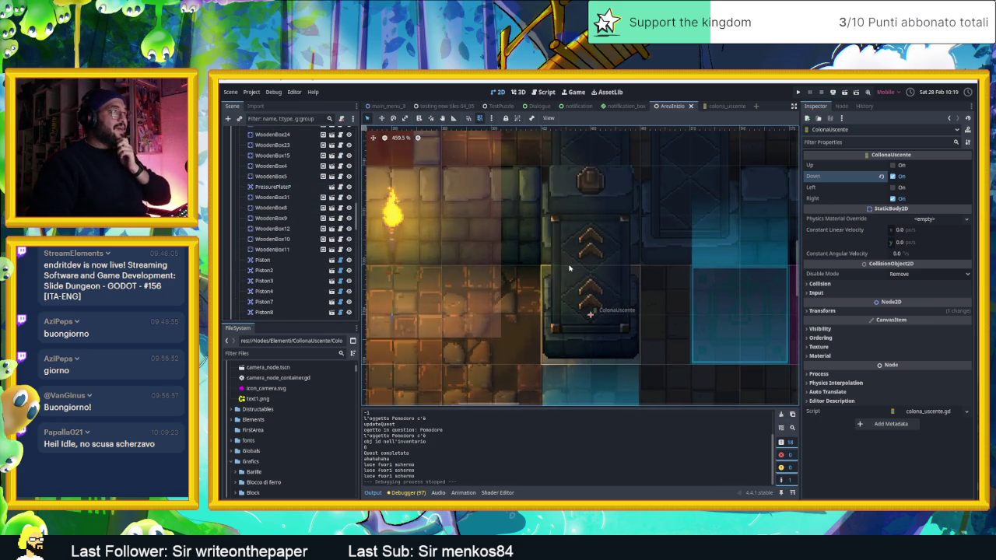
scroll(567, 260, up, 5)
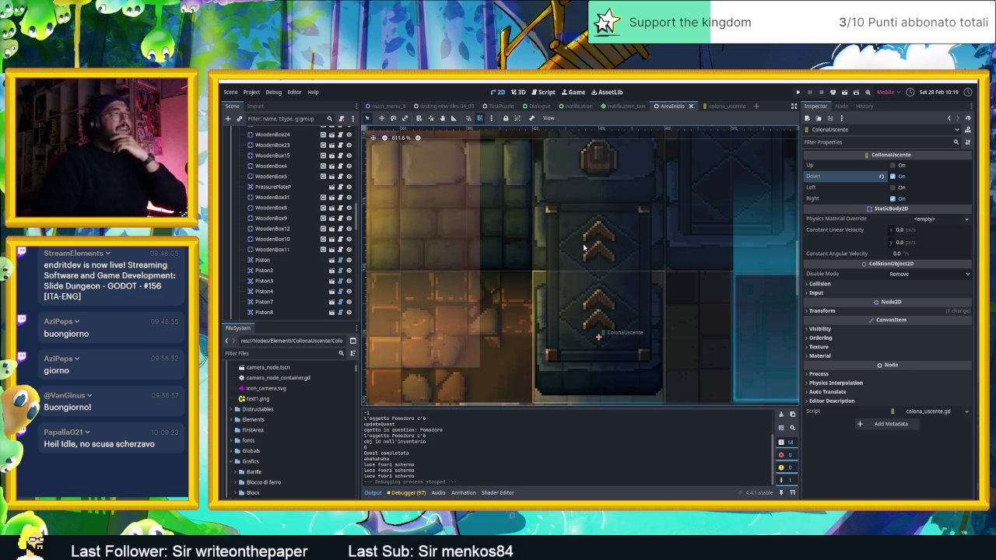
scroll(584, 247, up, 1)
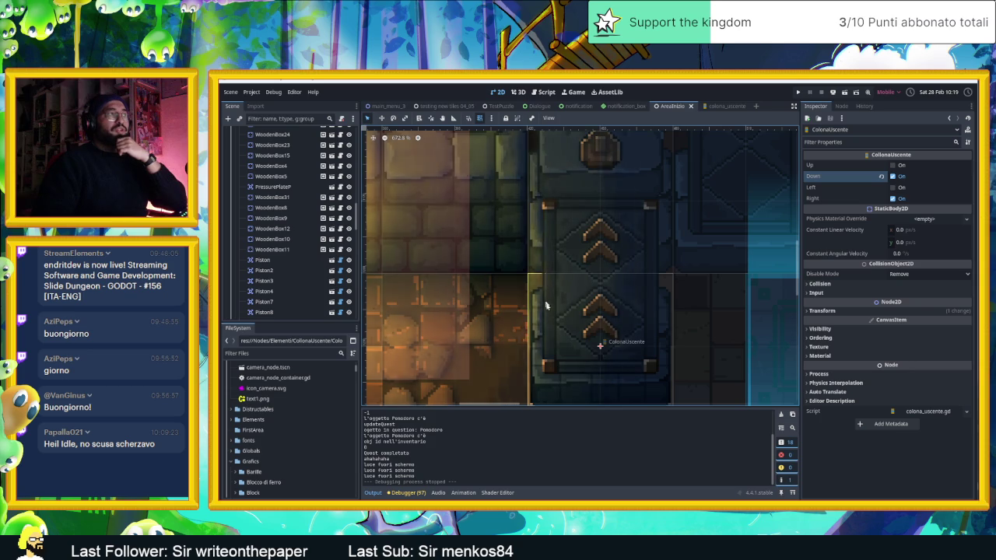
scroll(562, 328, down, 6)
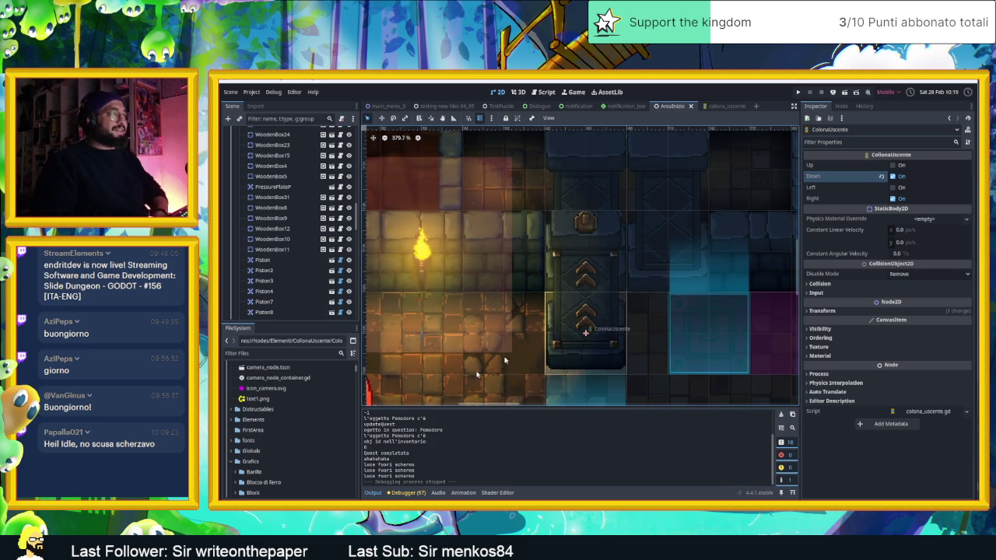
scroll(568, 296, up, 6)
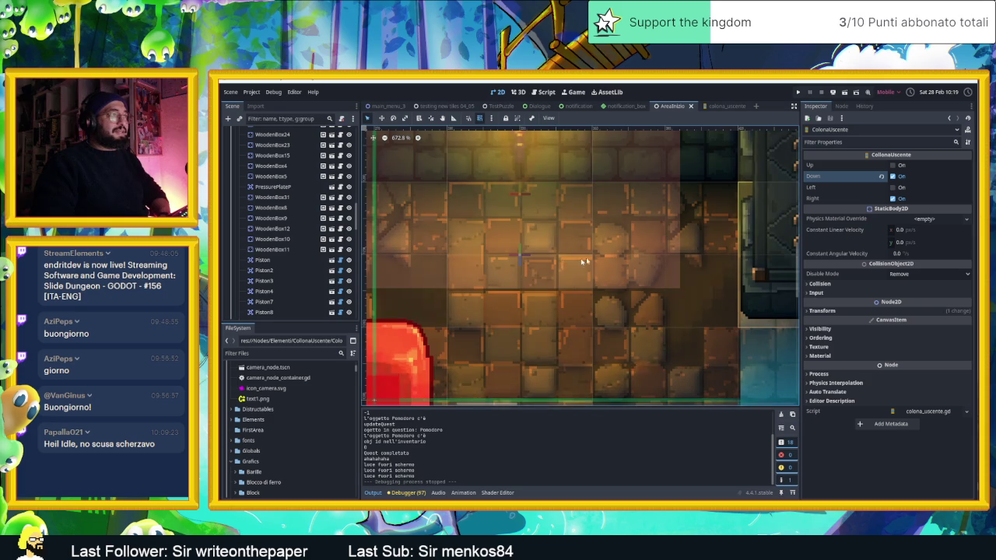
scroll(565, 299, down, 3)
double_click(568, 225)
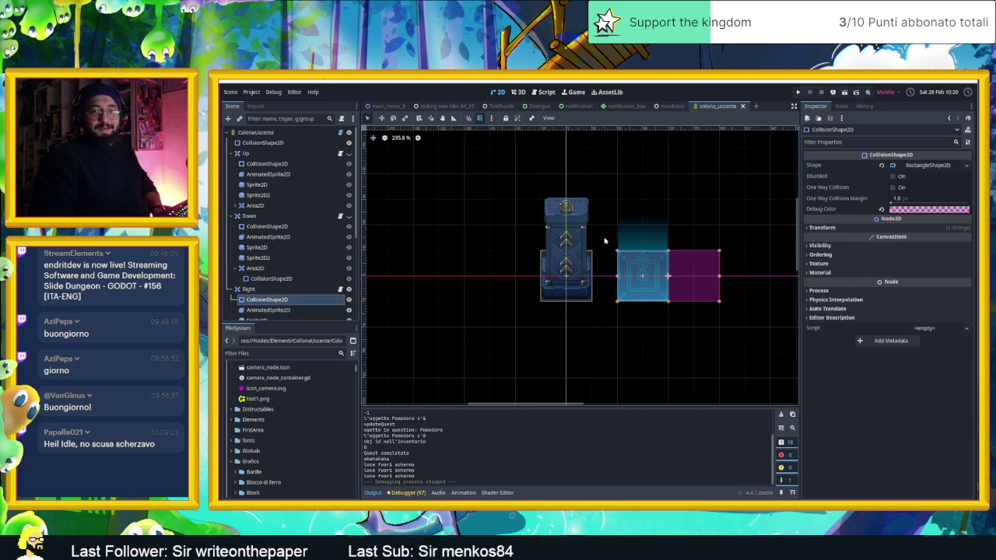
Zoom the column scene canvas, then switch to the browser's Restream dashboard
scroll(604, 240, up, 3)
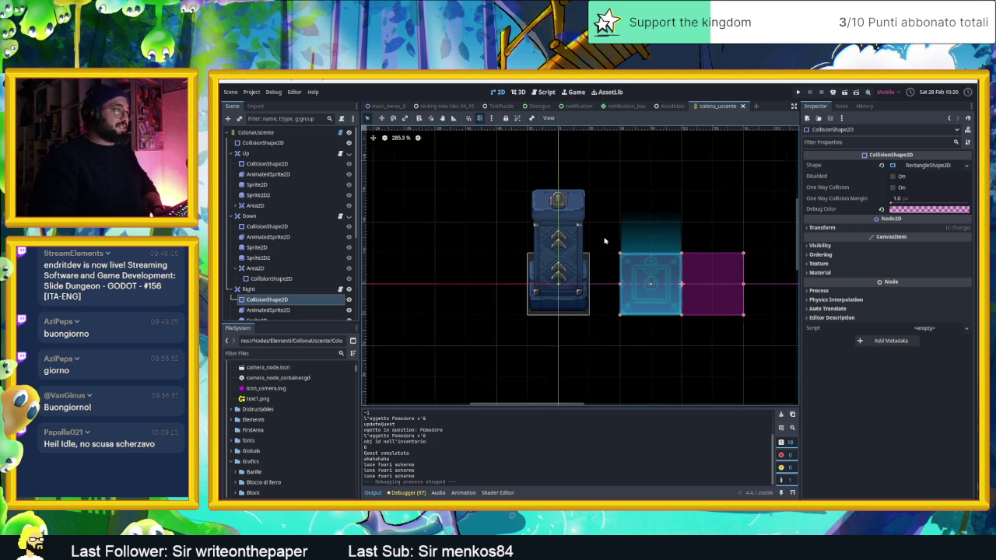
scroll(553, 272, up, 1)
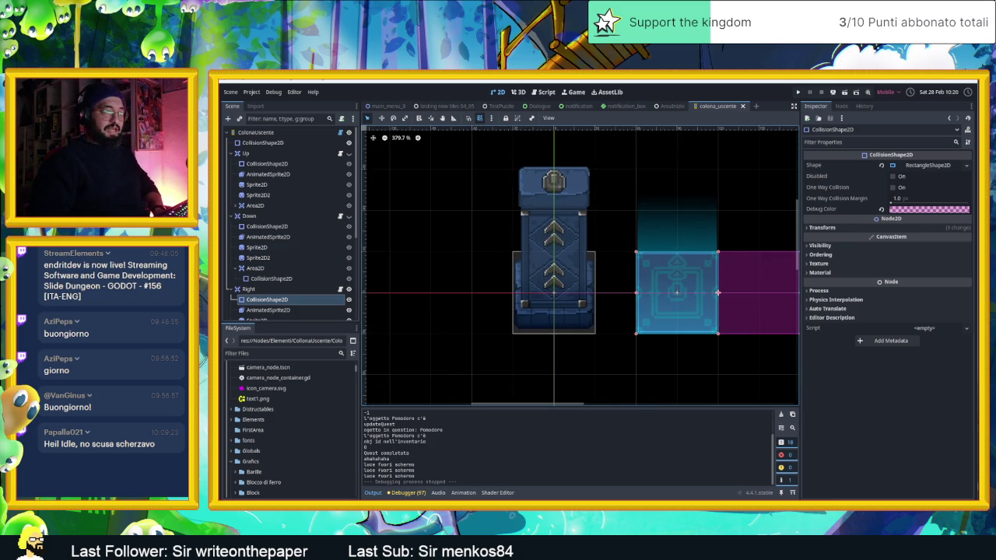
key(alt+Tab)
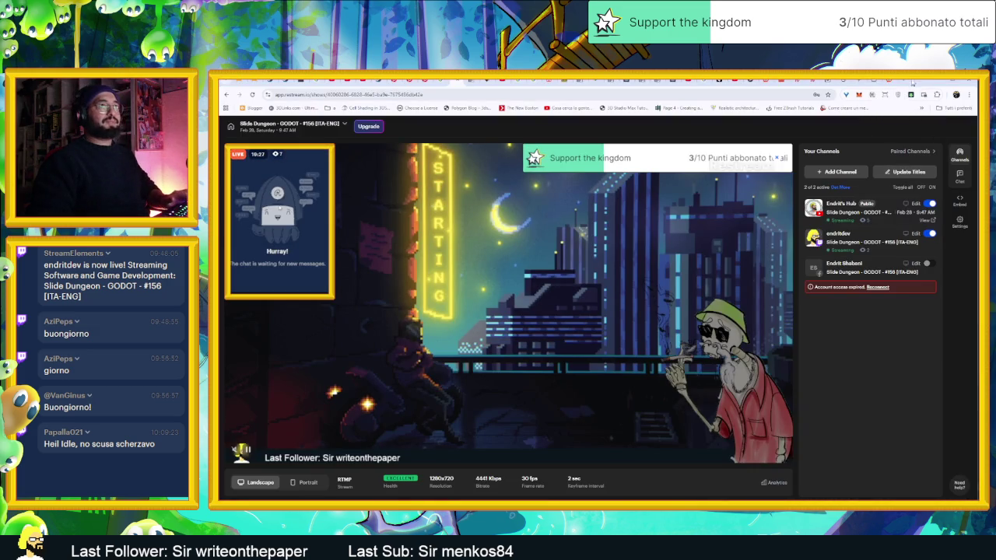
In a new tab, search Google for 'don boscolo cinema'
click(905, 81)
click(560, 219)
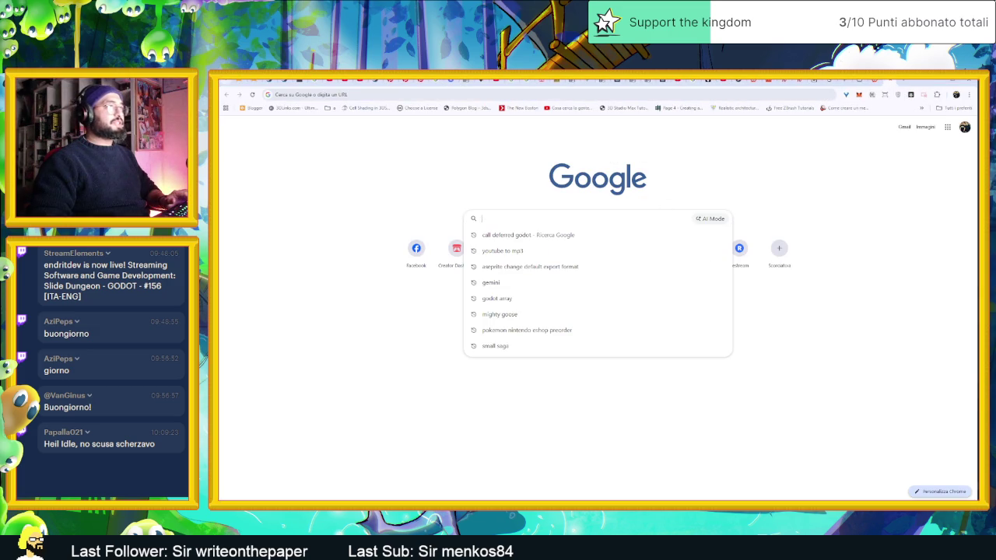
text(s)
key(Escape)
text(don bos)
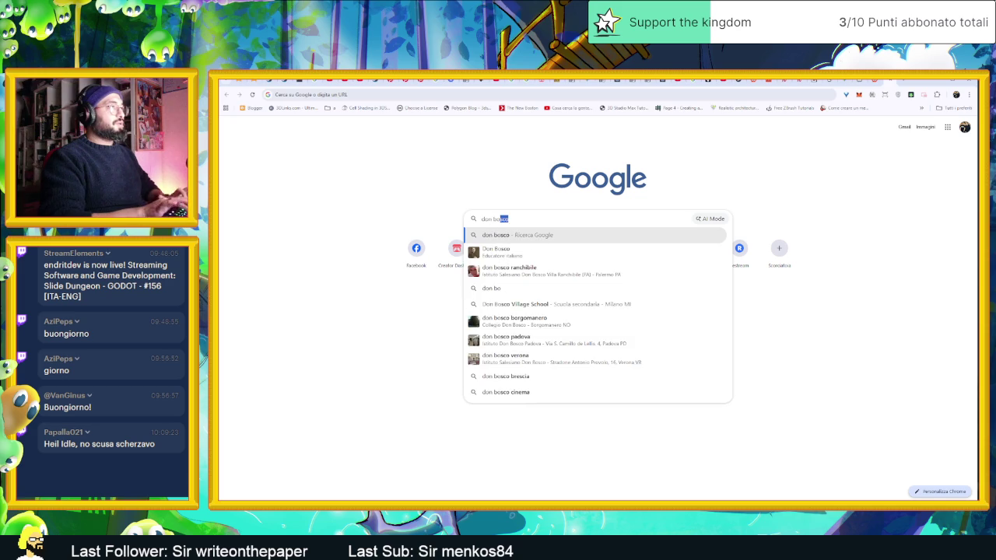
text(colo cinema)
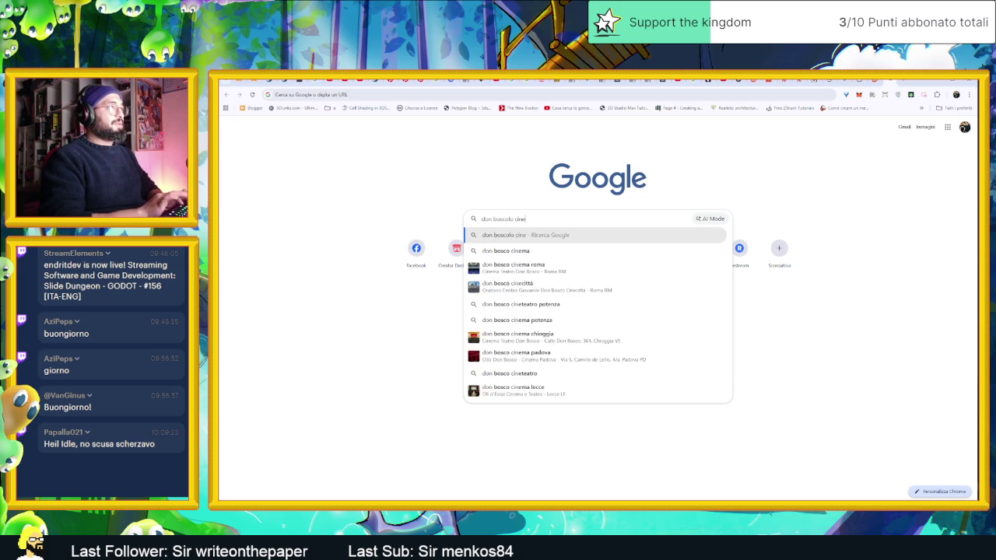
key(Return)
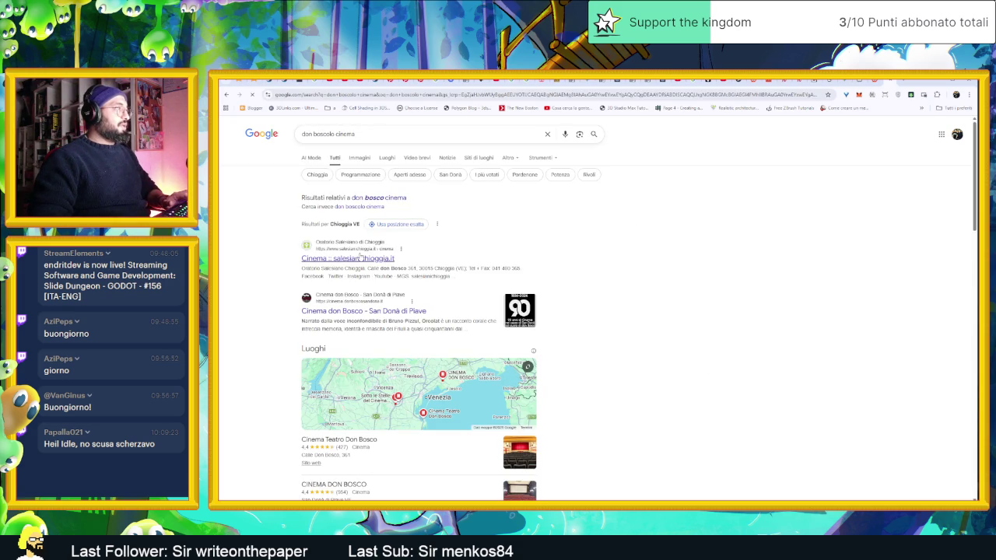
Open the Oratorio Salesiano cinema page and dismiss its cookie notice
click(366, 259)
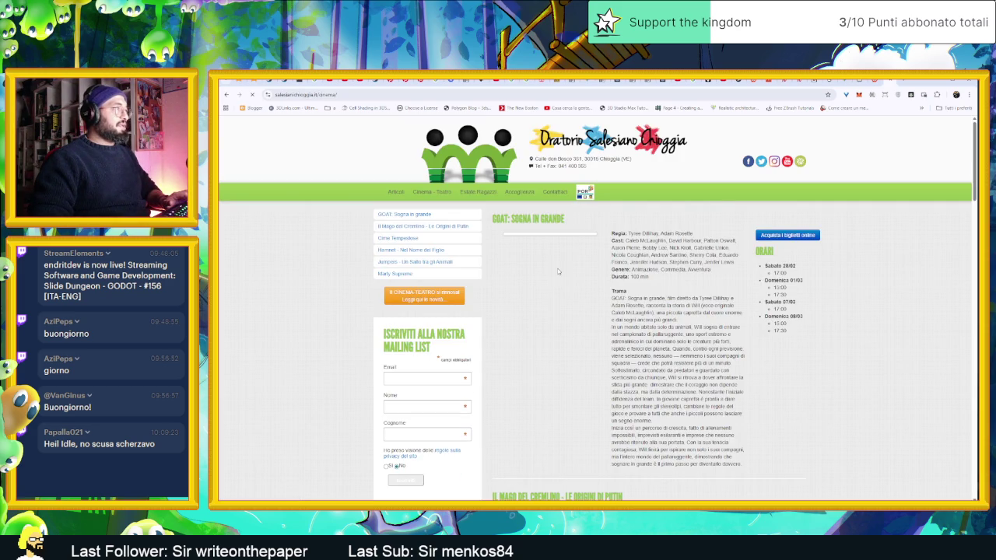
click(605, 152)
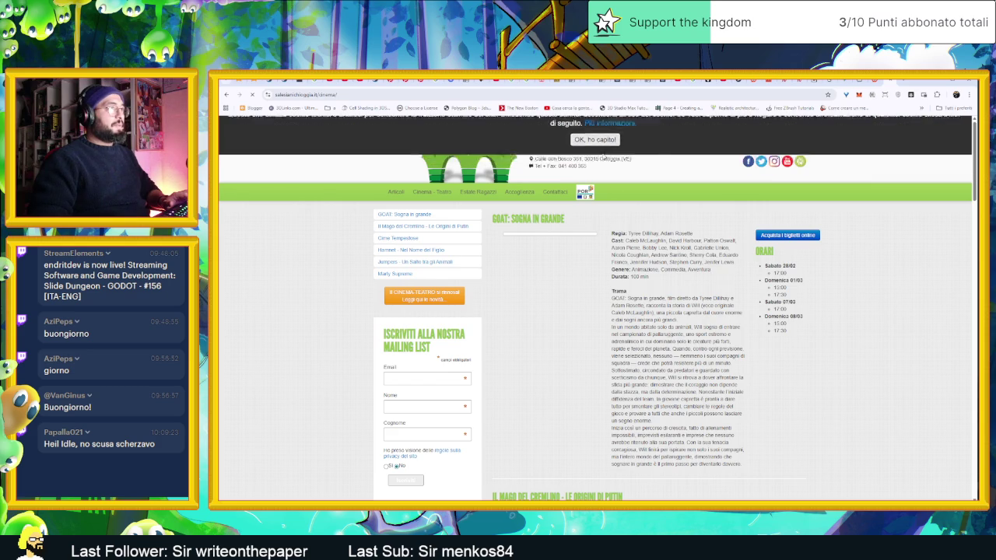
scroll(614, 194, down, 5)
scroll(557, 245, up, 5)
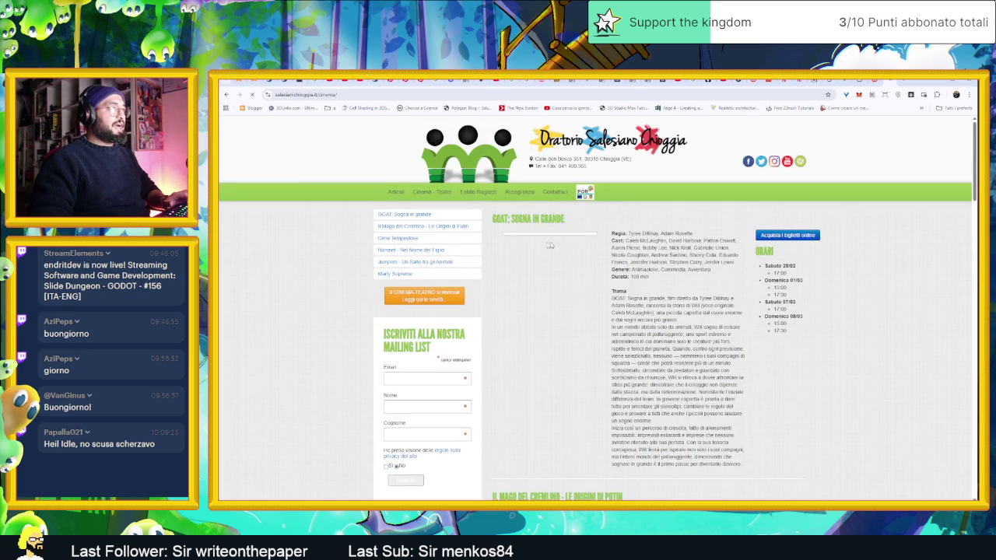
triple_click(528, 219)
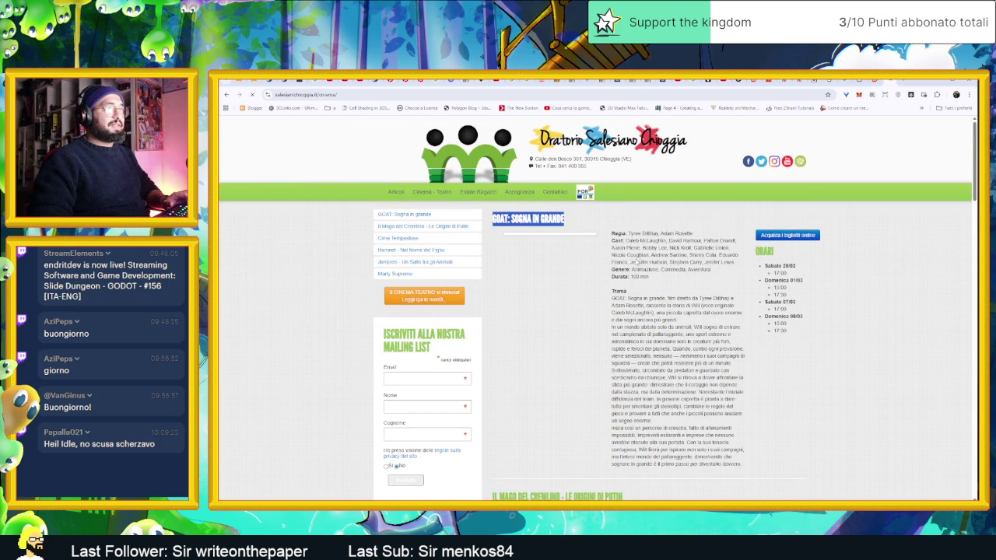
click(632, 262)
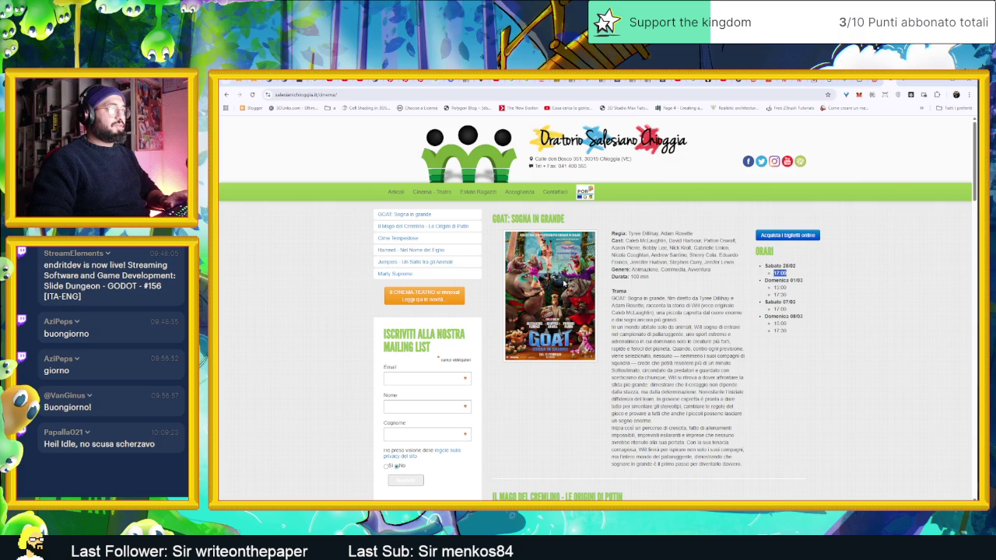
Adjust the page zoom and scroll through the cinema's film listings
key(ctrl+plus)
key(ctrl+plus)
key(ctrl+plus)
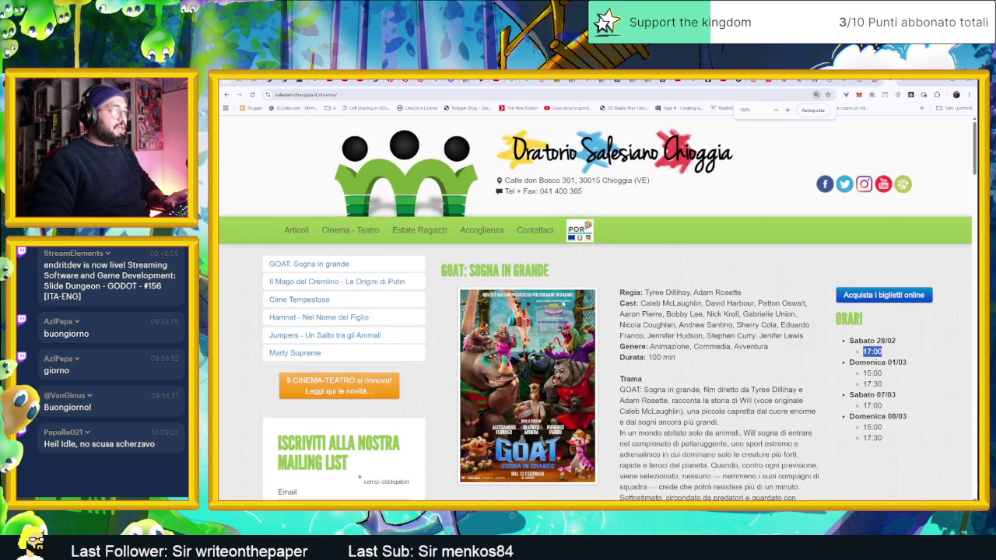
scroll(604, 328, down, 2)
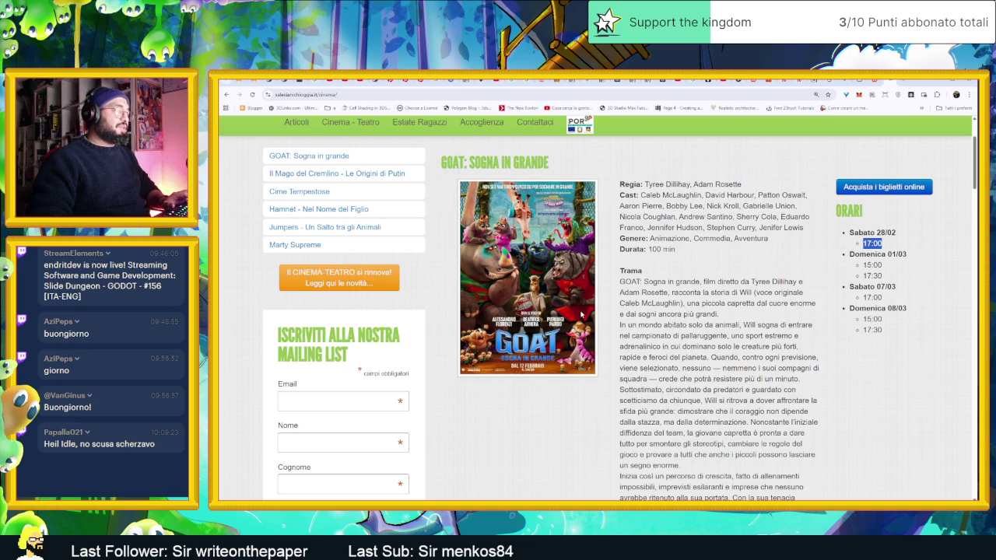
key(ctrl+minus)
key(ctrl+minus)
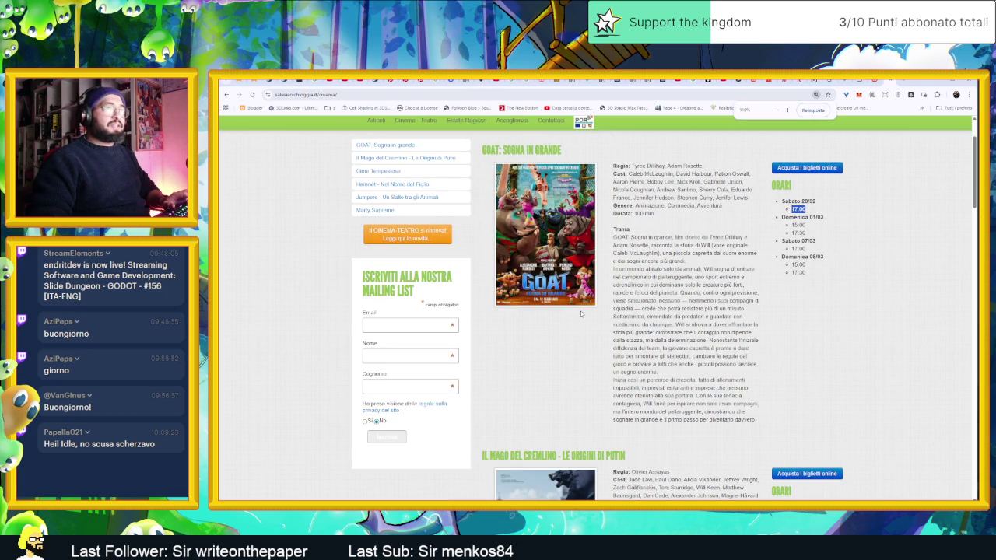
key(ctrl+minus)
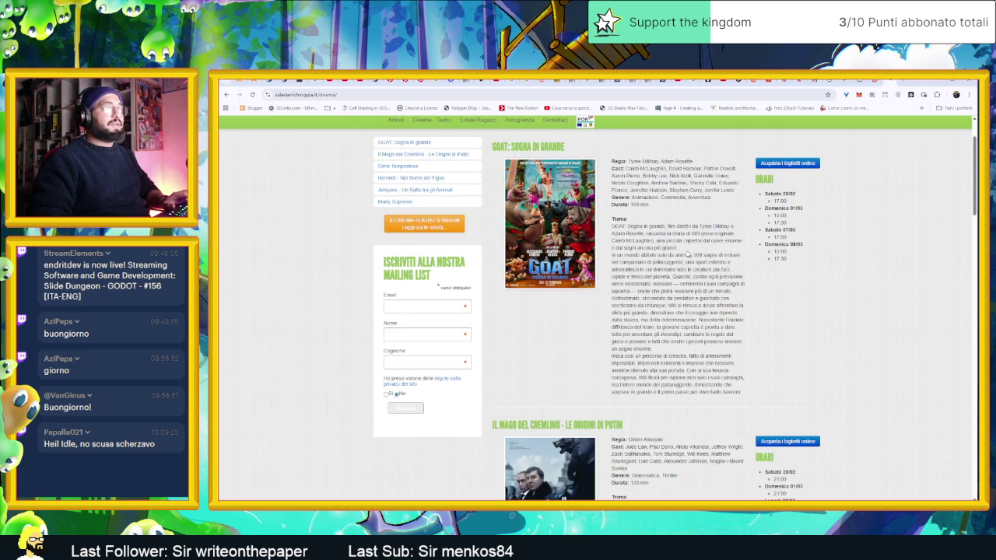
scroll(597, 311, down, 3)
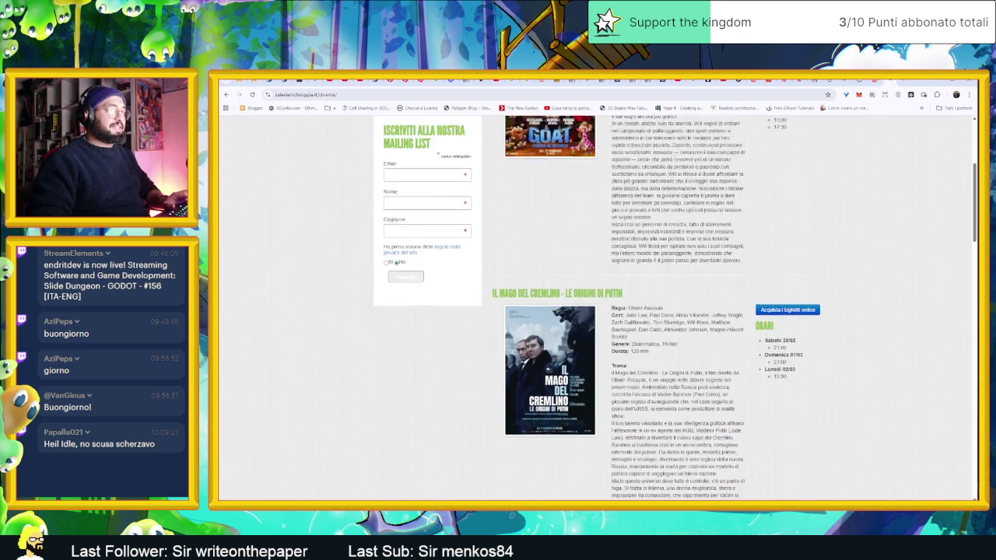
scroll(597, 311, down, 2)
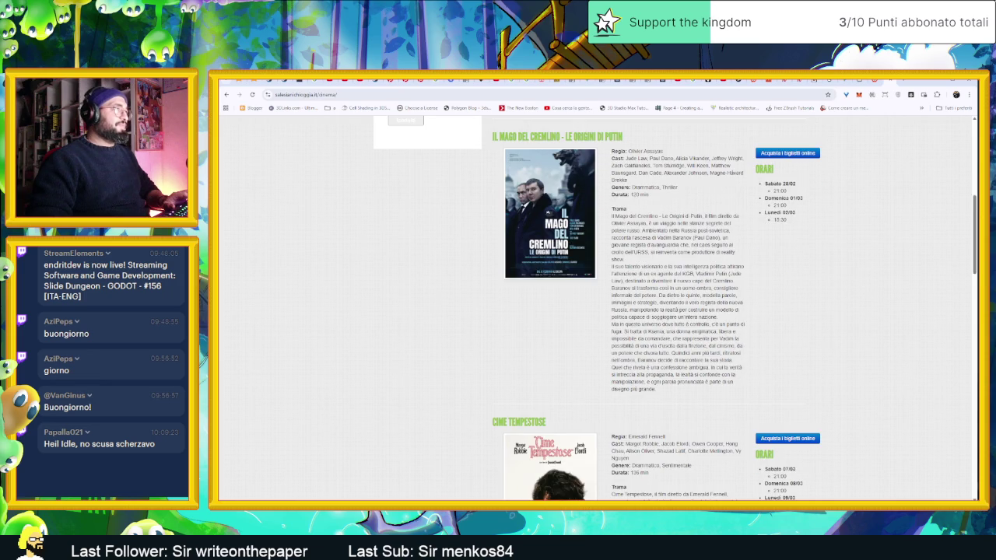
scroll(597, 311, down, 4)
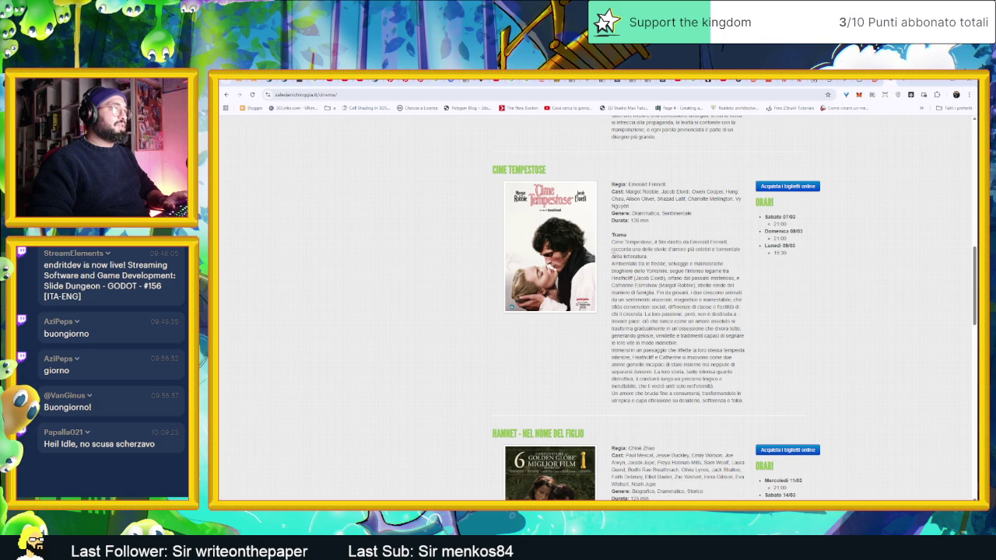
scroll(598, 311, down, 3)
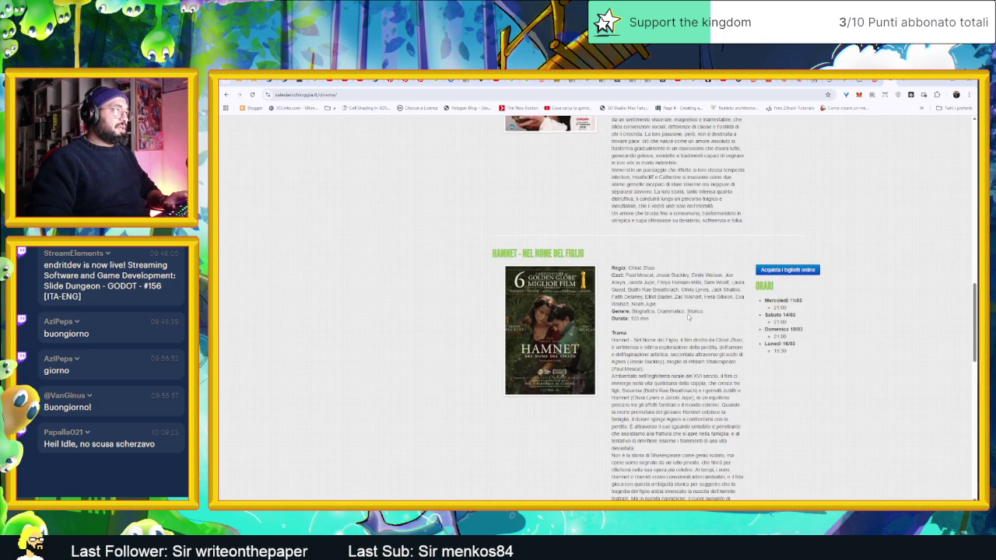
scroll(687, 317, down, 5)
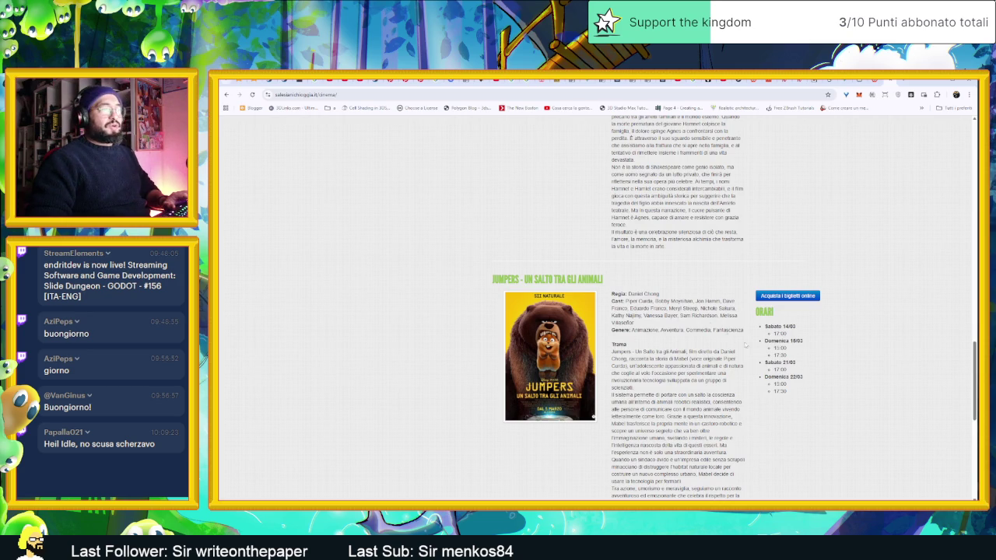
scroll(793, 383, up, 3)
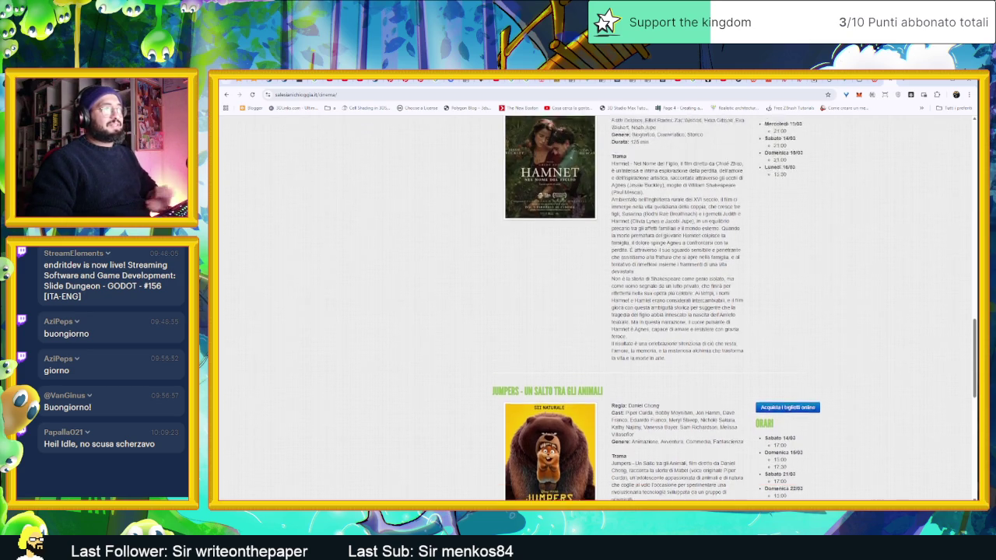
scroll(793, 396, up, 1)
scroll(794, 362, down, 5)
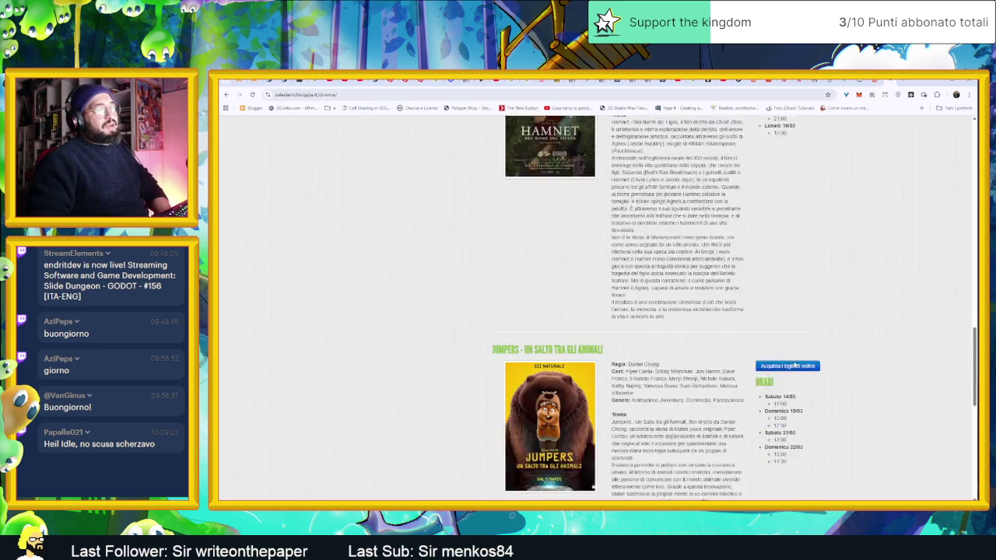
scroll(805, 336, up, 15)
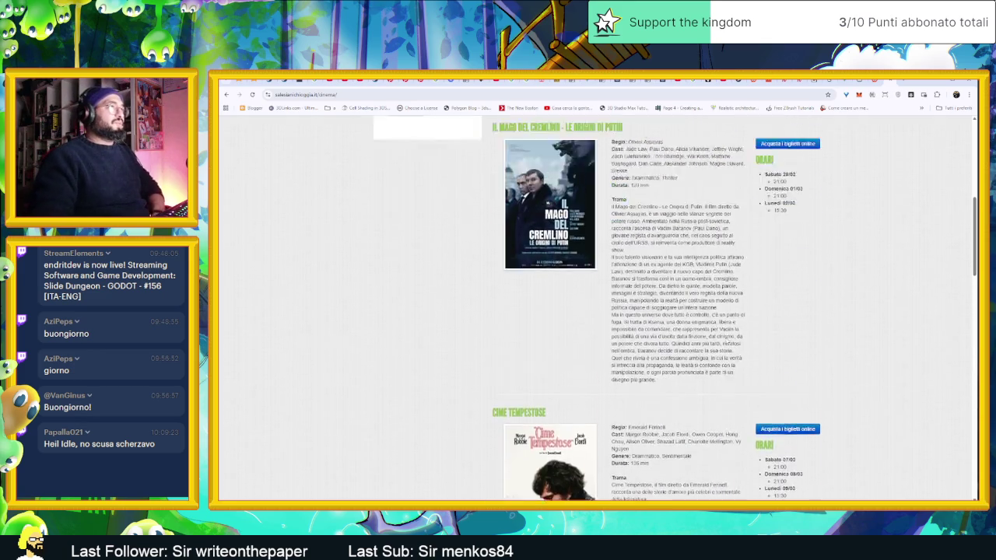
scroll(719, 341, up, 3)
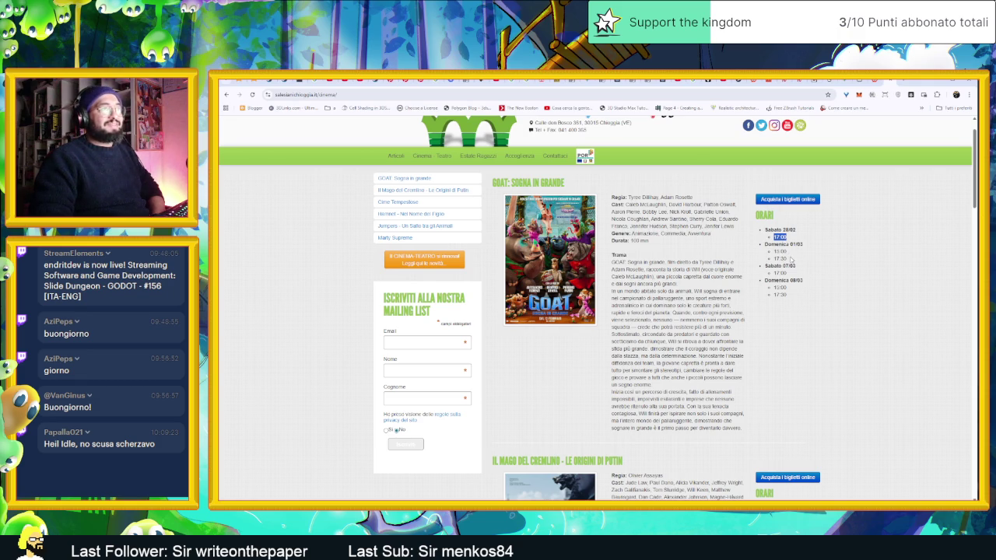
scroll(784, 276, down, 2)
scroll(777, 288, up, 1)
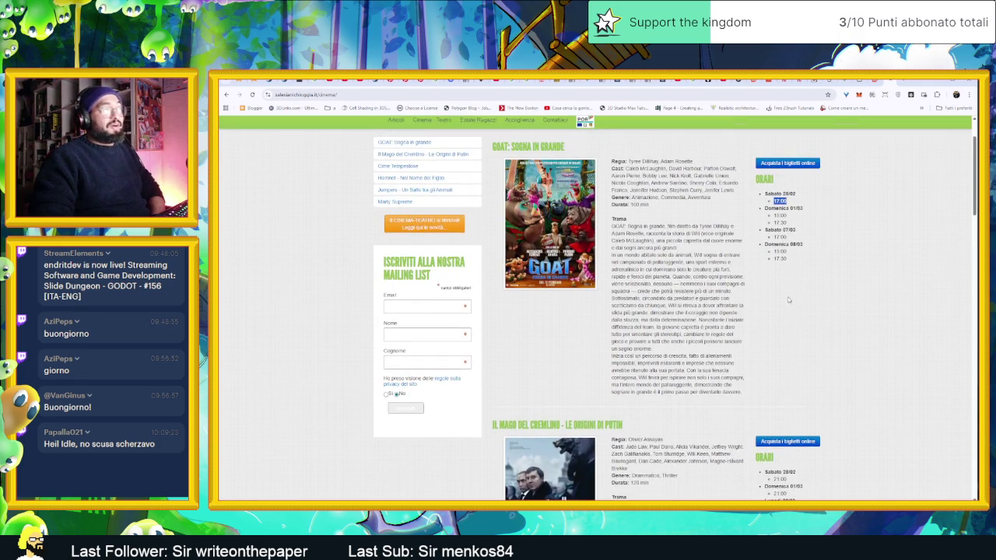
scroll(774, 292, down, 4)
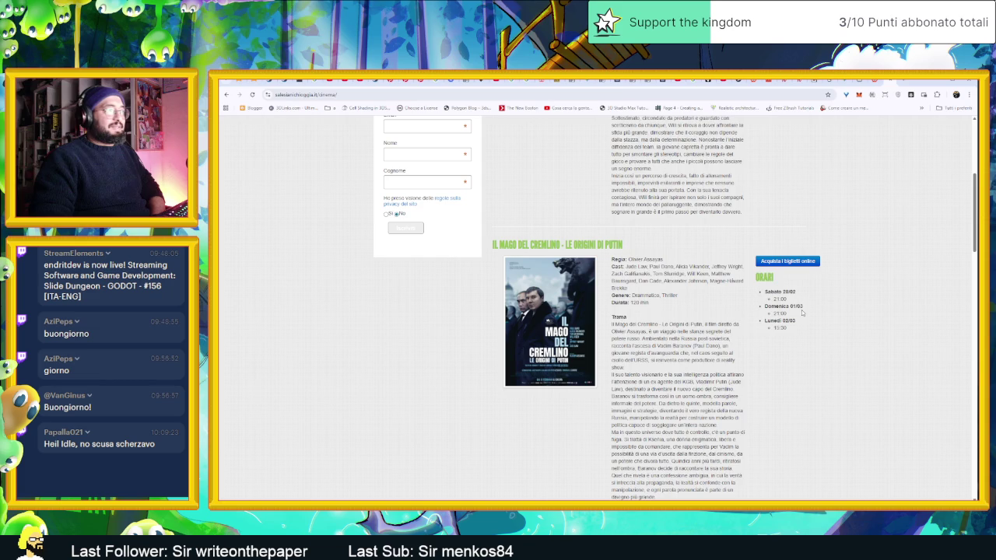
scroll(799, 308, down, 3)
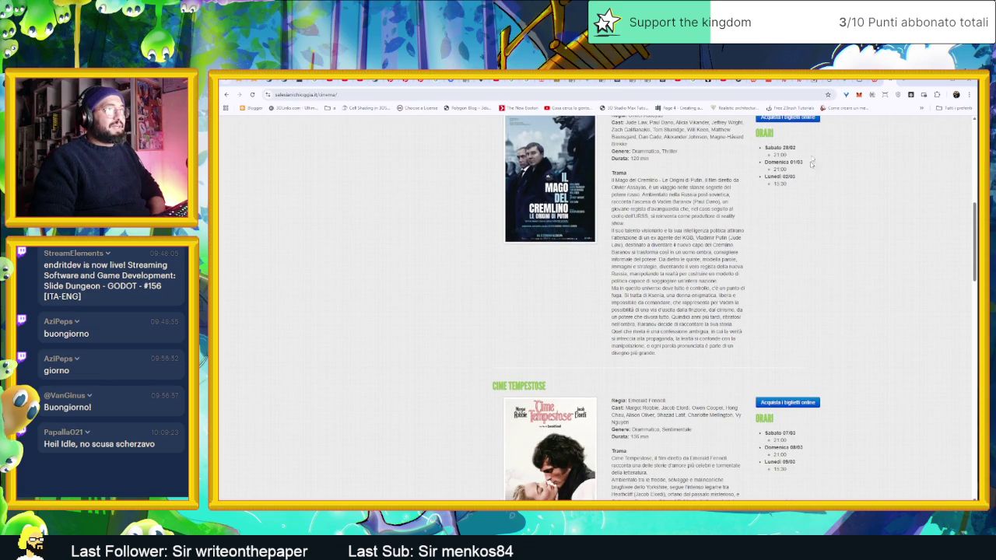
scroll(798, 262, down, 7)
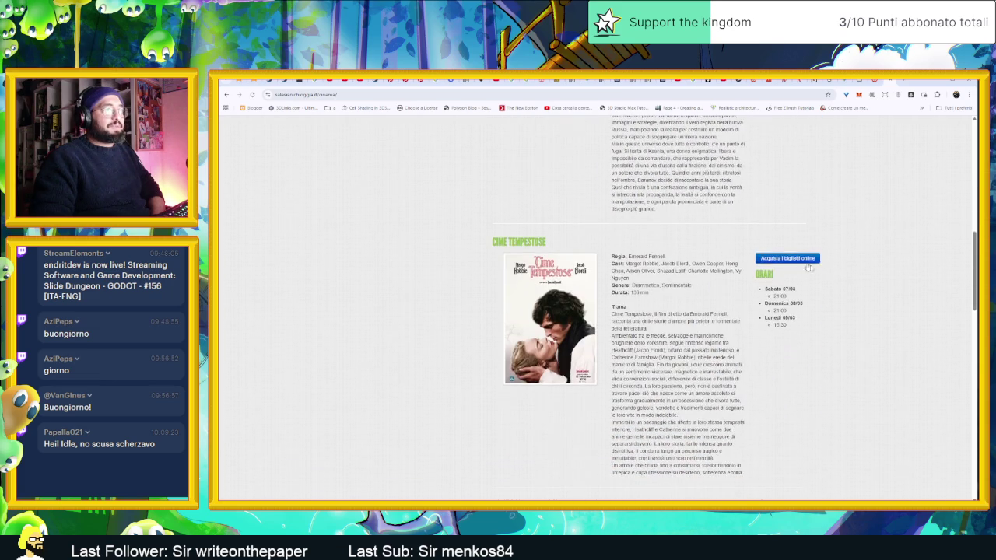
scroll(829, 292, down, 15)
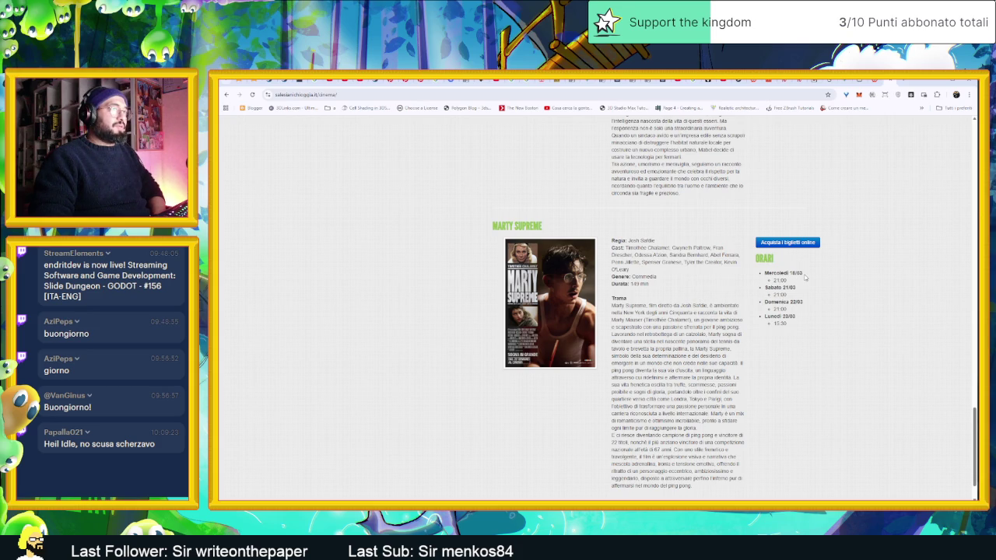
Highlight Marty Supreme's Mercoledì 18/03 showtime, then minimise Chrome
drag(762, 272, 814, 277)
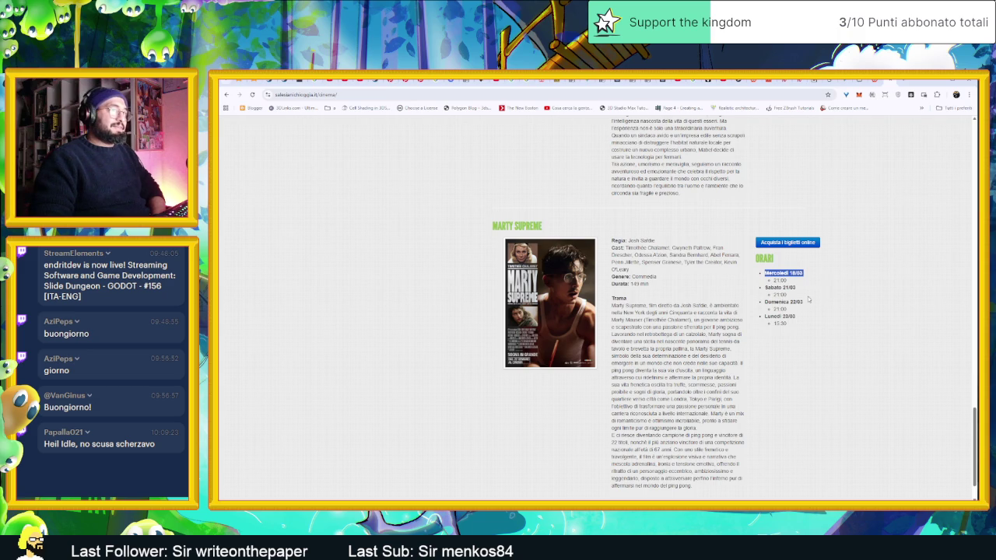
scroll(807, 296, down, 1)
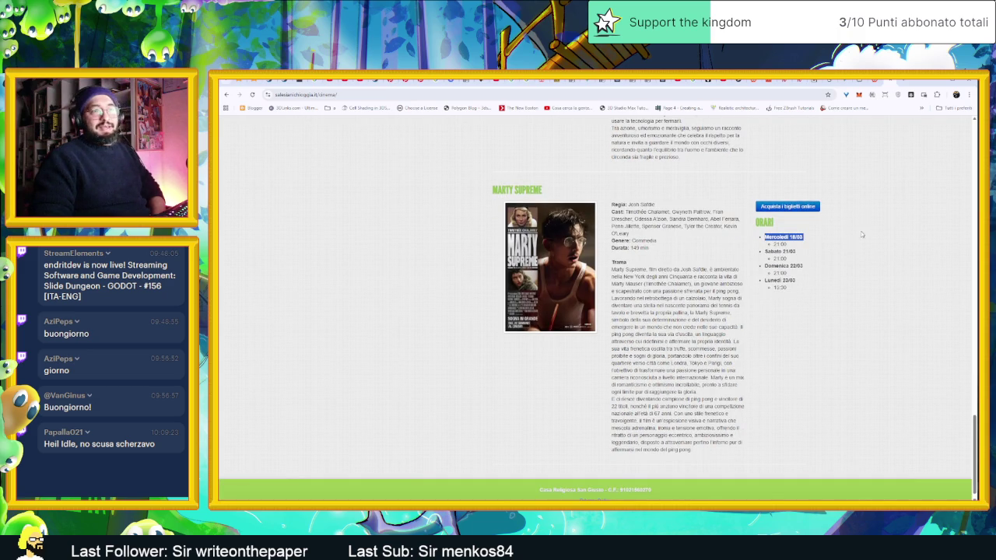
click(935, 85)
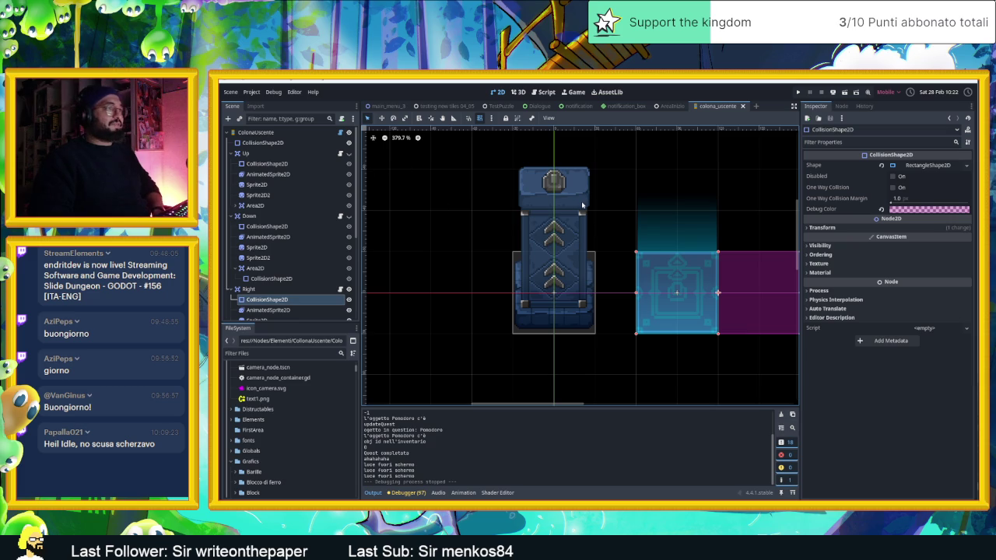
Zoom over the column scene canvas, then switch back to Chrome with Alt+Tab
scroll(595, 210, down, 1)
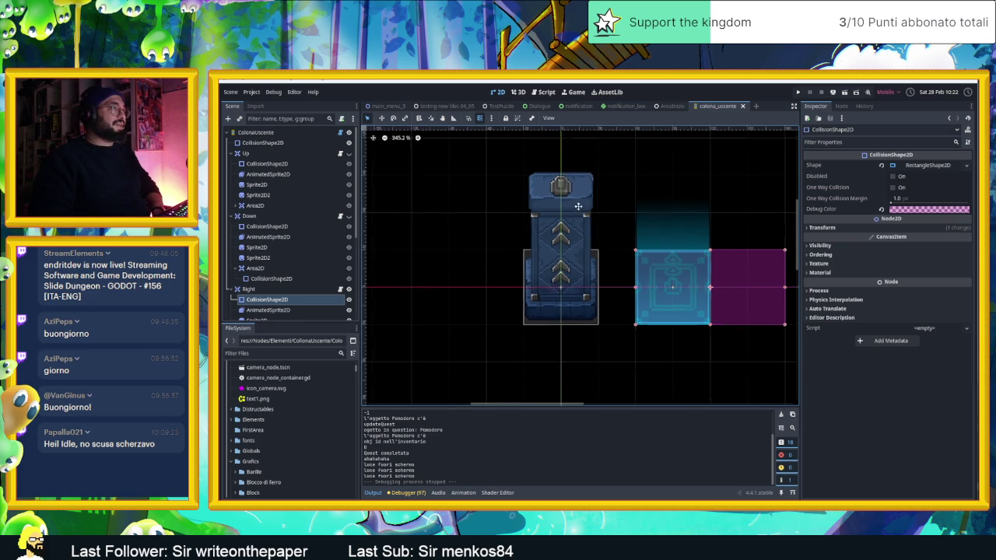
scroll(595, 221, down, 1)
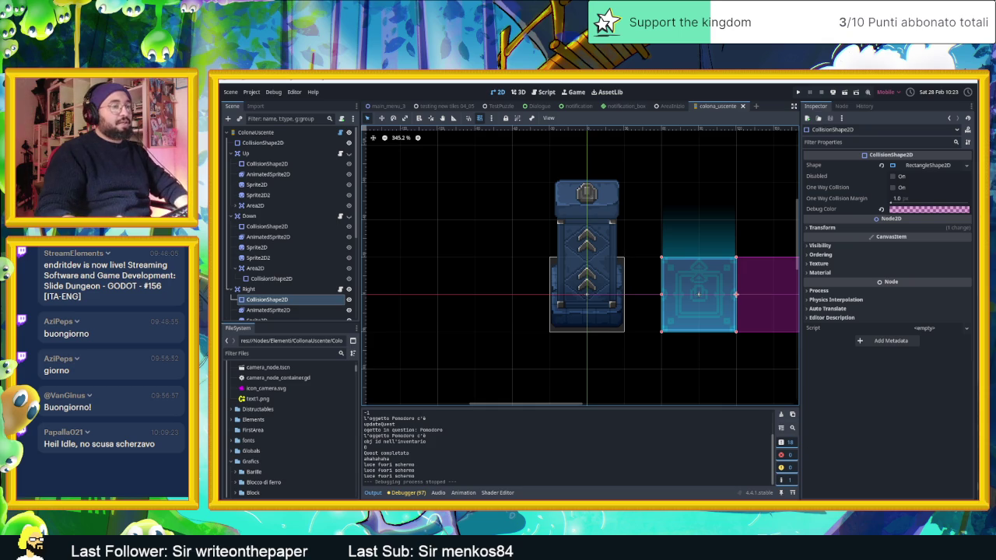
key(alt+Tab)
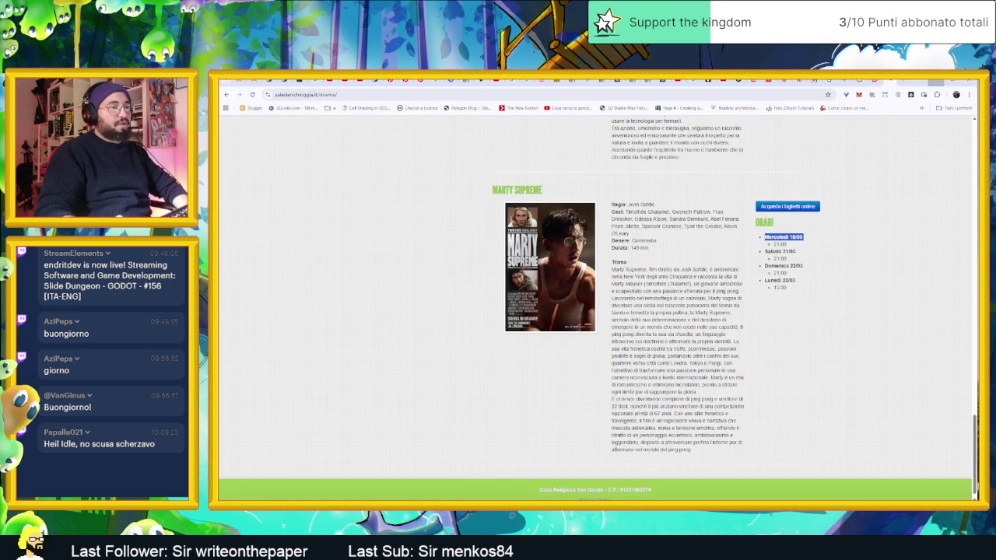
Google 'squash and stretch' in a new tab, expand the AI overview, then minimise Chrome
key(ctrl+t)
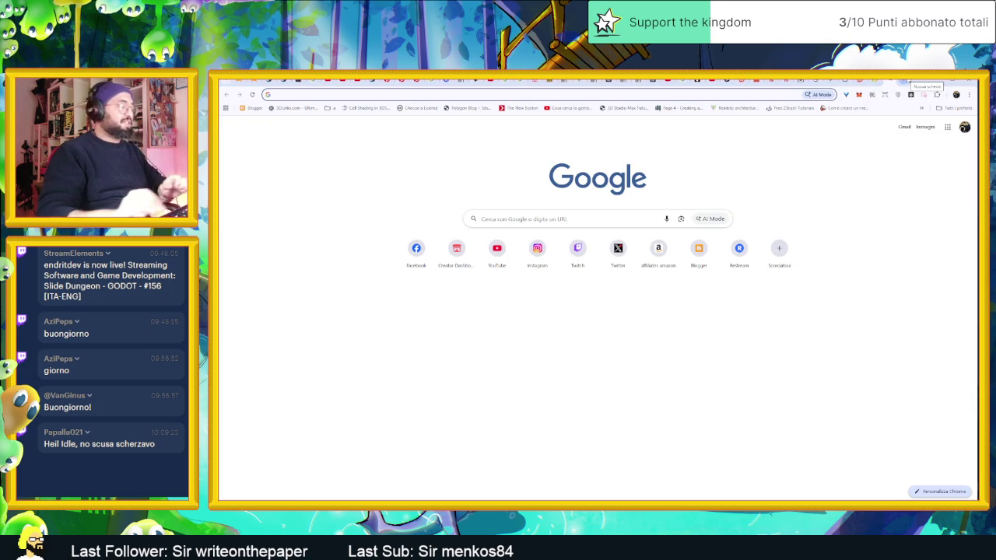
text(squa)
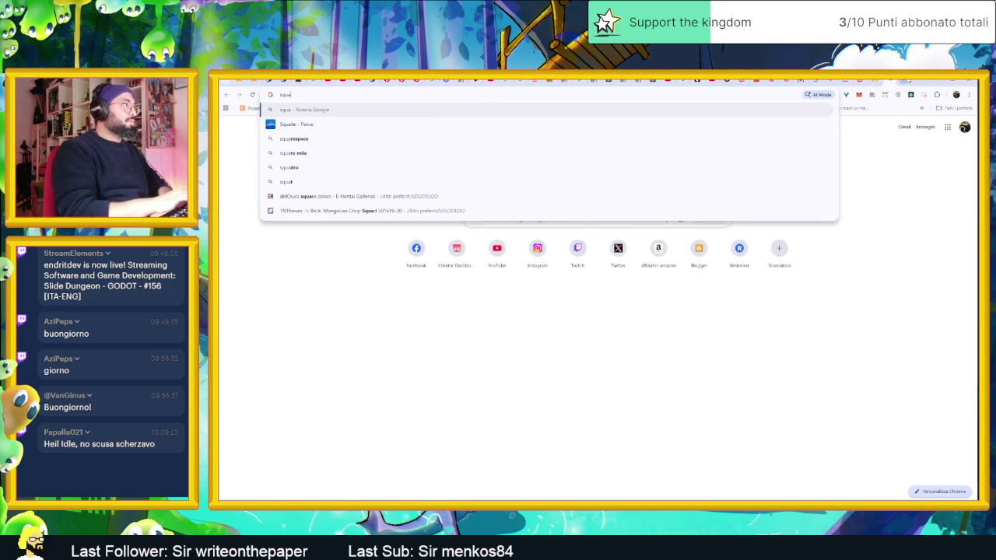
text(sh and s)
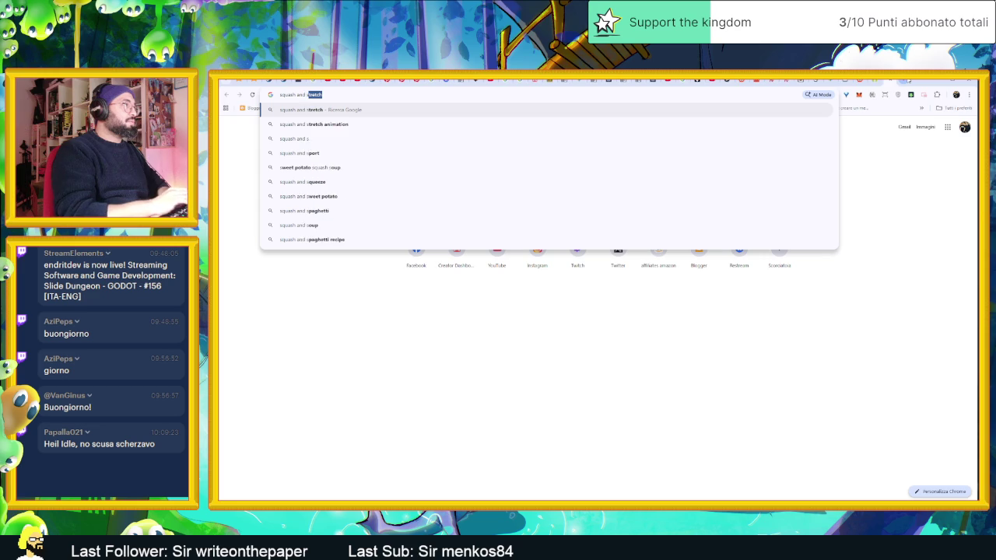
key(Return)
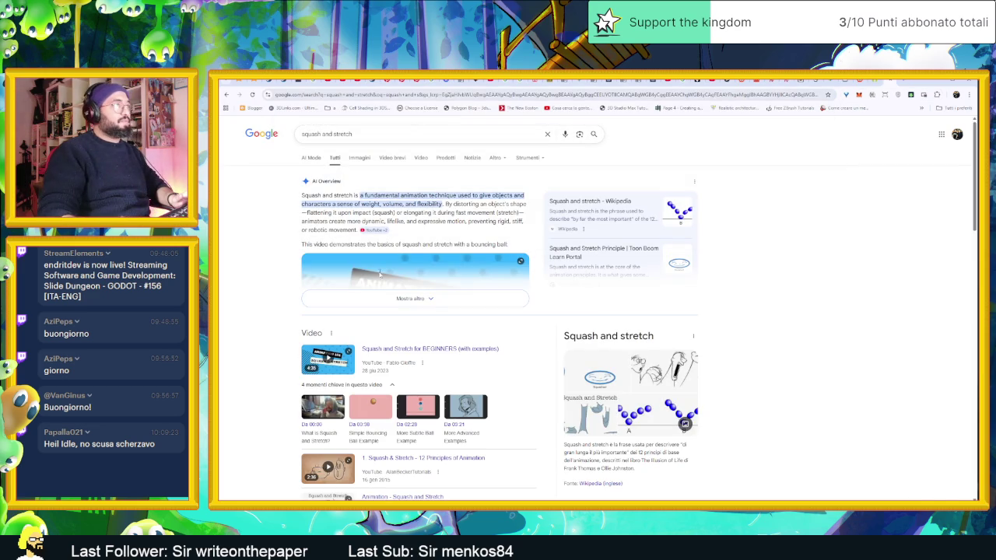
click(400, 298)
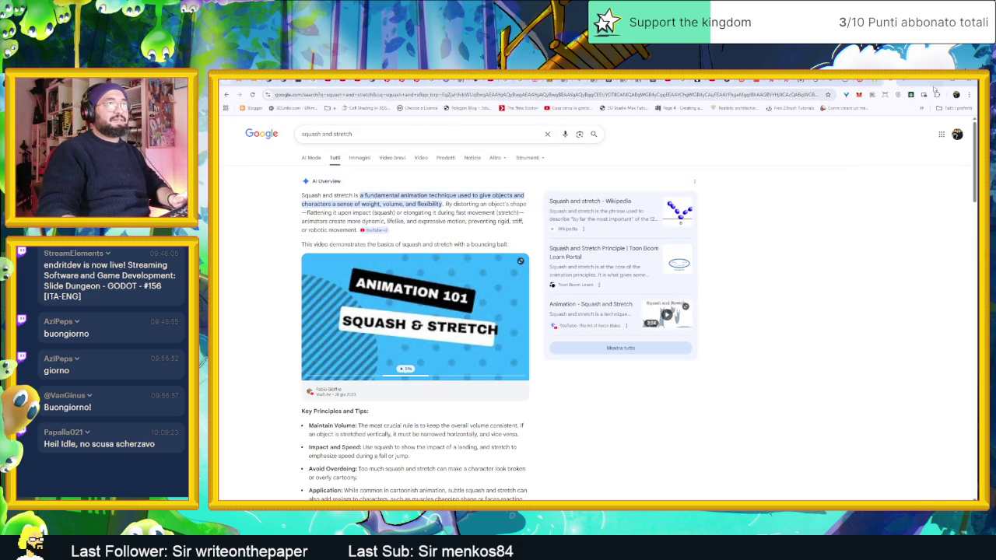
click(931, 83)
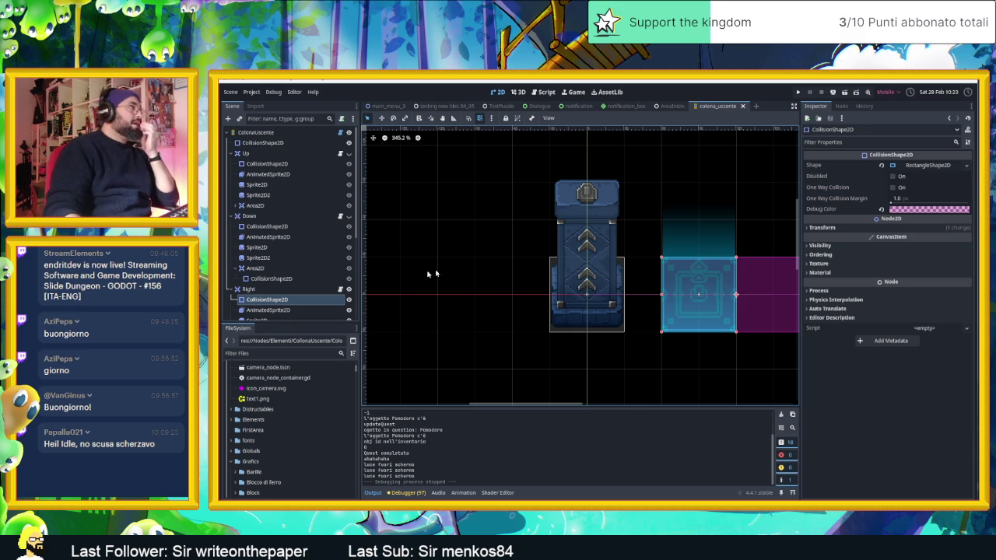
Open the ColonaUscente node's script and add an empty line at its end
scroll(293, 262, down, 3)
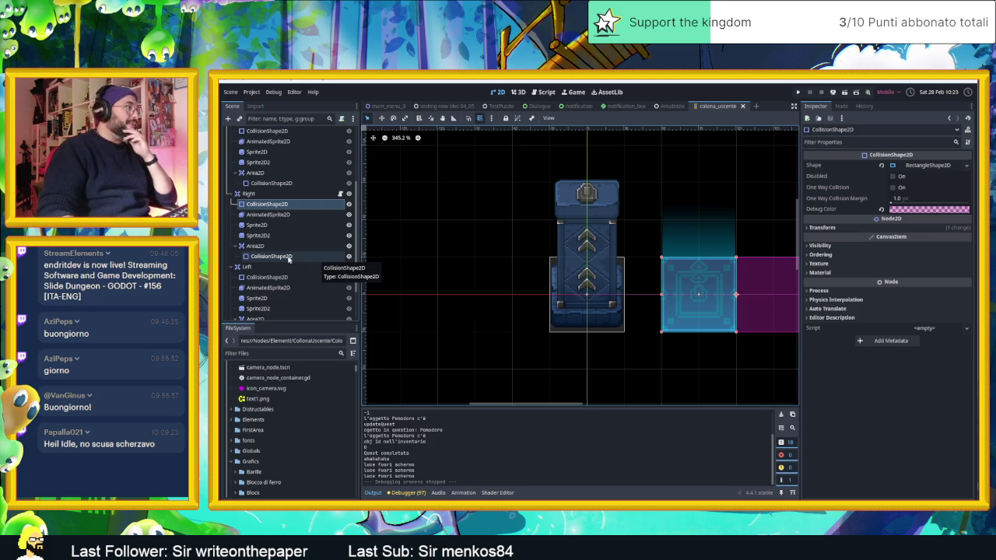
scroll(291, 257, down, 1)
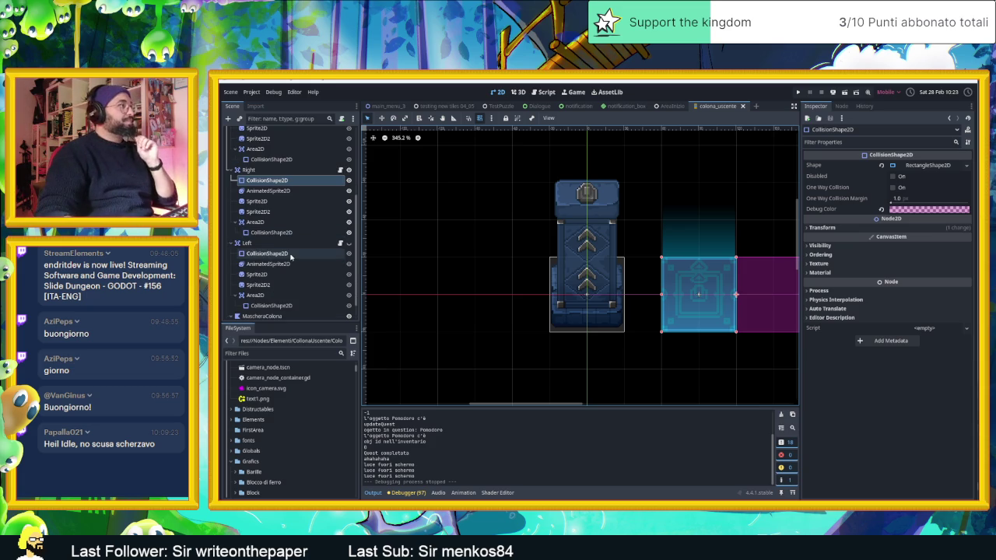
scroll(290, 257, up, 5)
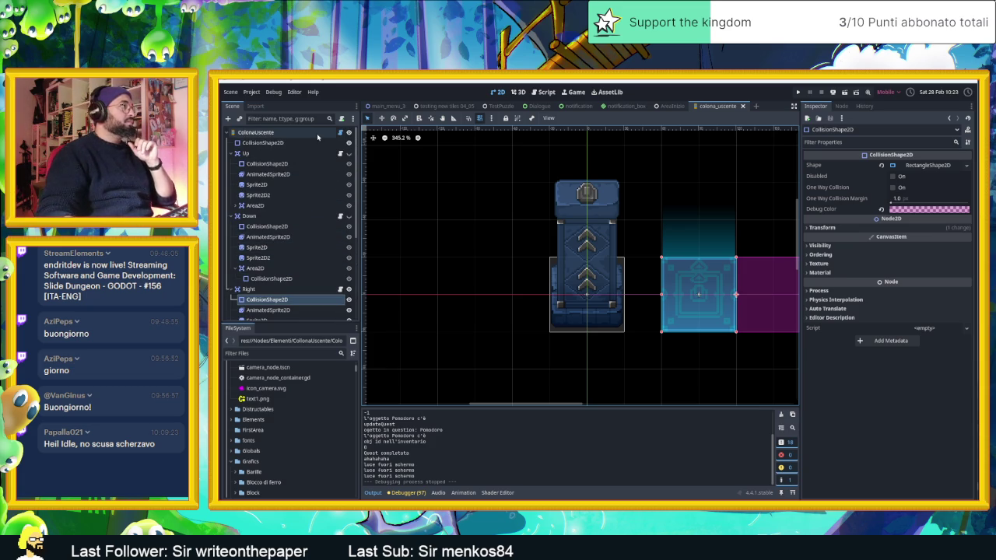
click(316, 133)
click(340, 133)
scroll(655, 370, down, 2)
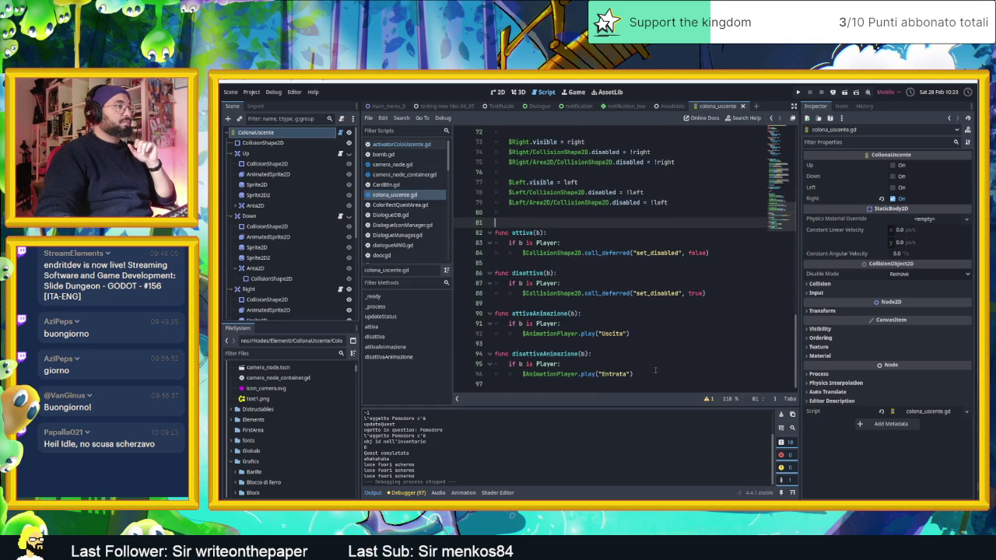
click(594, 383)
key(Return)
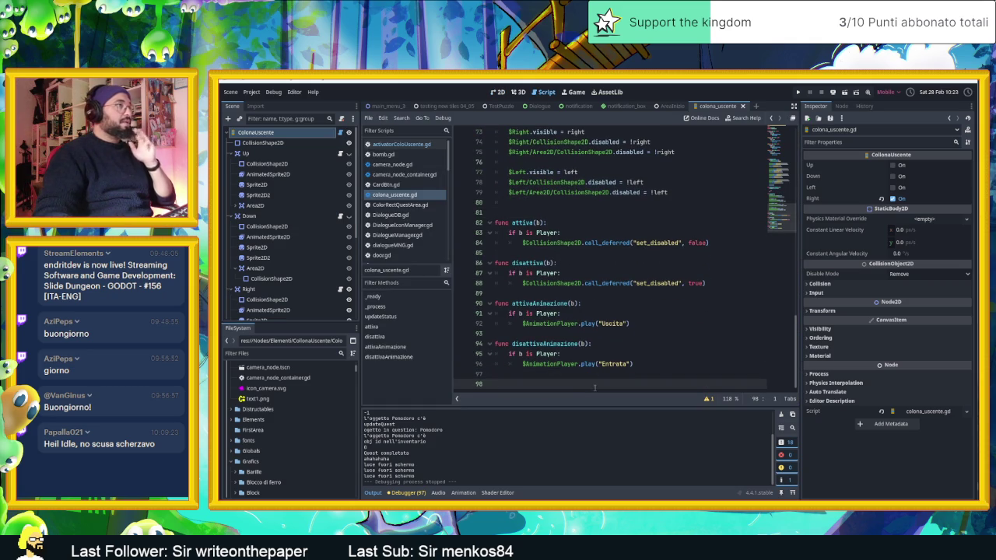
Show the AreaInizio level in 2D, centre on the column, and select WoodenBox5
click(669, 105)
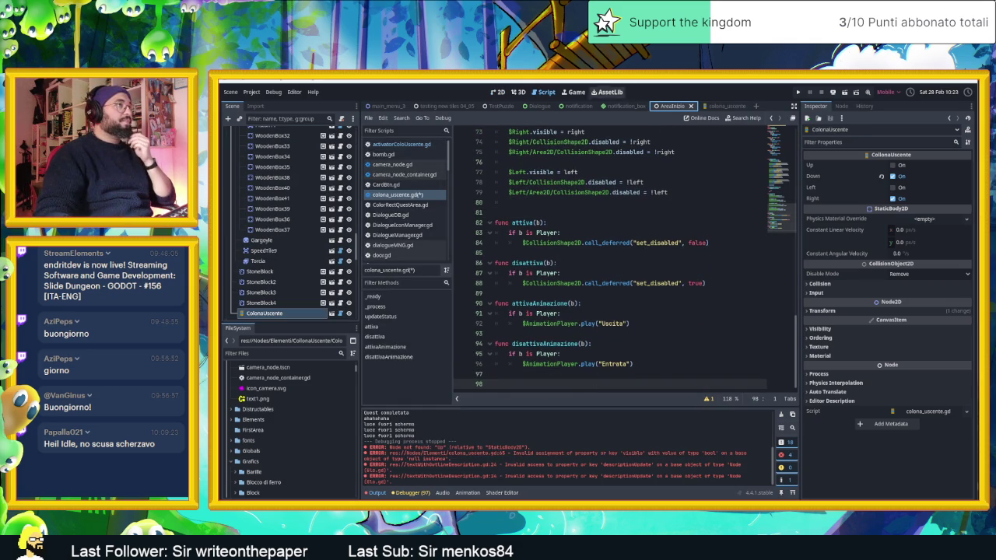
click(494, 92)
key(f)
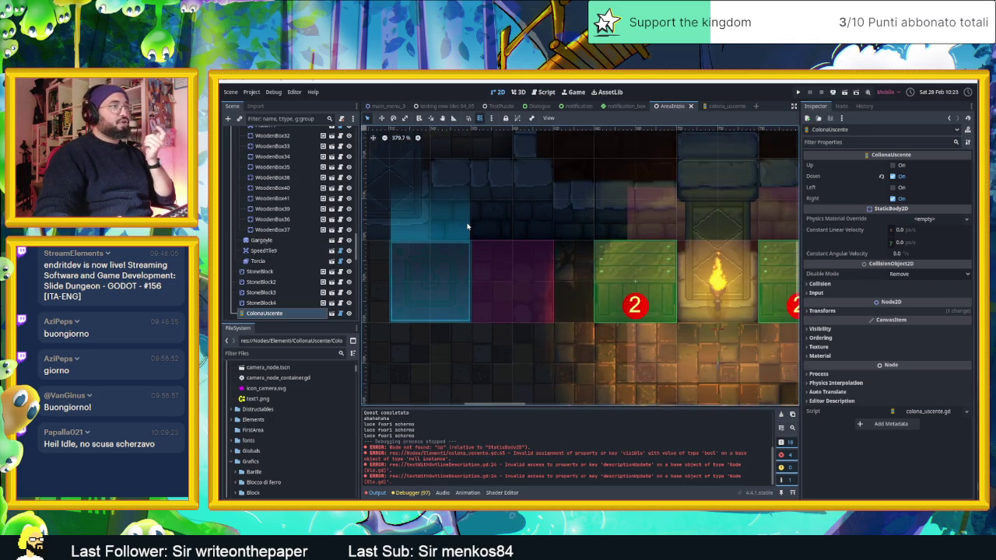
click(628, 263)
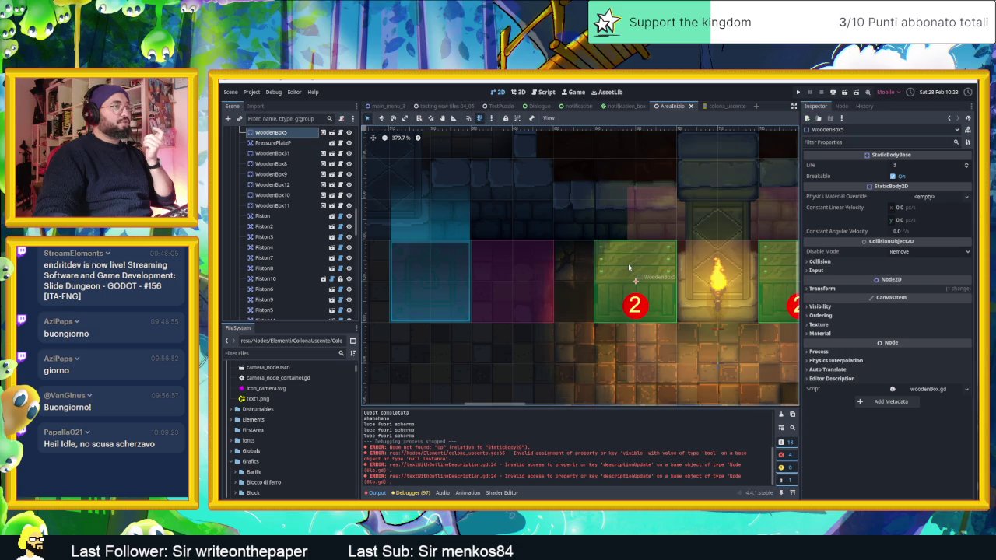
Copy animate() from woodenBox.gd and paste it at the end of colona_uscente.gd
click(340, 133)
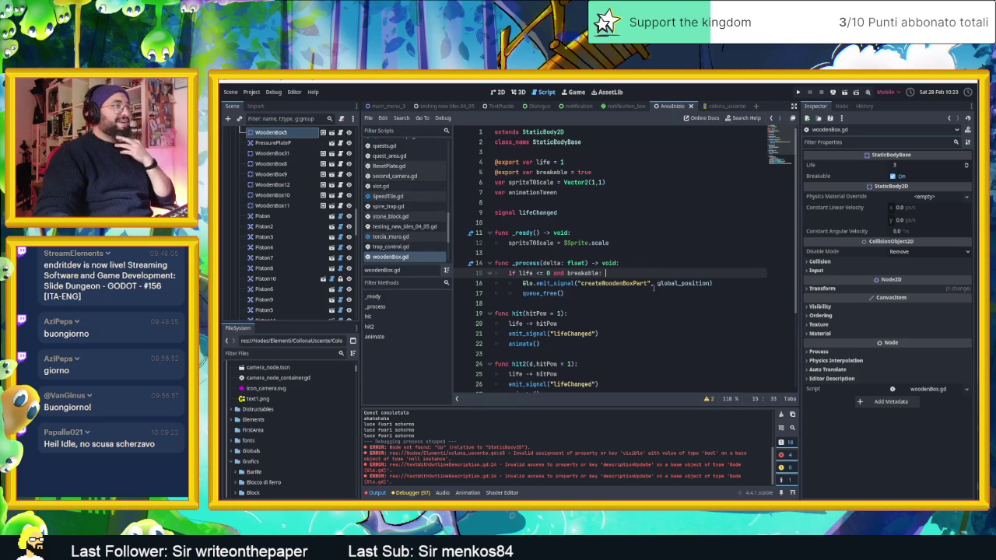
scroll(654, 286, down, 4)
mouse_move(723, 374)
mouse_down()
mouse_move(655, 334)
mouse_move(479, 303)
mouse_up()
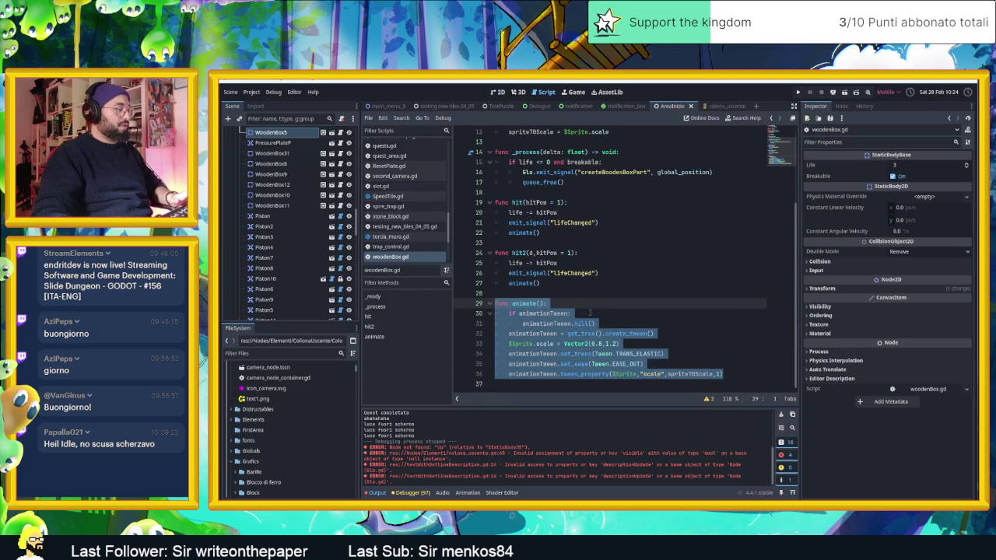
click(714, 106)
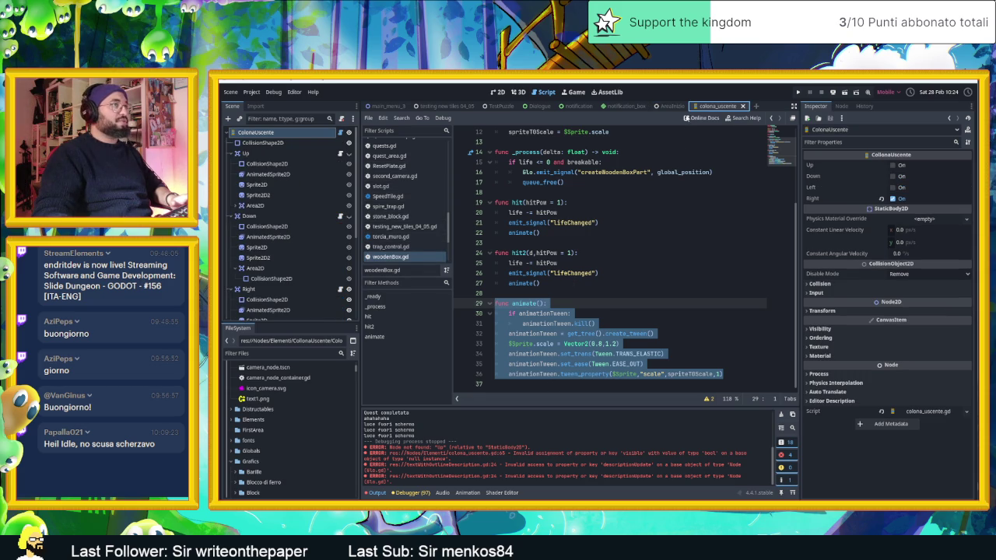
click(673, 106)
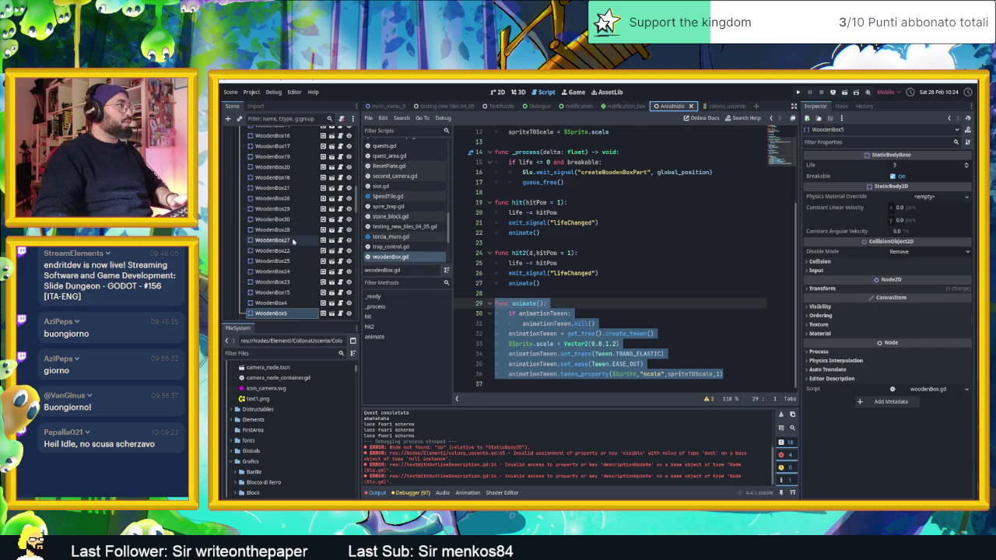
click(722, 105)
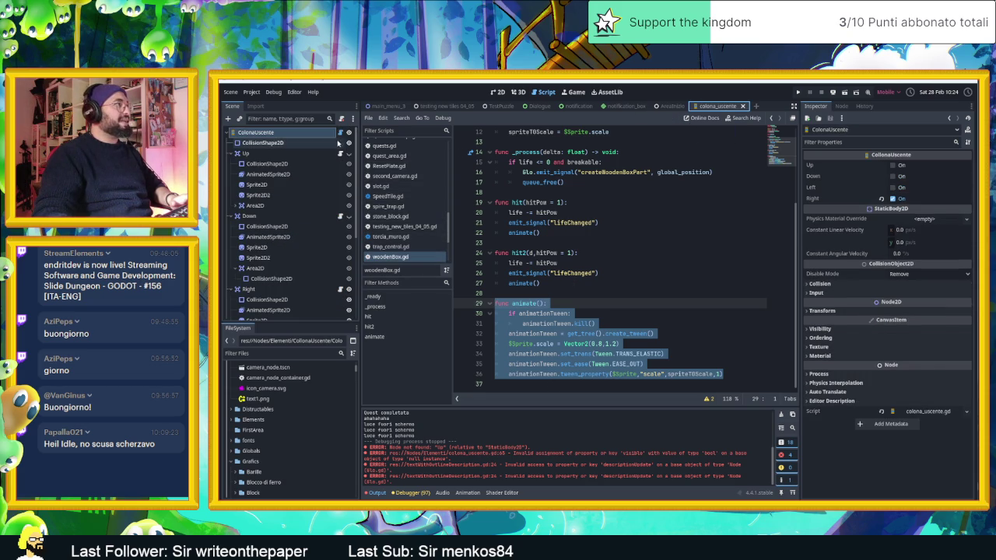
text(func animate(): 	if animationTween: 		animationTween.kill() 	animationTween = get_tree().create_tween() 	$Sprite.scale = Vector2(0.8,1.2) 	animationTween.set_trans(Tween.TRANS_ELASTIC) 	animationTween.set_ease(Tween.EASE_OUT) 	animationTween.tween_property($Sprite,"scale",spriteTOScale,1))
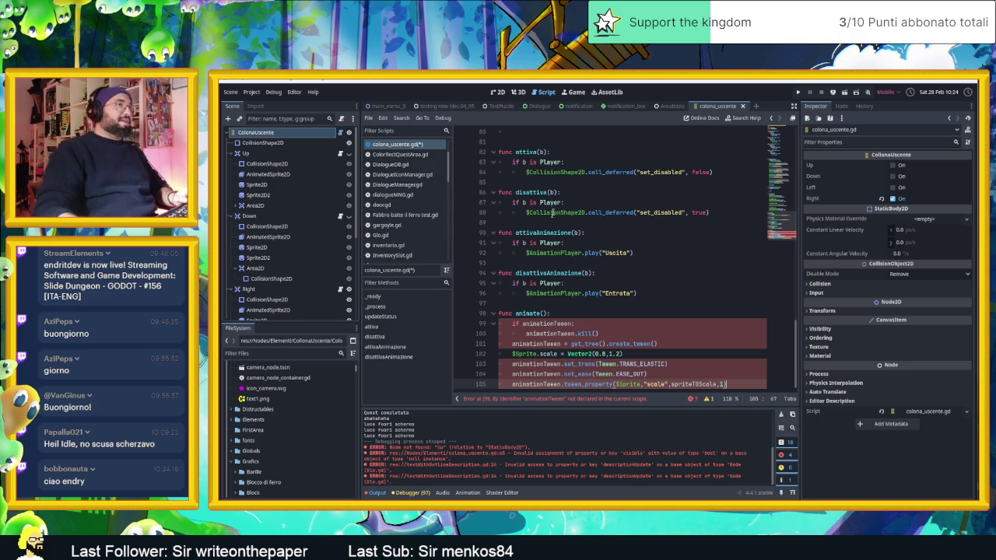
In woodenBox.gd, select the spriteTOScale and animationTween declarations on lines 6–7
click(670, 106)
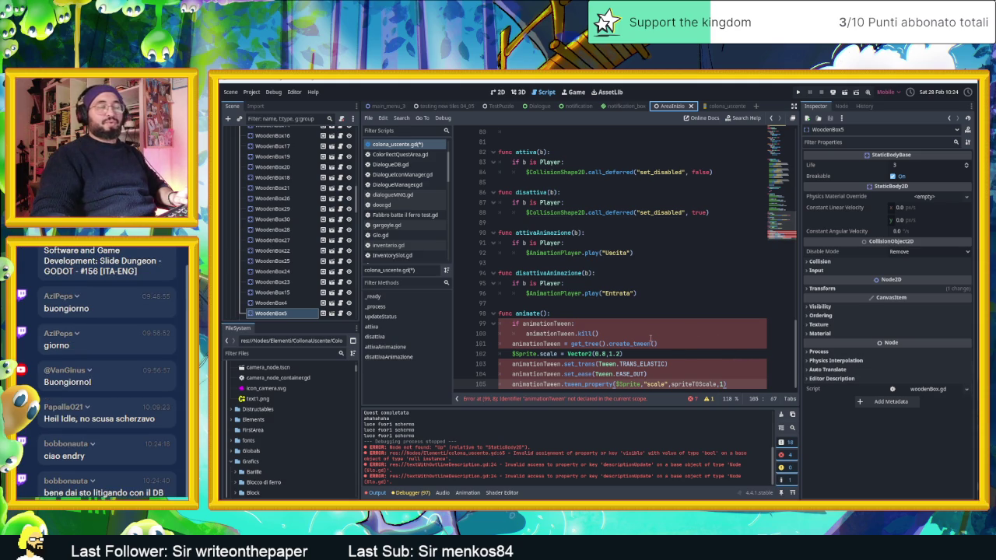
click(718, 109)
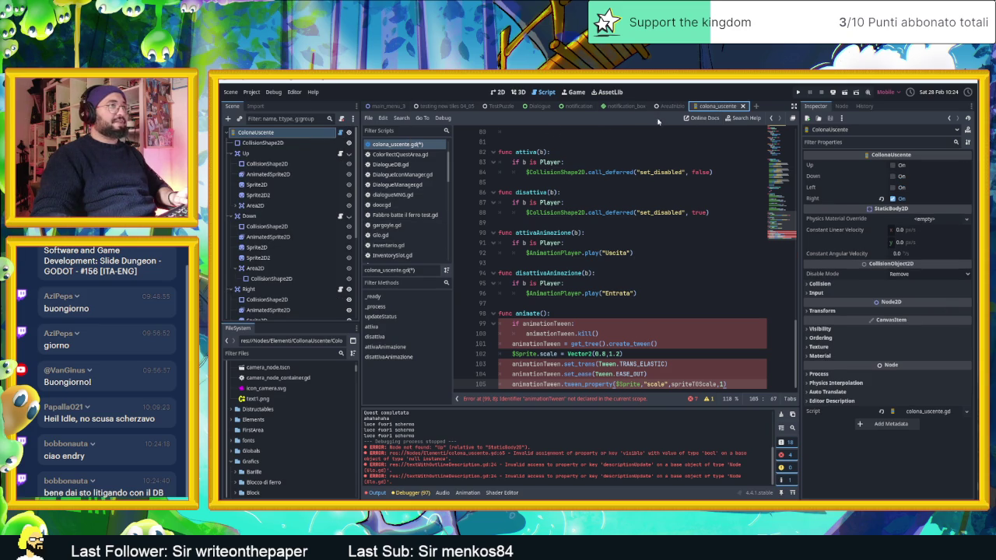
key(ctrl+shift+Tab)
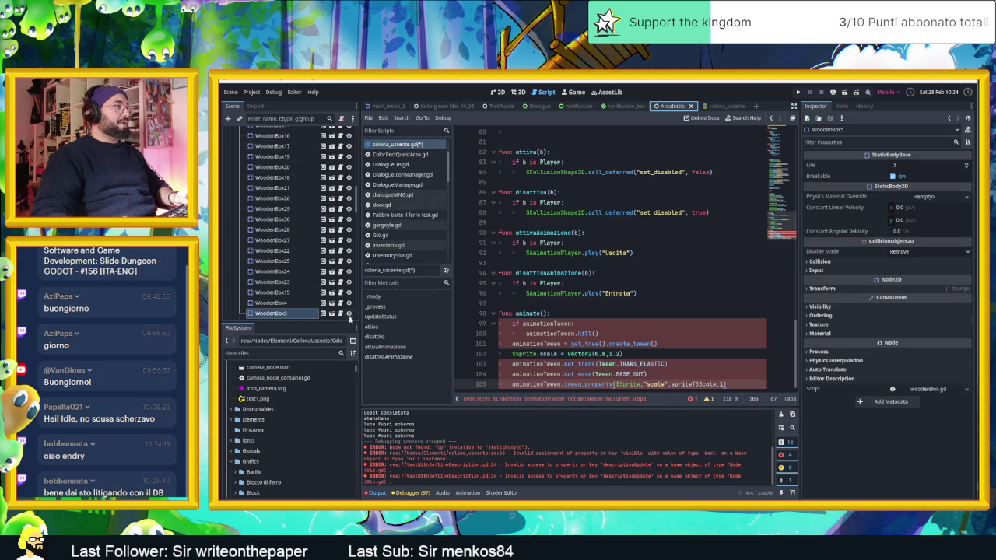
click(341, 315)
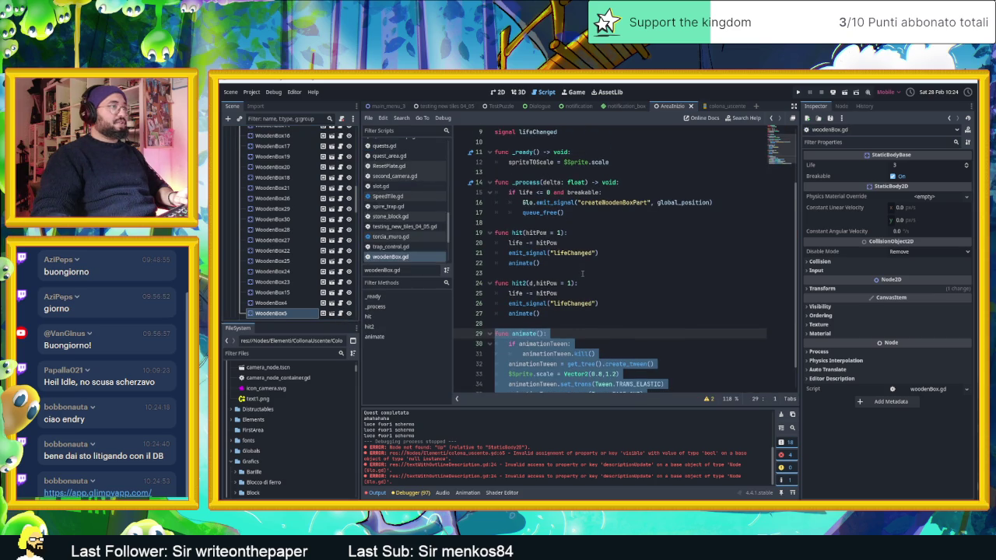
scroll(582, 273, down, 1)
scroll(582, 273, up, 4)
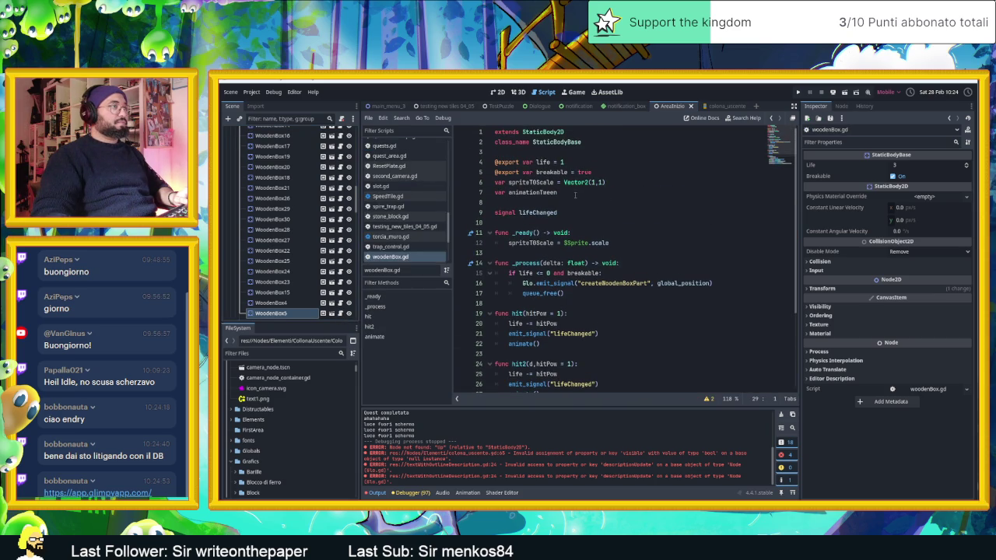
drag(575, 196, 476, 187)
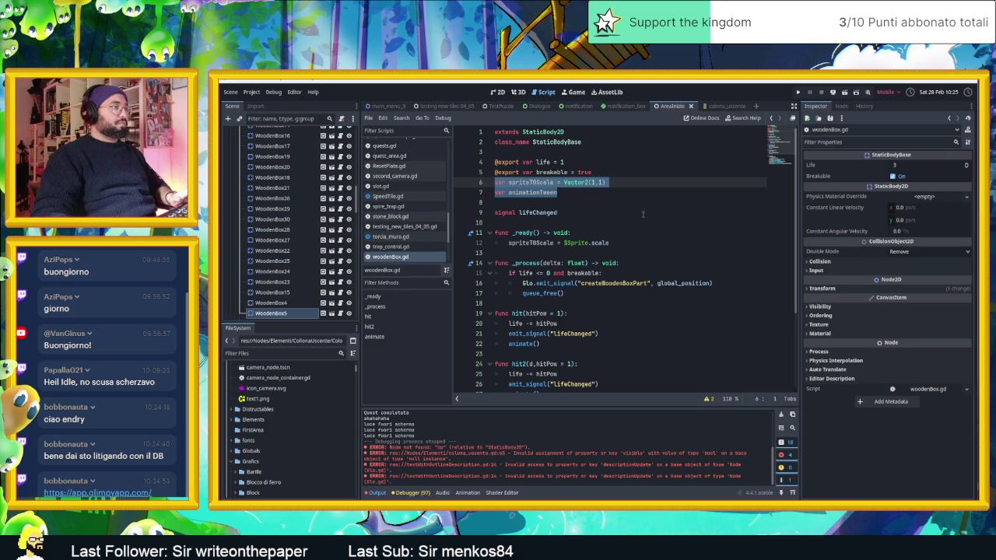
scroll(665, 243, down, 3)
scroll(665, 242, down, 1)
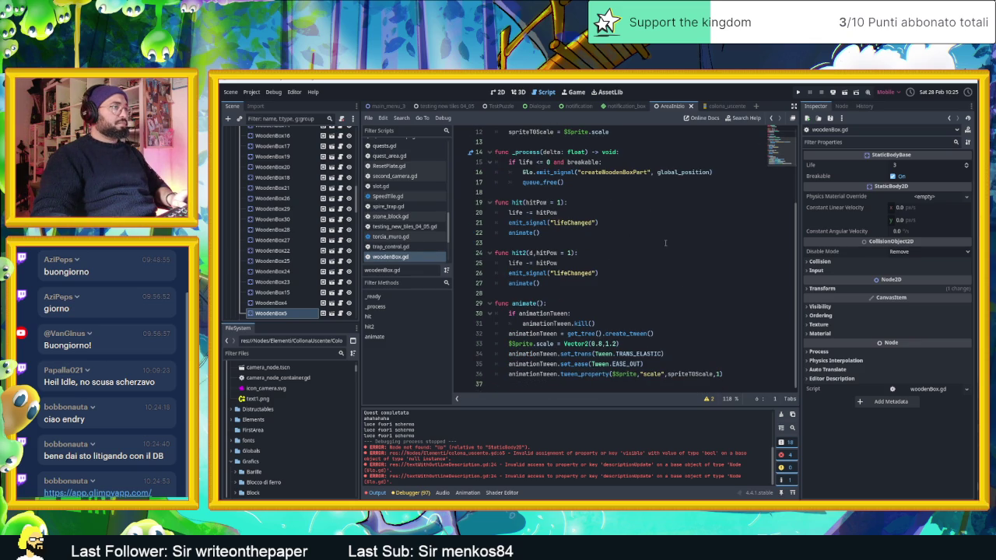
Paste both declarations above func _ready() in colona_uscente.gd, then switch to Chrome
click(726, 106)
drag(495, 182, 578, 195)
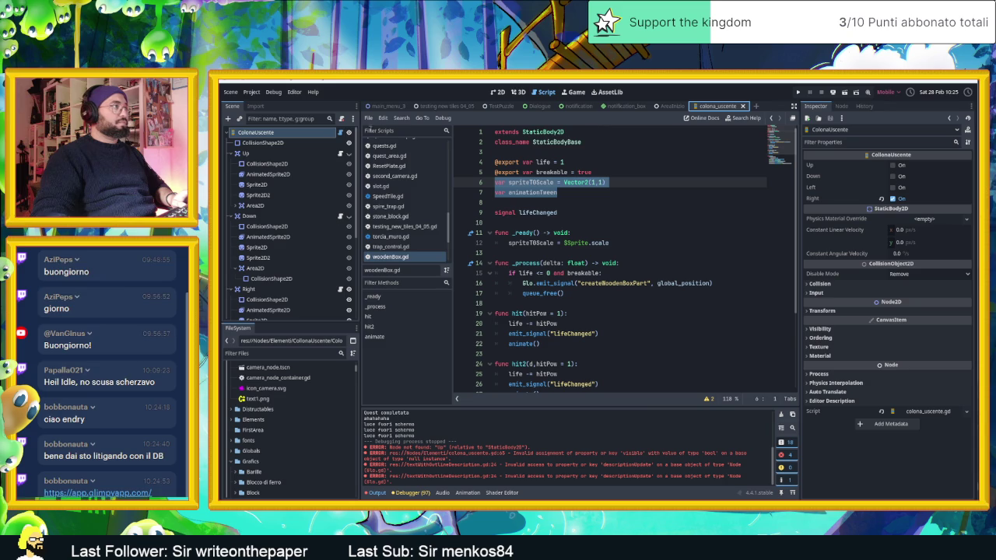
key(ctrl+x)
key(ctrl+End)
scroll(624, 240, up, 15)
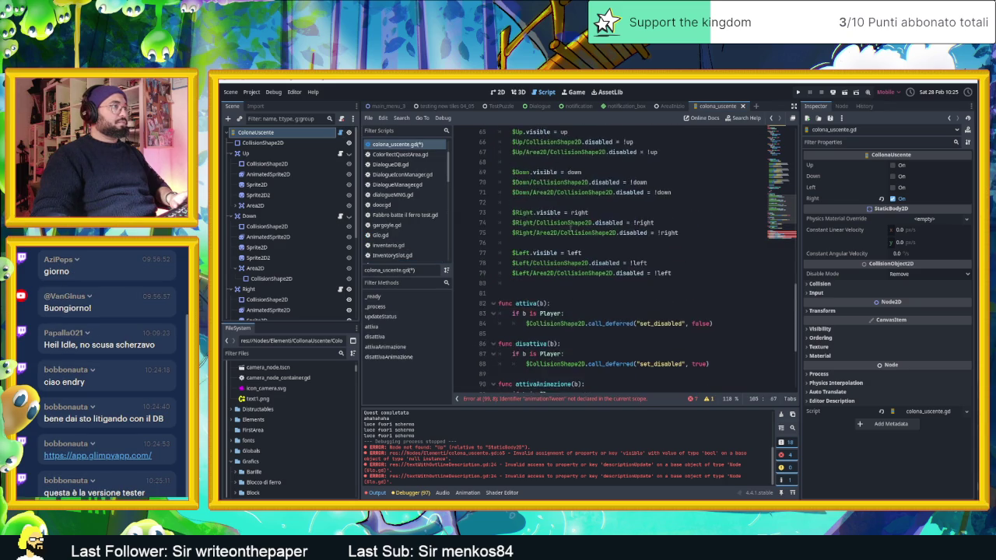
scroll(568, 231, up, 6)
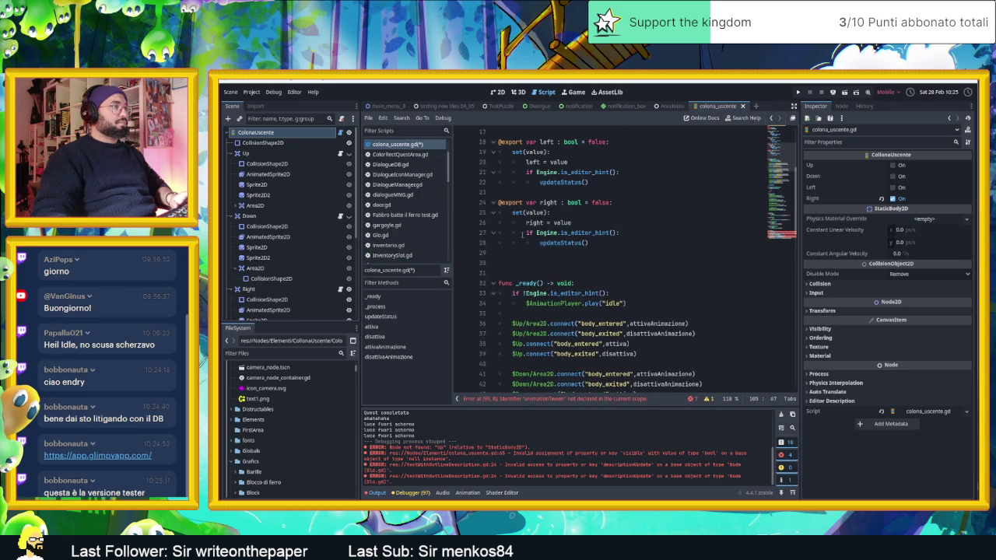
scroll(535, 230, down, 6)
click(522, 234)
key(Return)
key(Return)
key(ctrl+v)
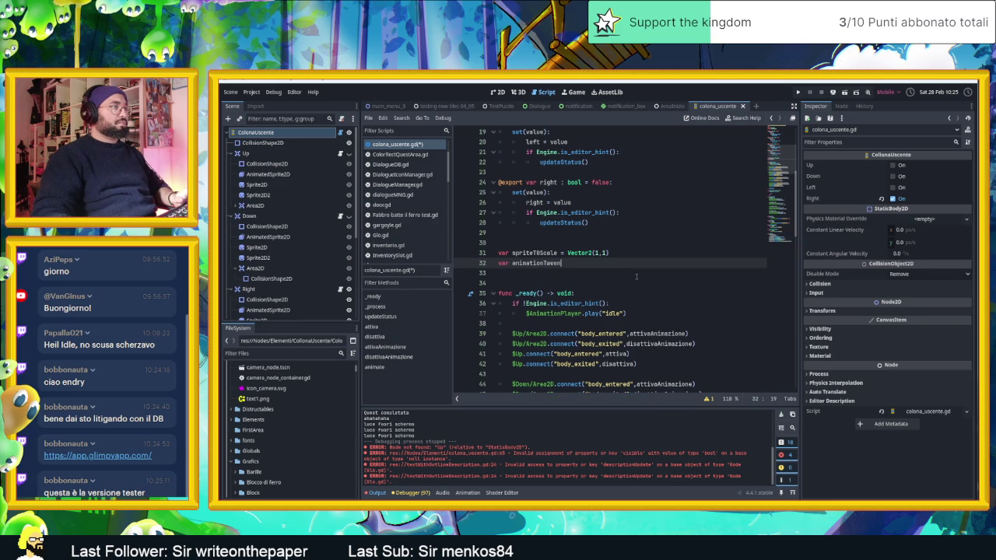
scroll(637, 276, down, 6)
scroll(636, 276, down, 4)
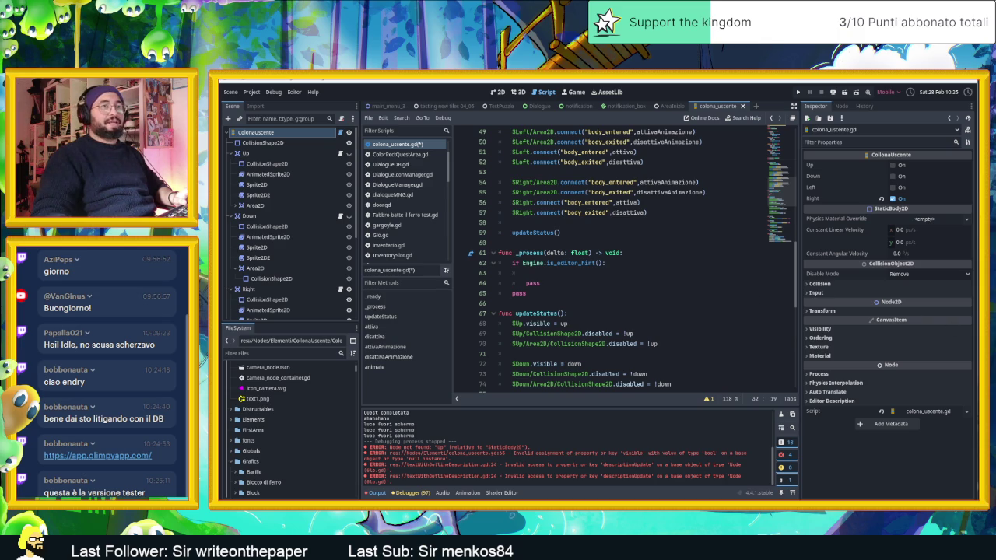
key(alt+Tab)
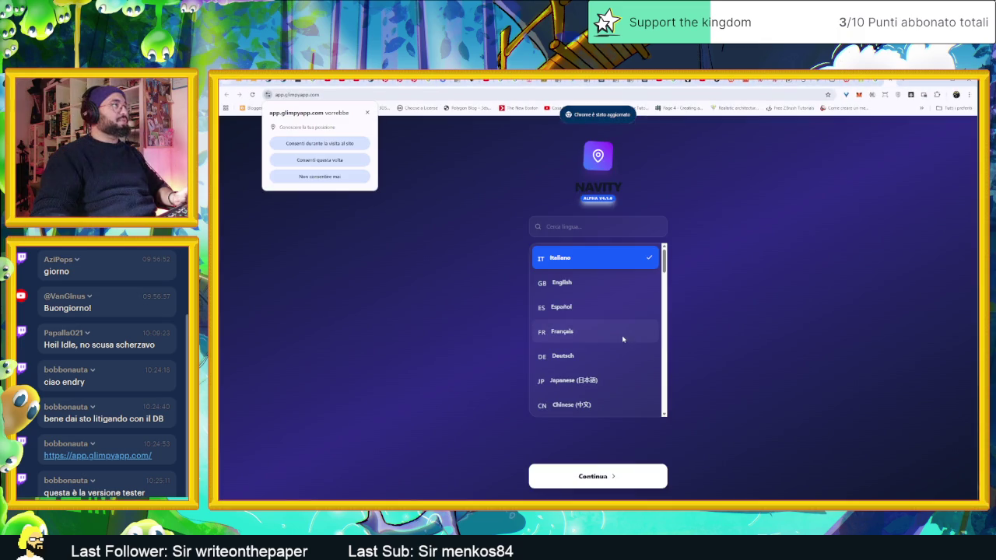
Keep Italiano, step through the onboarding slides to Inizia, and focus the login e-mail field
click(621, 477)
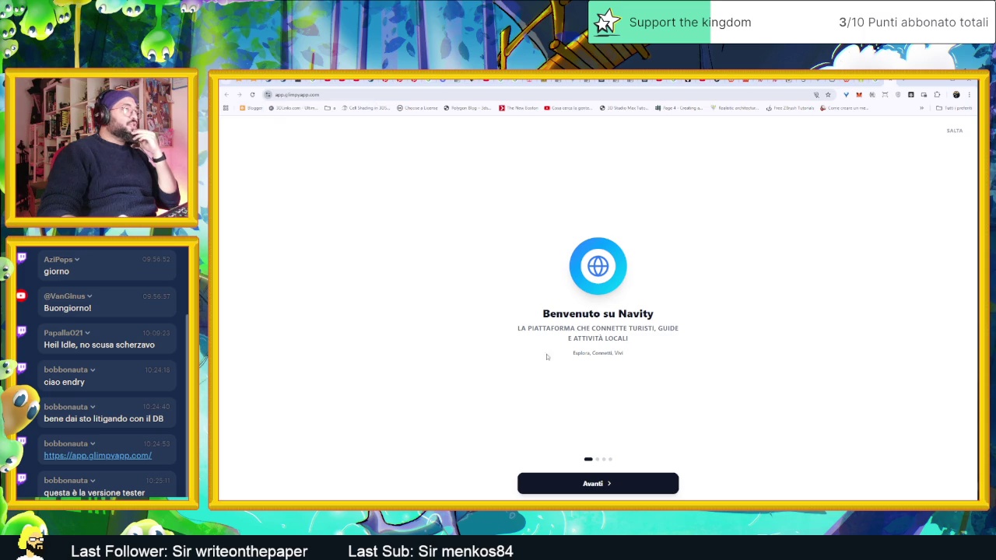
click(639, 483)
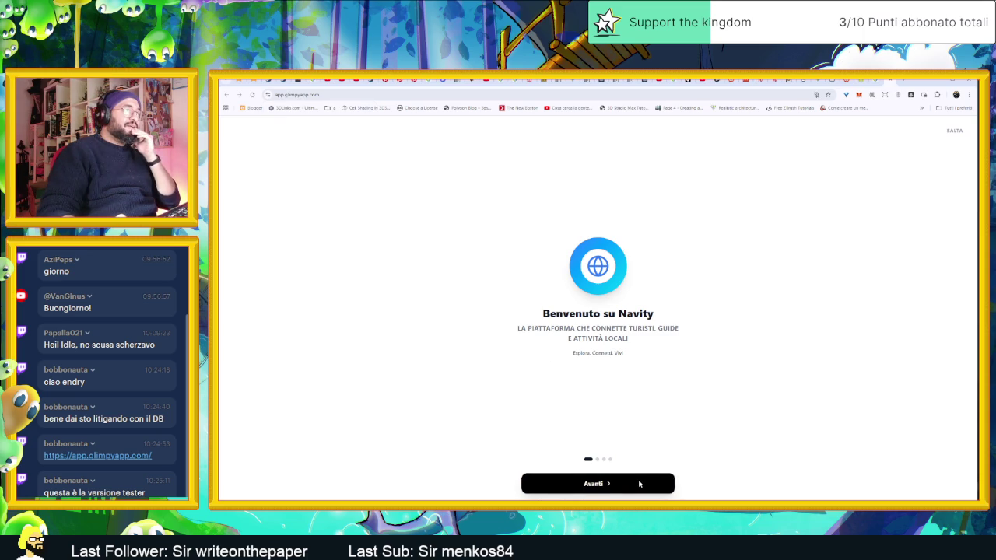
click(639, 483)
click(640, 483)
click(639, 483)
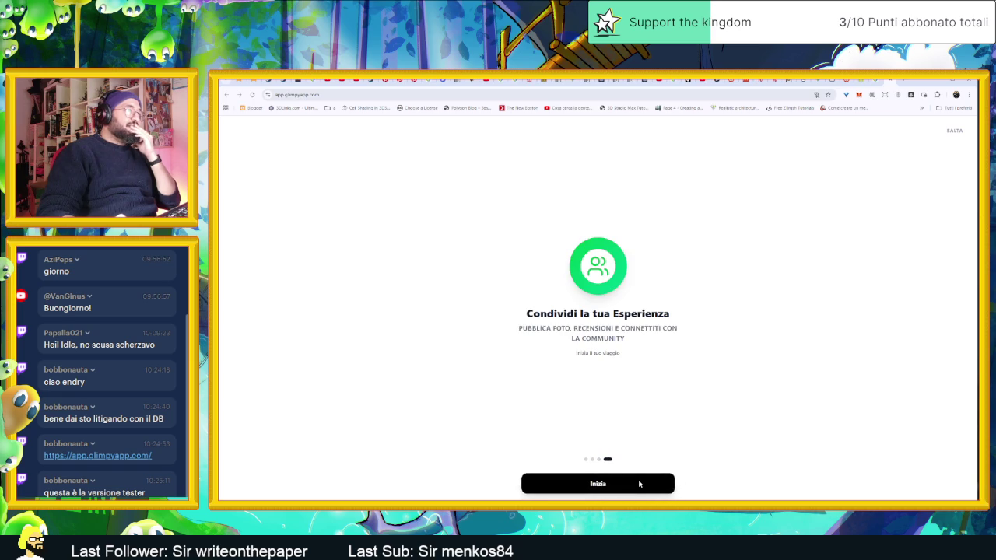
click(607, 331)
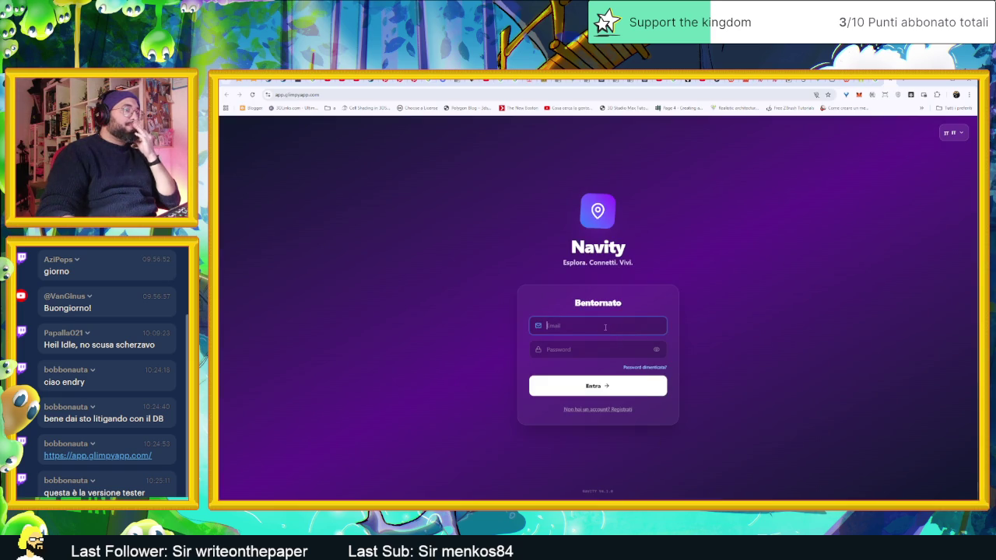
click(620, 389)
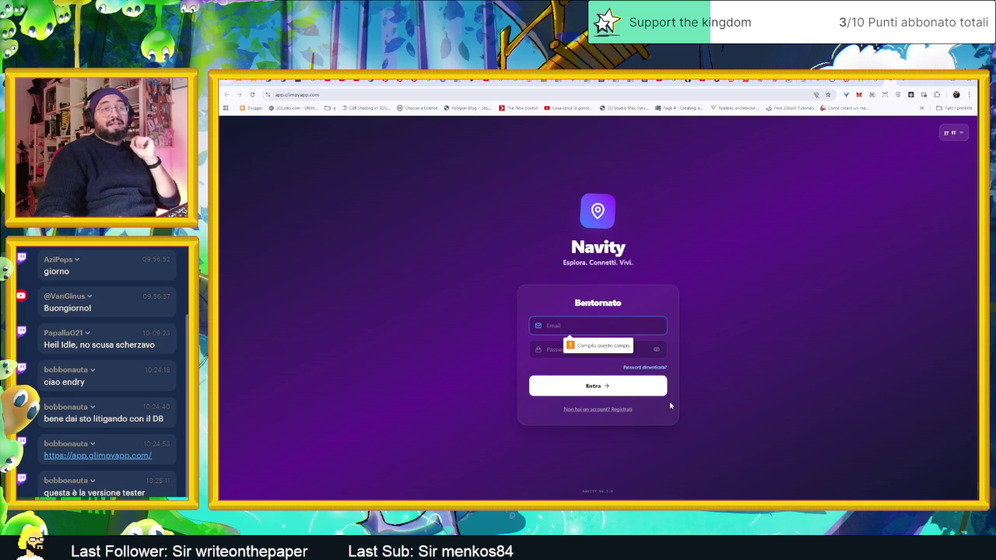
click(713, 383)
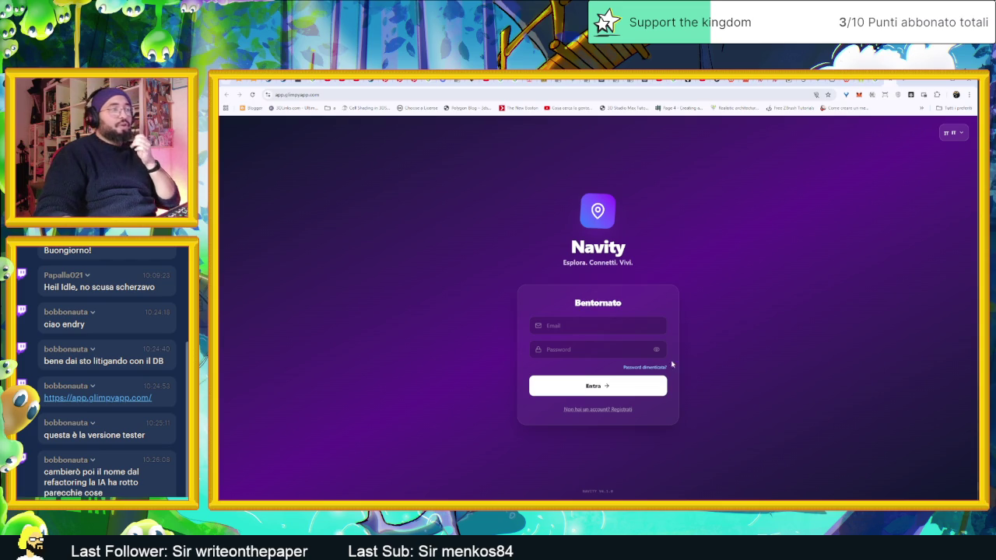
click(601, 326)
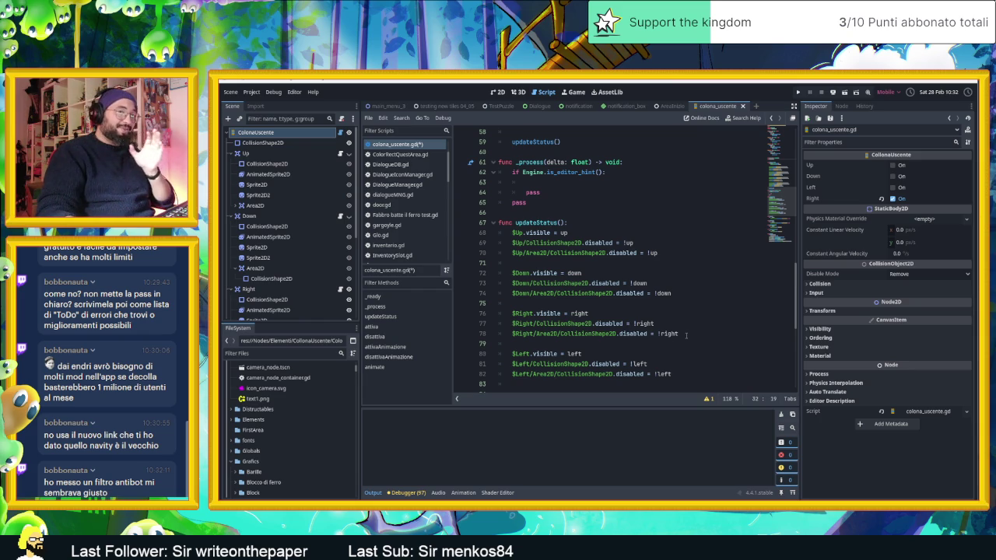
Save colona_uscente.gd with Ctrl+S while reviewing attivaAnimazione, disattivaAnimazione and animate()
scroll(685, 334, down, 3)
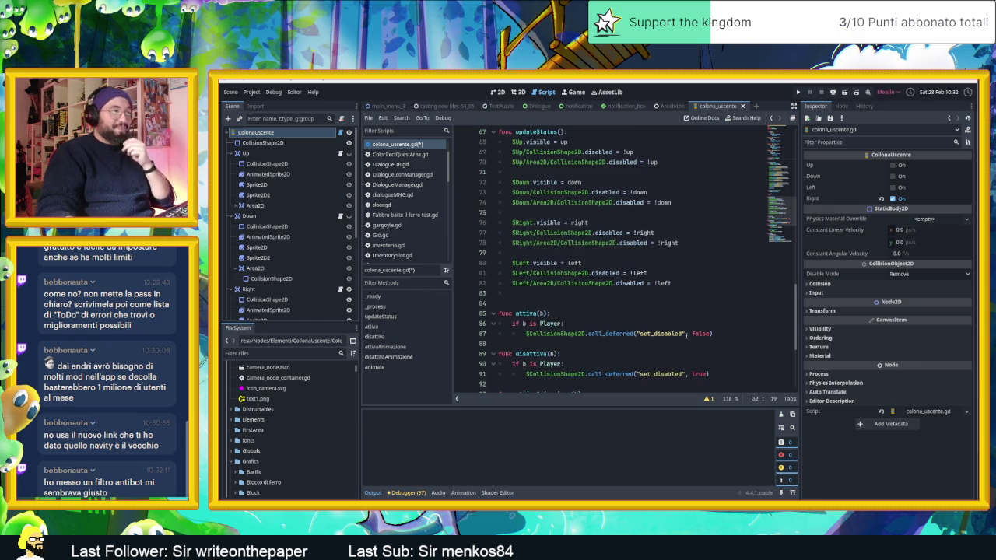
scroll(685, 334, down, 4)
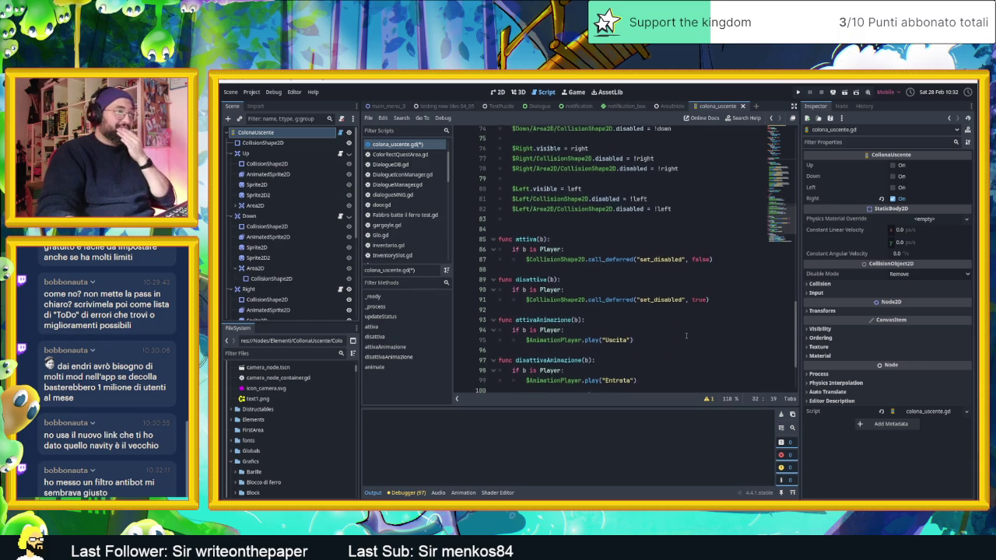
scroll(686, 335, down, 1)
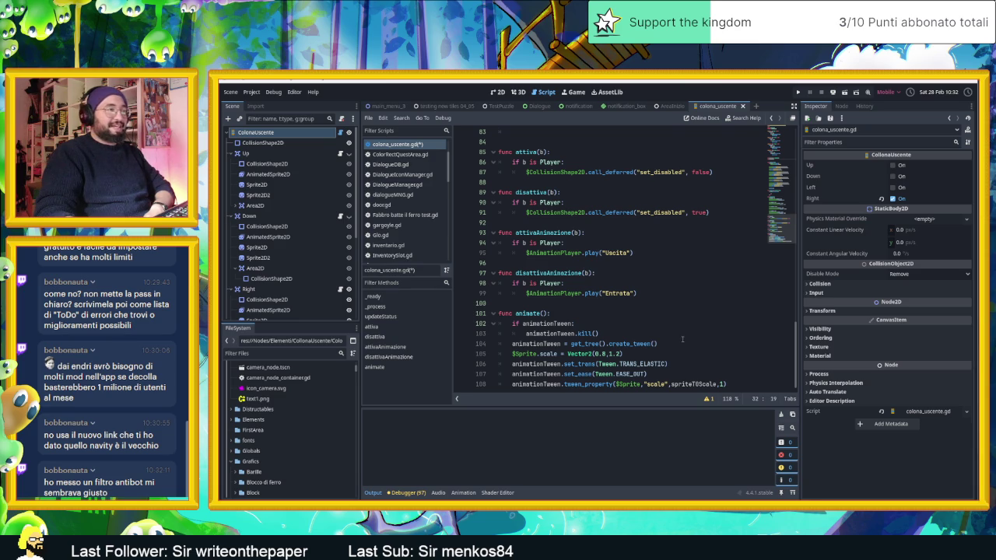
scroll(682, 338, up, 1)
scroll(682, 340, down, 1)
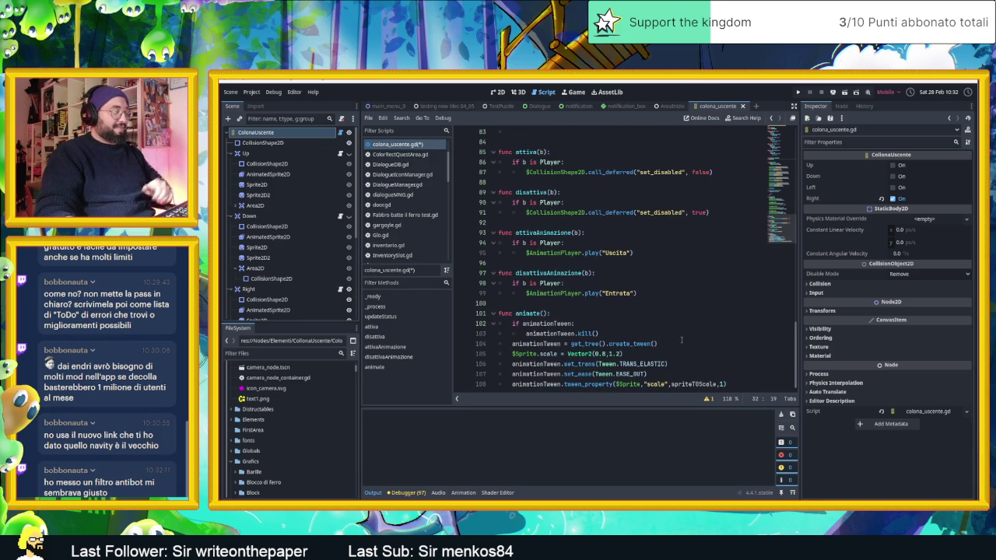
key(ctrl+s)
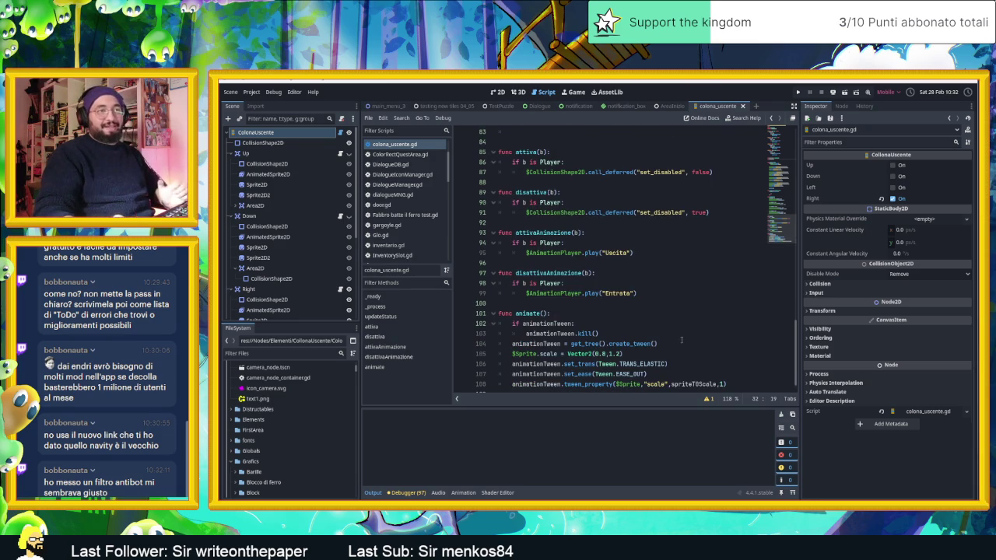
scroll(667, 349, down, 1)
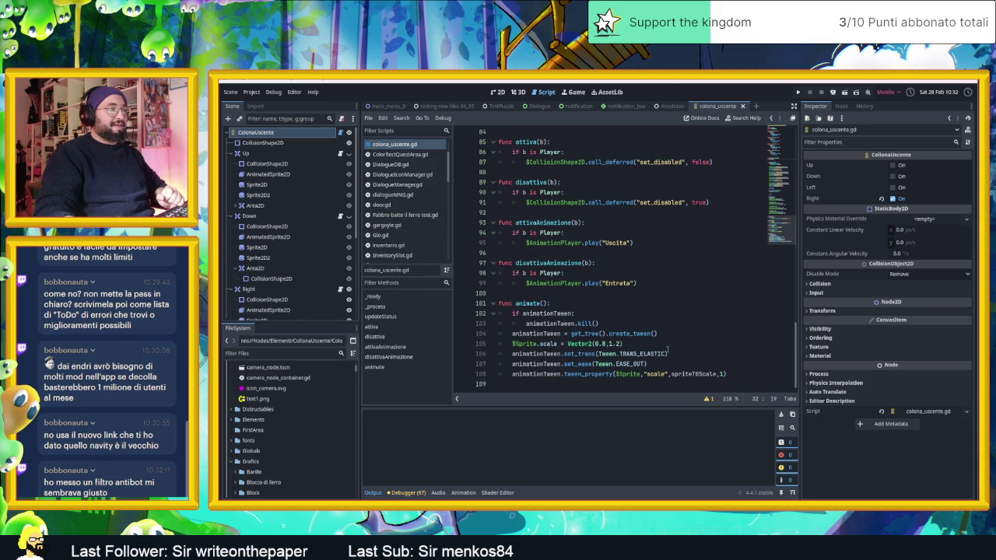
scroll(668, 350, up, 4)
scroll(679, 349, down, 4)
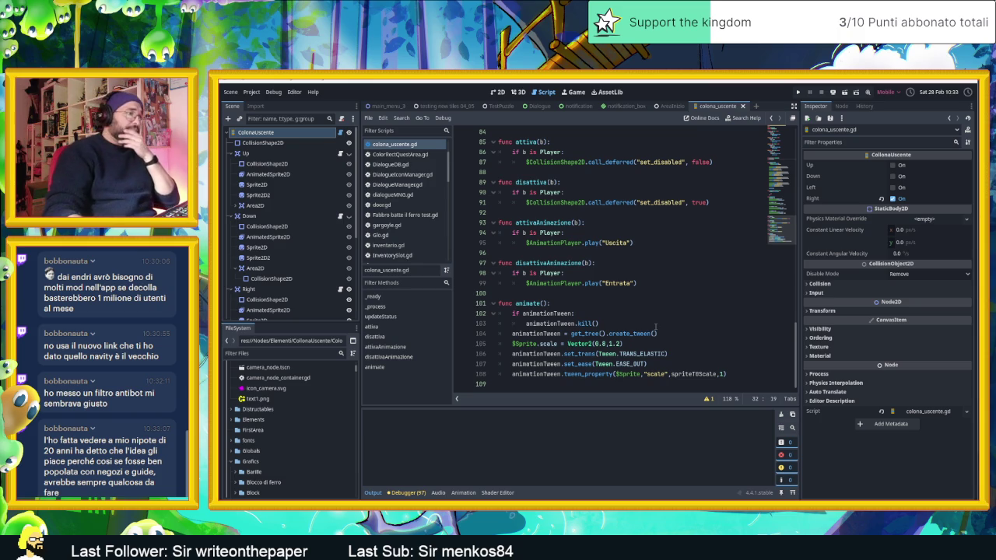
scroll(656, 327, up, 6)
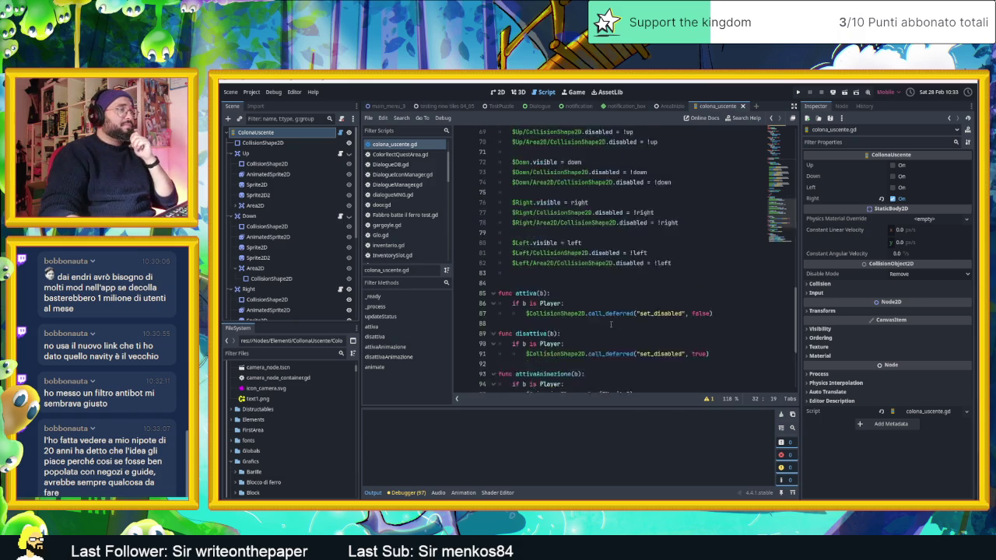
scroll(610, 325, down, 6)
scroll(610, 324, up, 10)
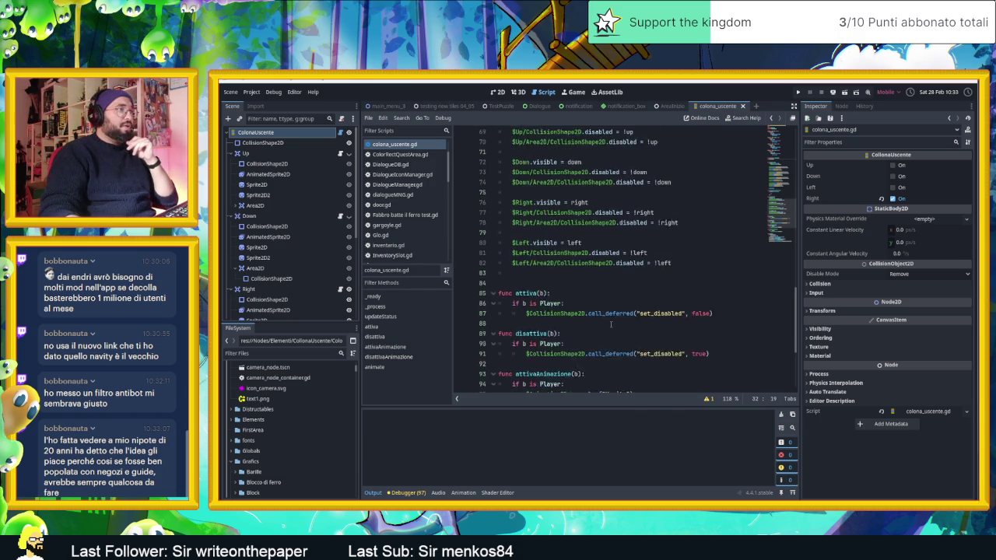
Consult woodenBox.gd for reference, then reopen the column's colona_uscente.gd script
click(671, 107)
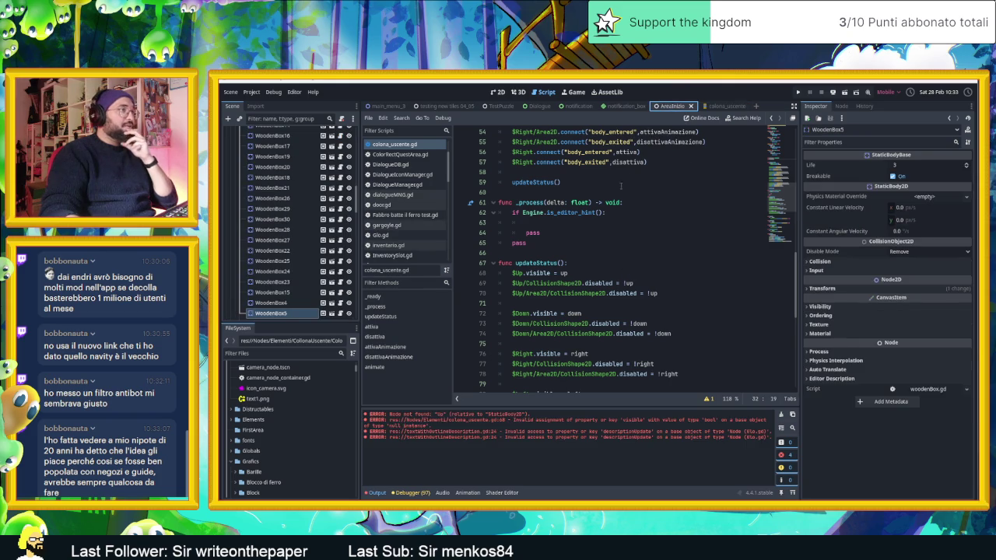
scroll(623, 231, up, 5)
scroll(624, 233, up, 11)
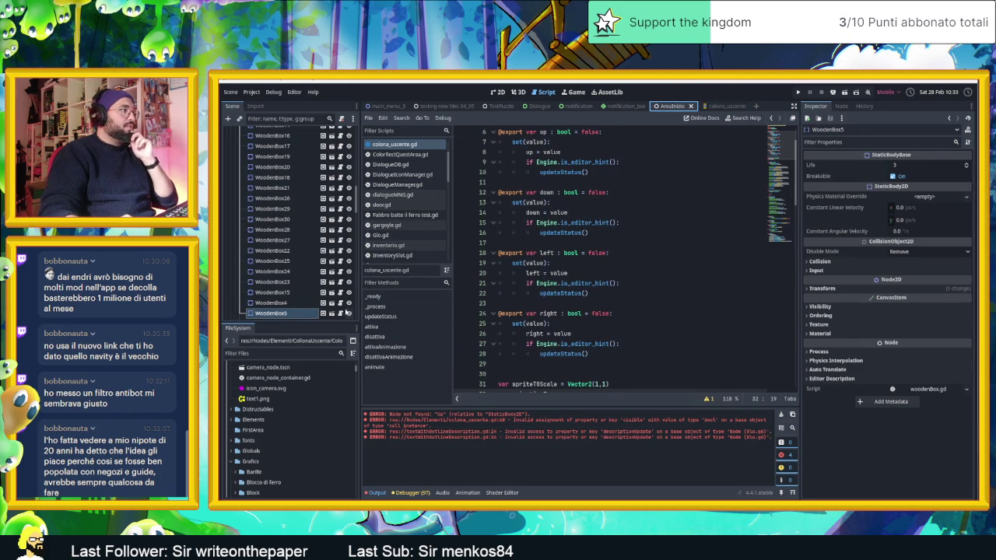
click(340, 313)
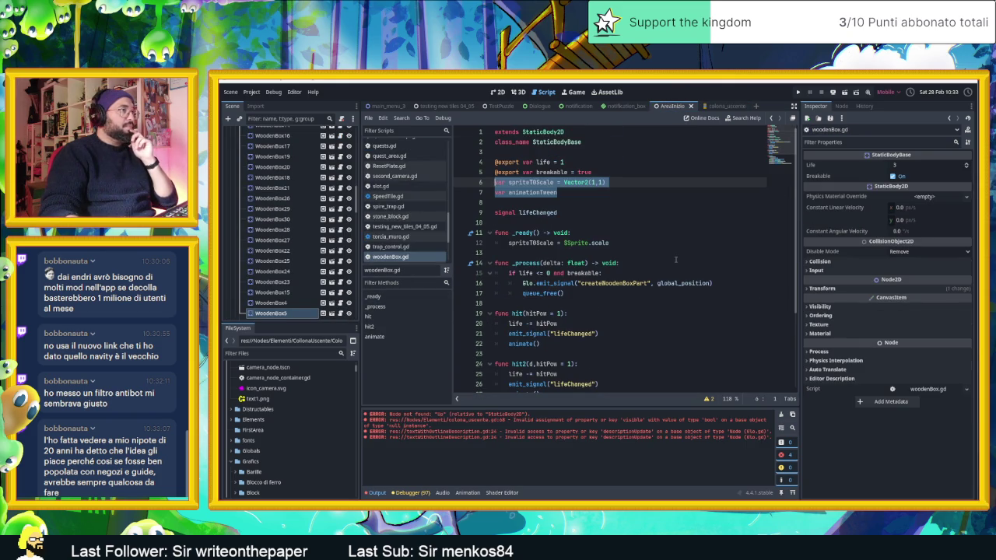
click(624, 252)
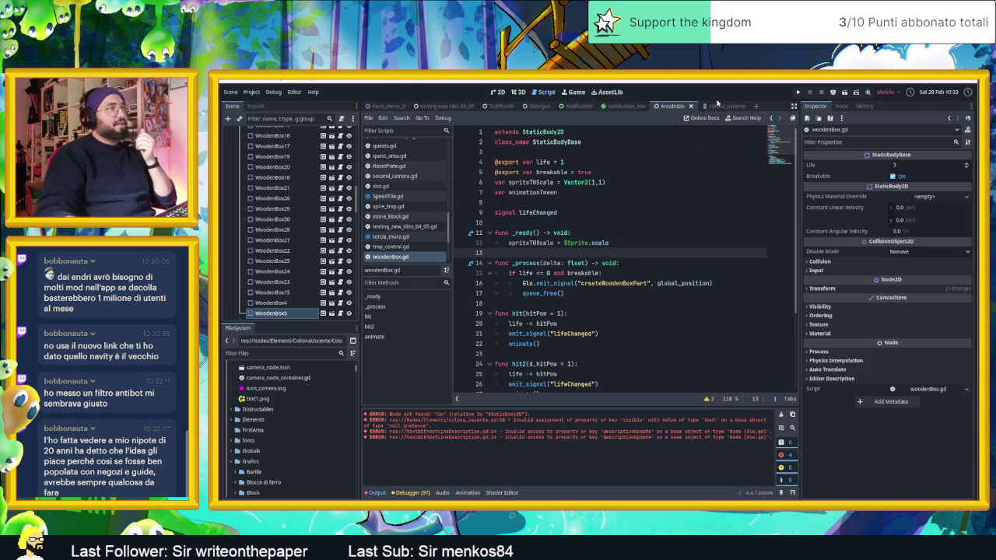
click(721, 106)
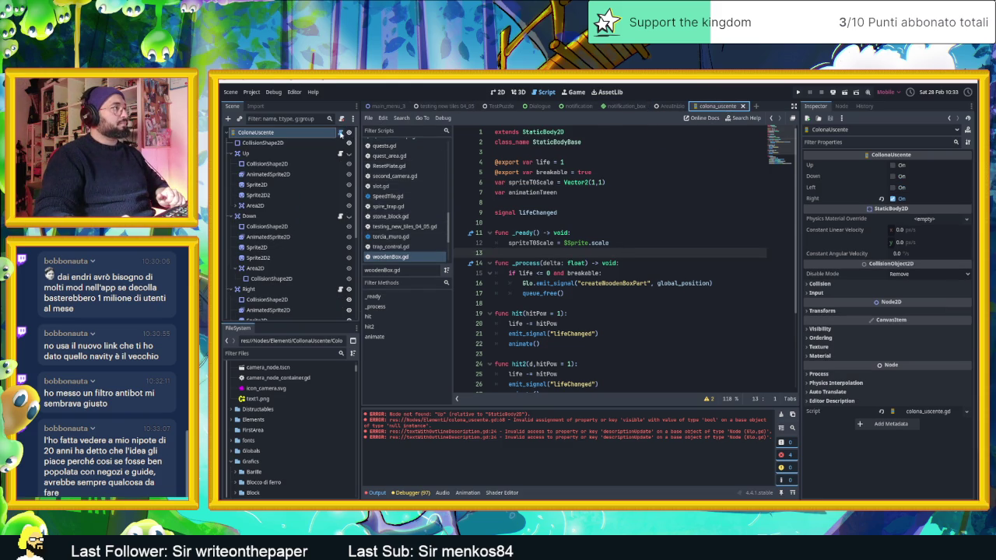
click(340, 132)
scroll(558, 226, down, 7)
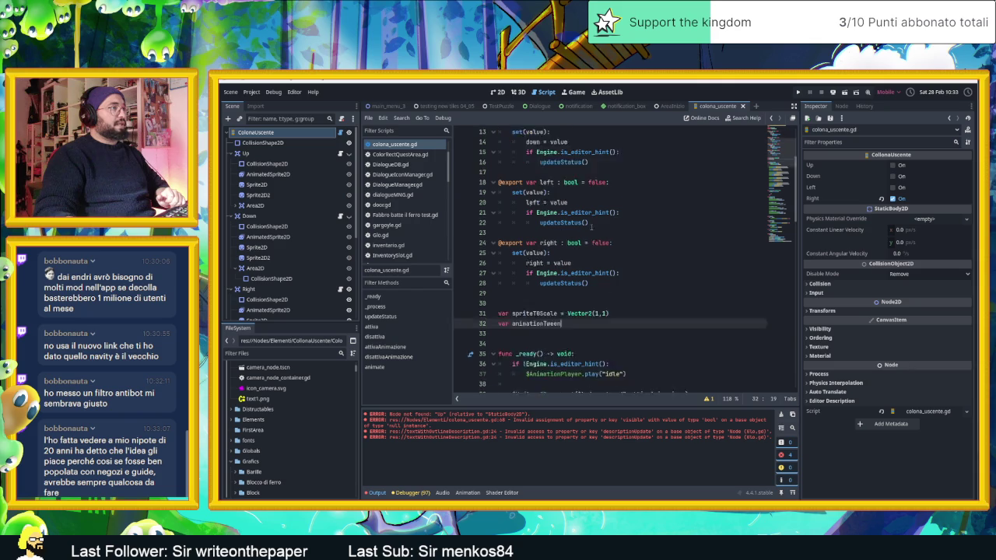
Add 'spriteT0Scale = $MascheraColona/Colona.scale' as the first line of _ready()
click(598, 264)
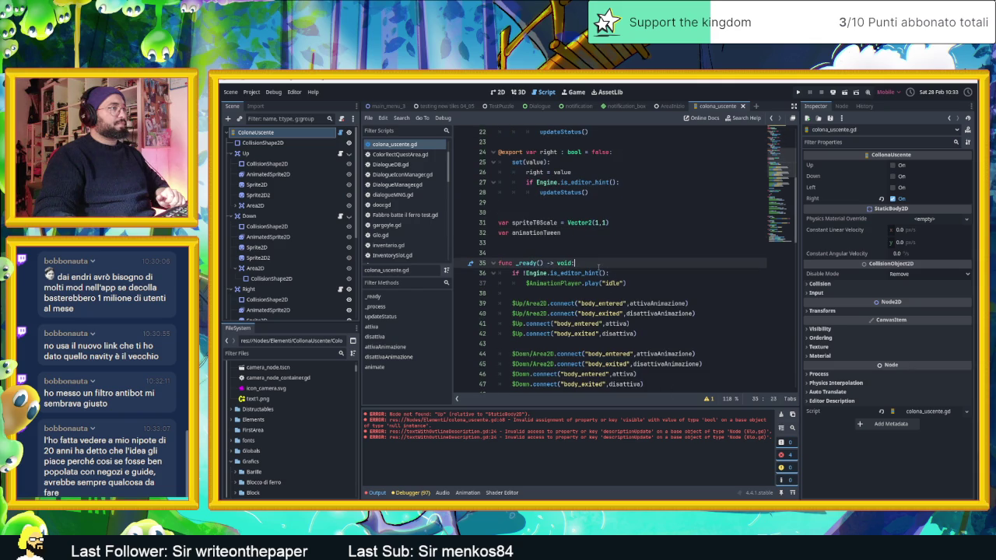
key(Return)
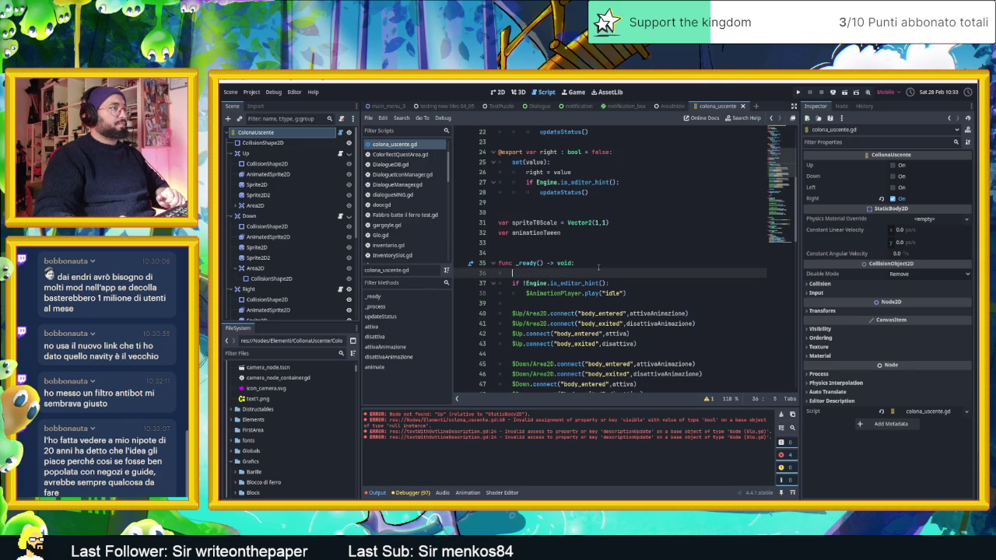
text(spriteTOScale.)
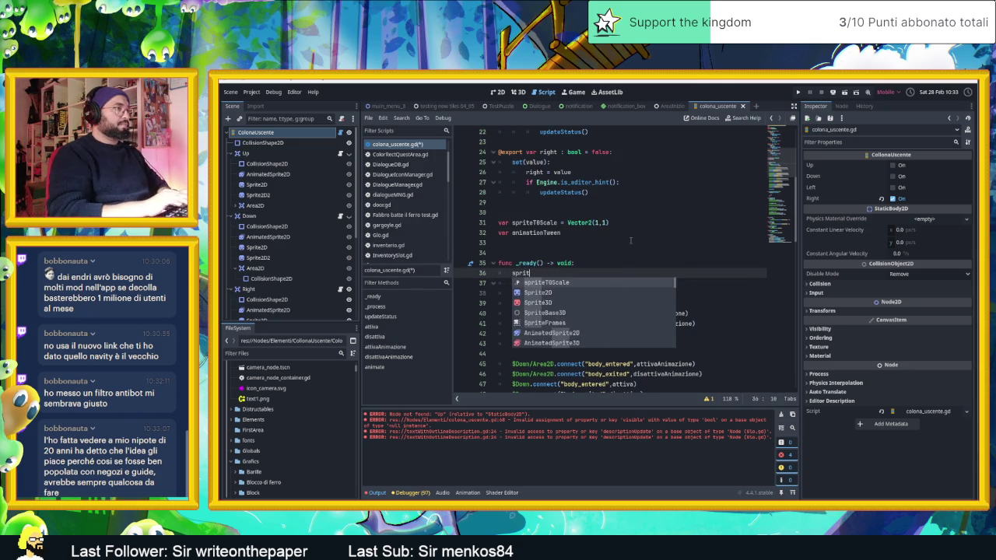
key(Return)
text(.)
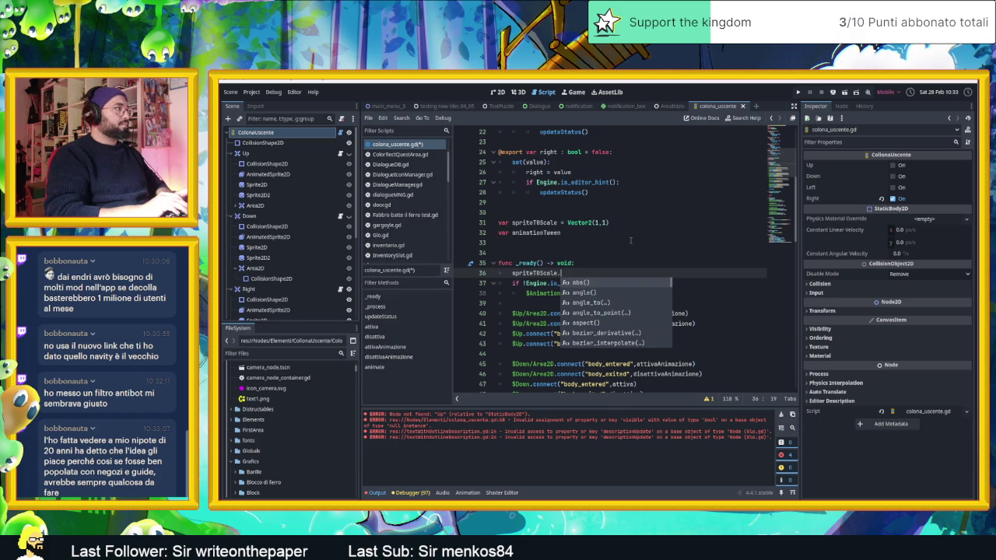
key(BackSpace)
text(= )
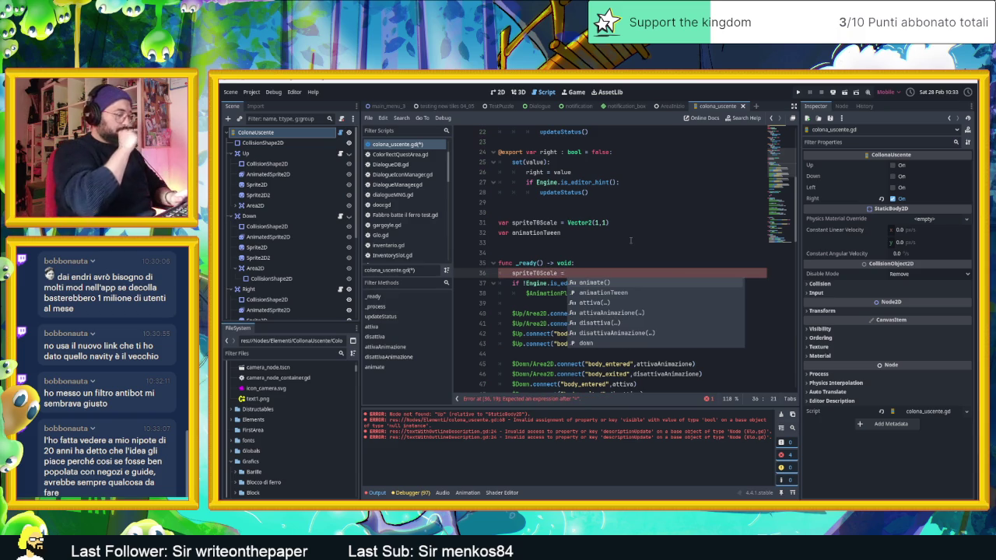
text($)
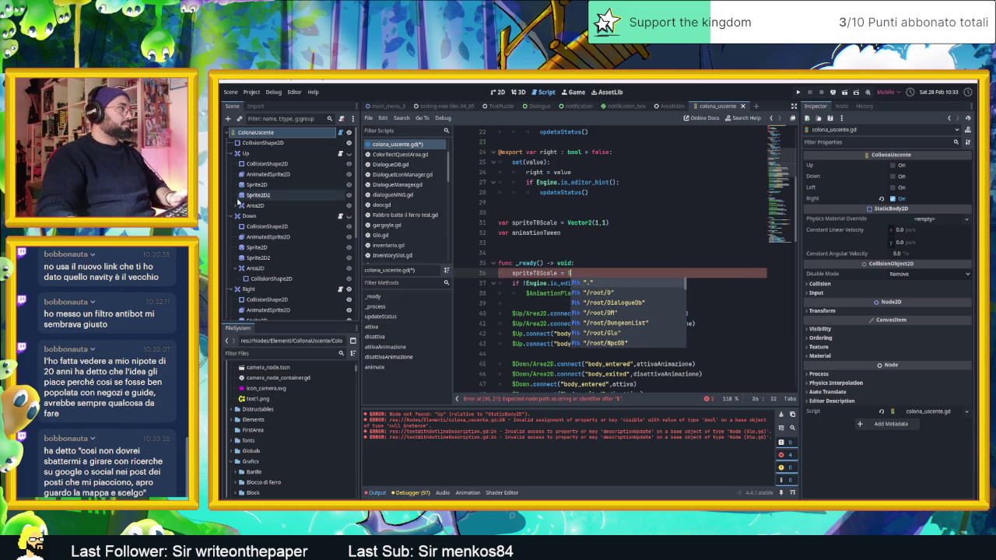
text(colo)
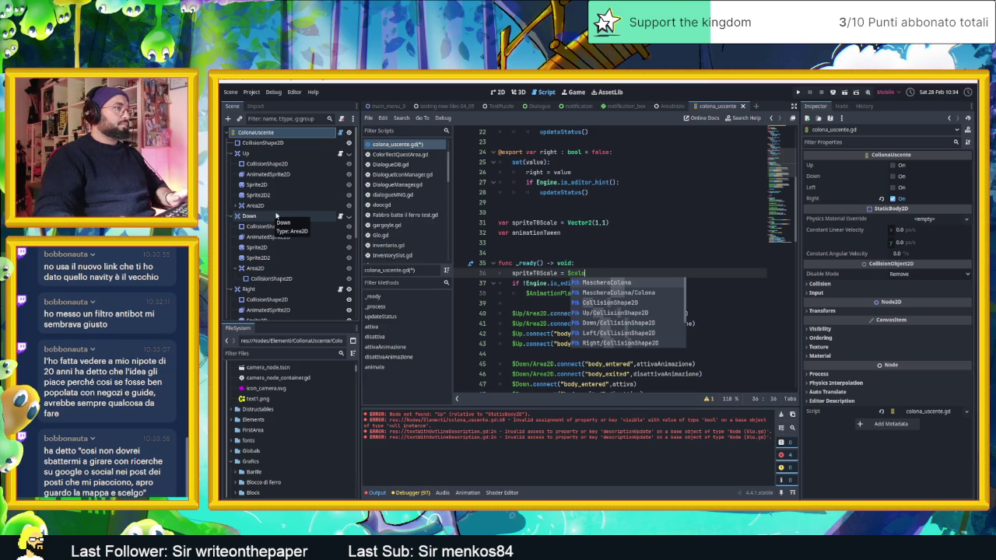
click(622, 292)
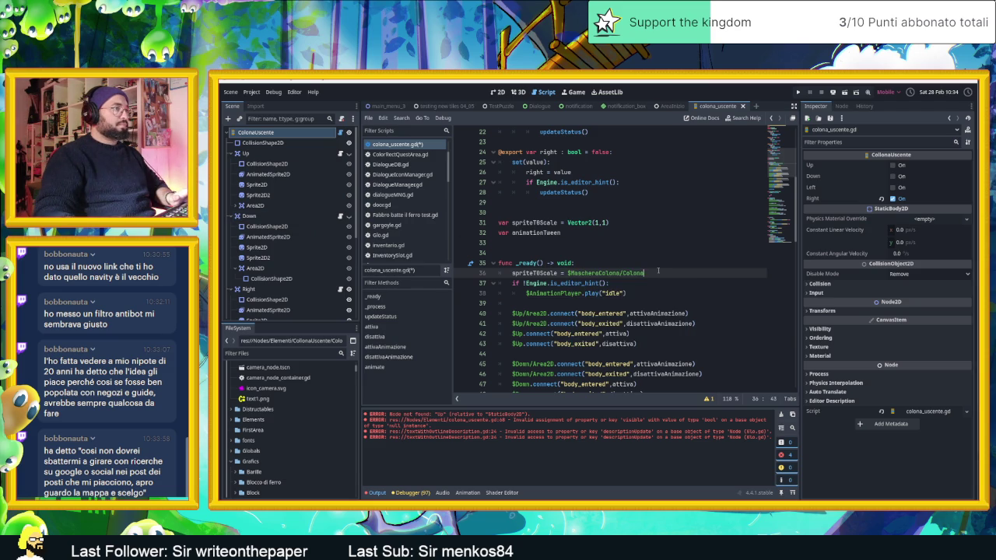
text(.sca)
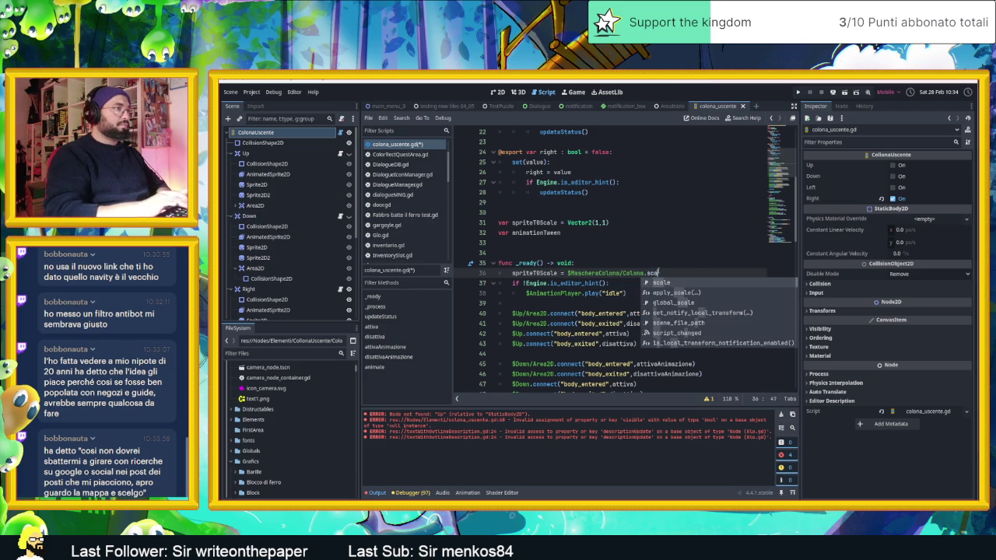
key(Return)
click(675, 261)
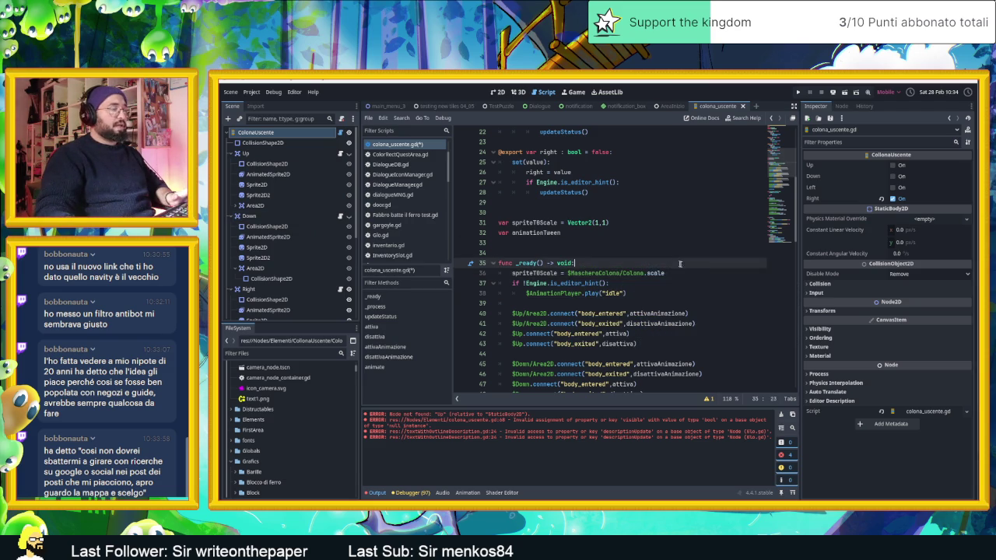
scroll(675, 261, down, 3)
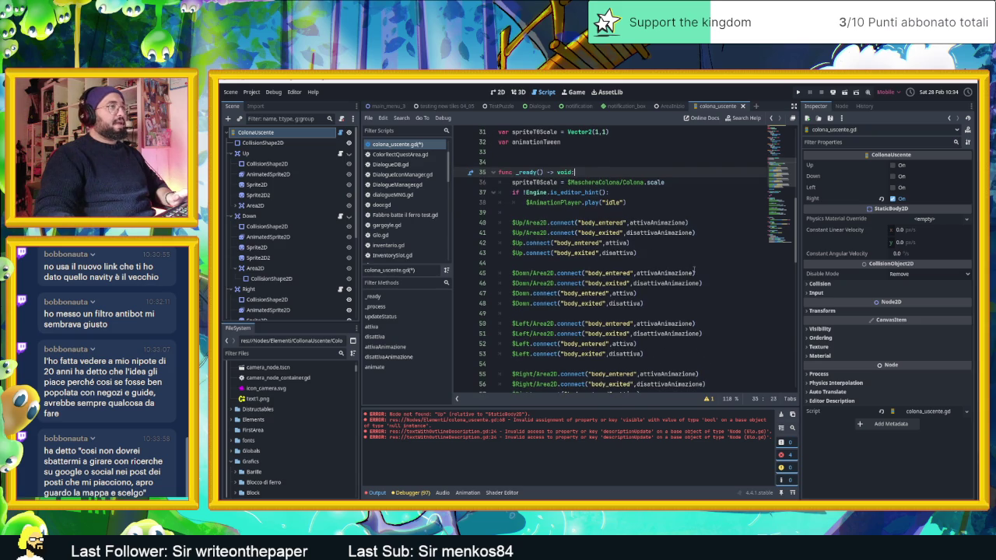
Save colona_uscente.gd and clear the old error messages from the output panel
scroll(694, 269, down, 1)
scroll(694, 269, down, 3)
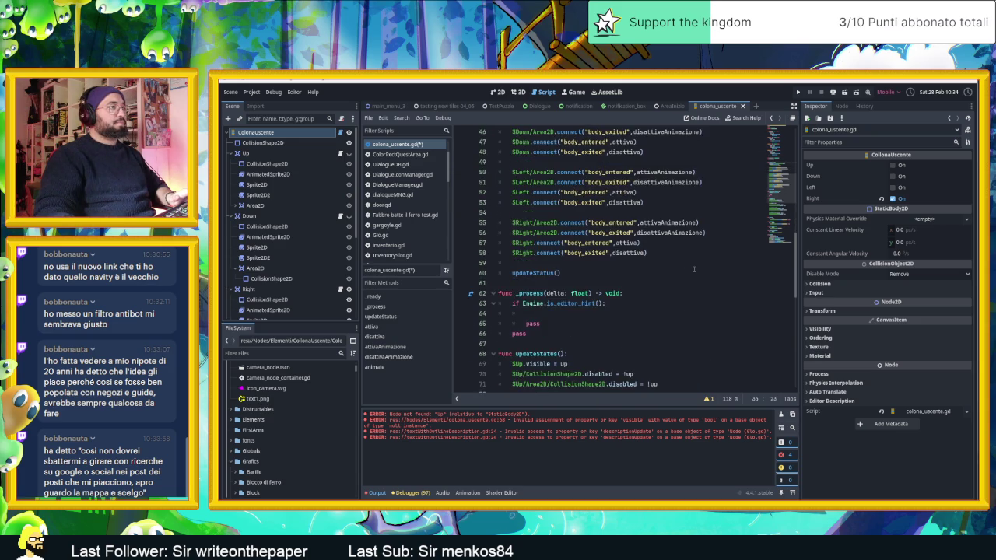
scroll(695, 270, up, 5)
scroll(695, 270, down, 12)
scroll(694, 269, down, 3)
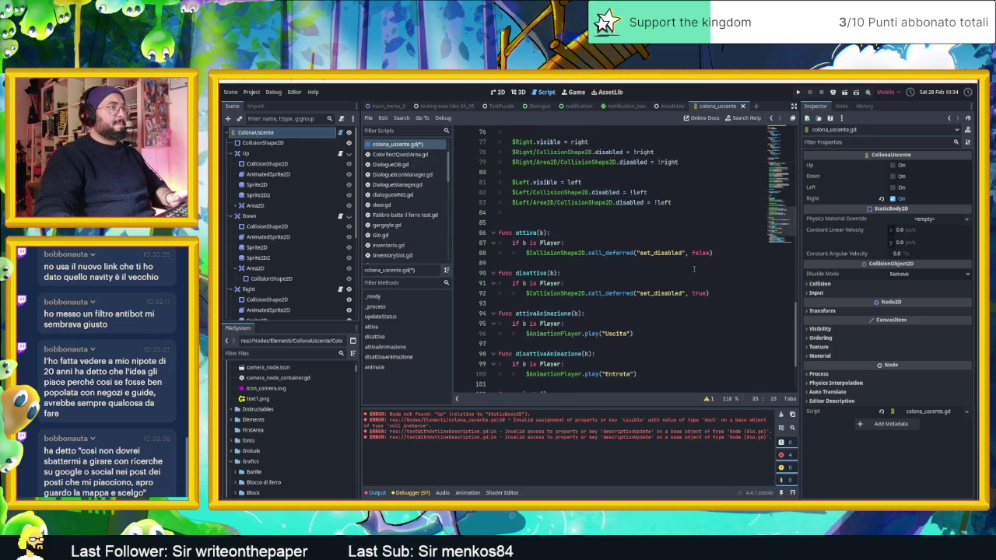
scroll(694, 269, down, 2)
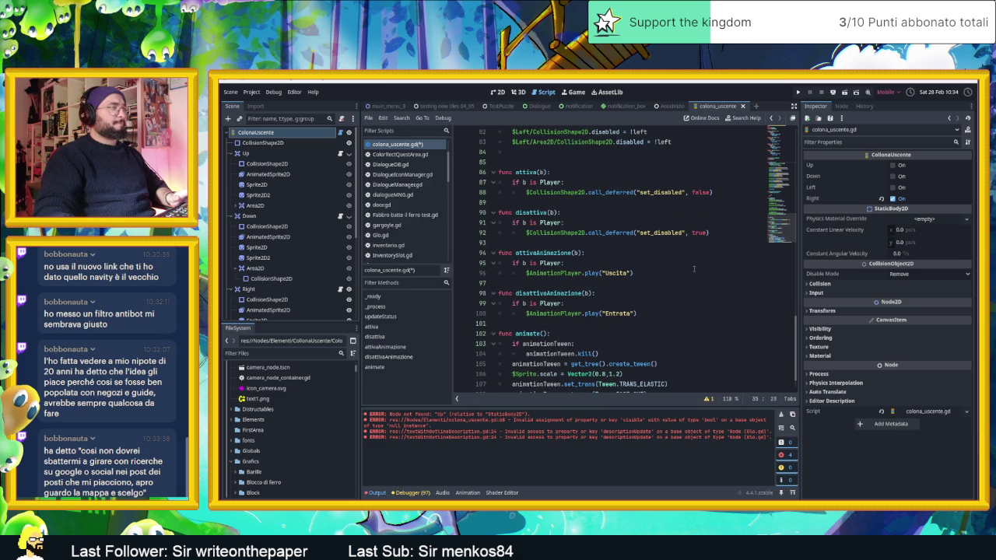
scroll(694, 269, down, 1)
scroll(694, 269, up, 1)
scroll(694, 269, down, 1)
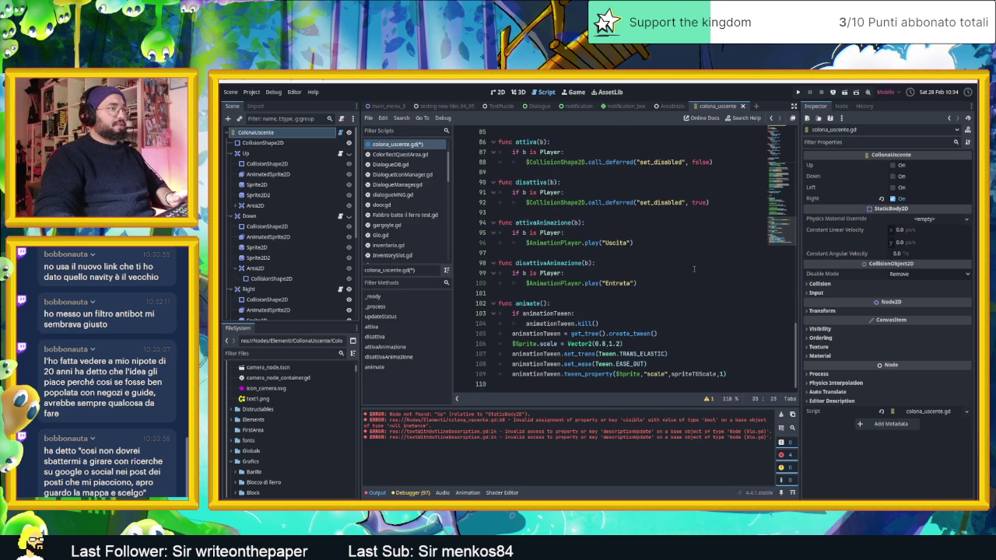
key(ctrl+s)
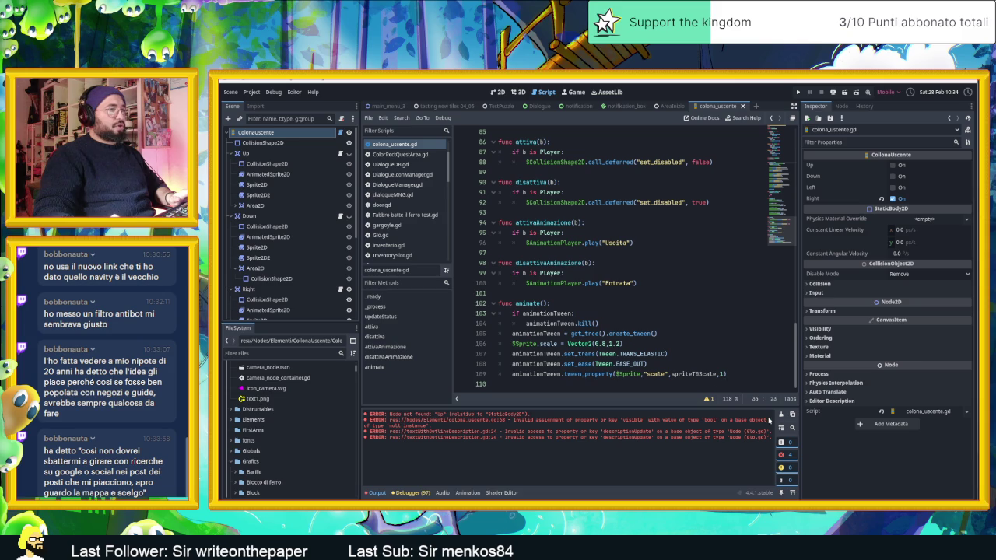
click(780, 416)
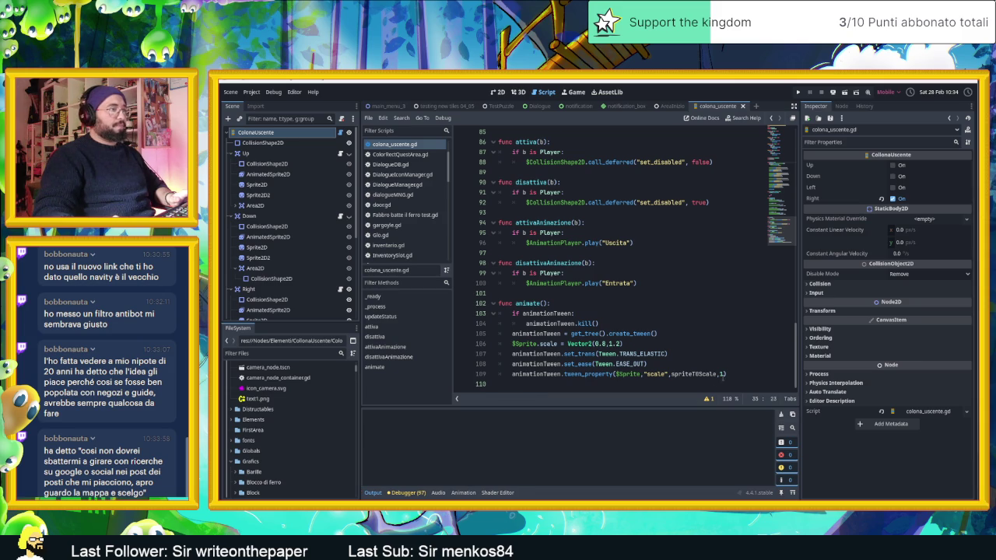
Call animate() on a new line right after the Uscita play line in attivaAnimazione
scroll(705, 332, up, 1)
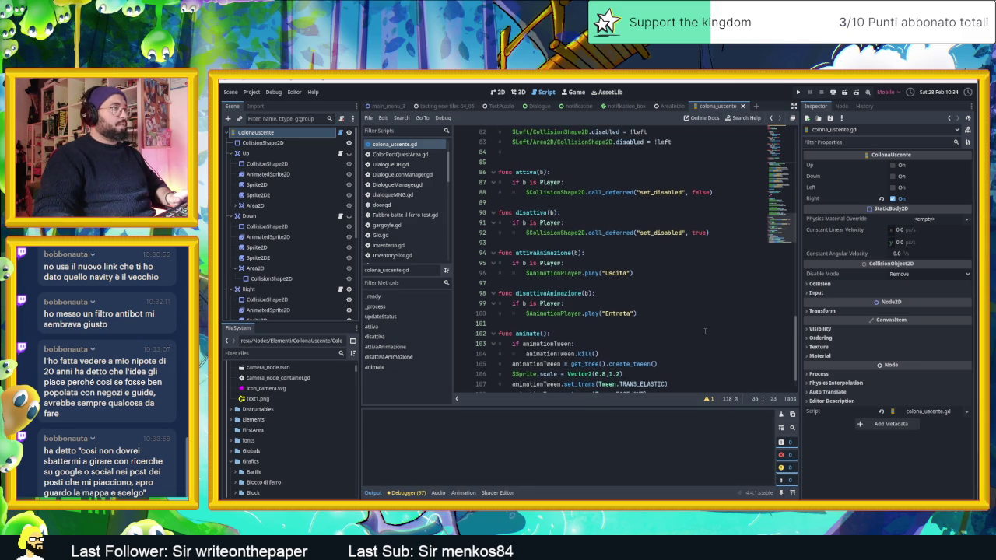
scroll(705, 332, up, 1)
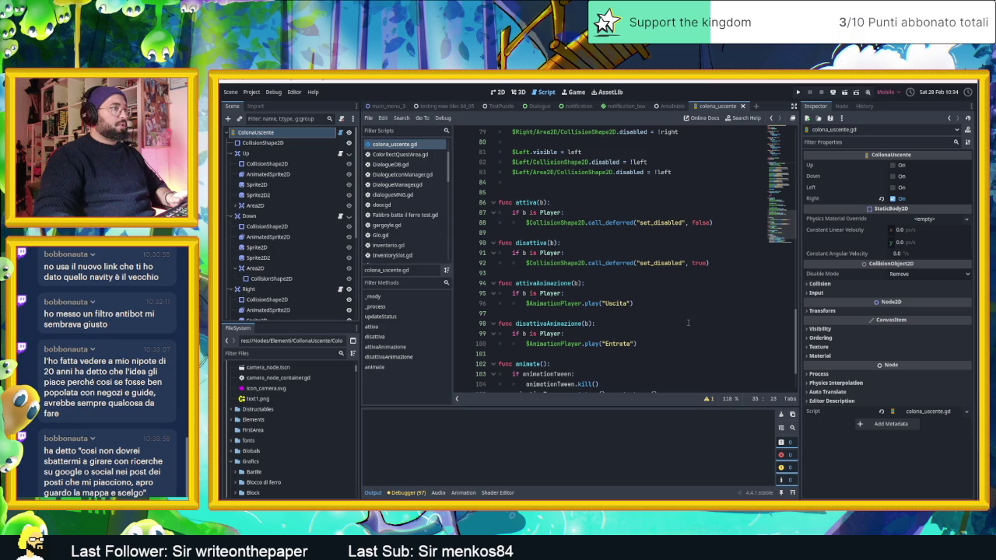
click(657, 304)
key(Return)
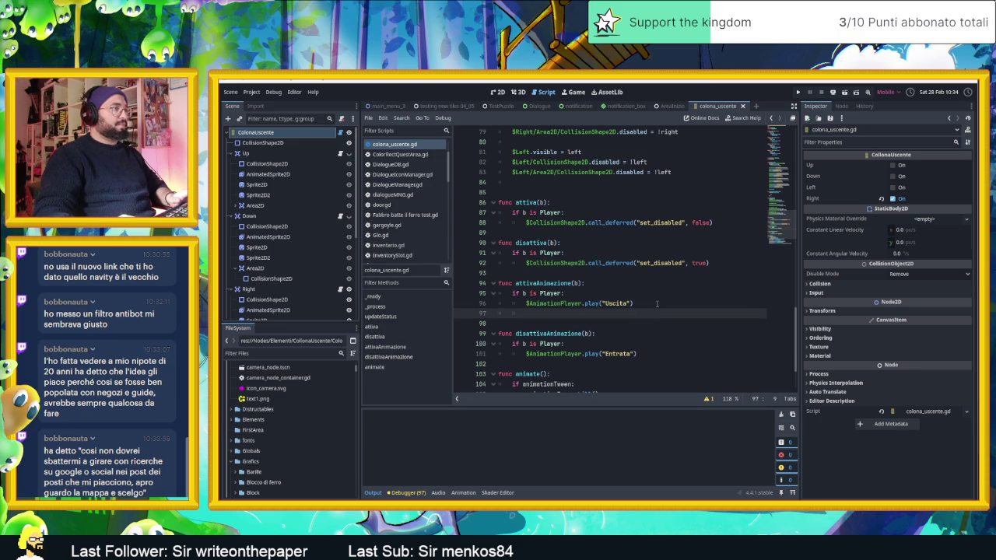
text(anim)
key(Return)
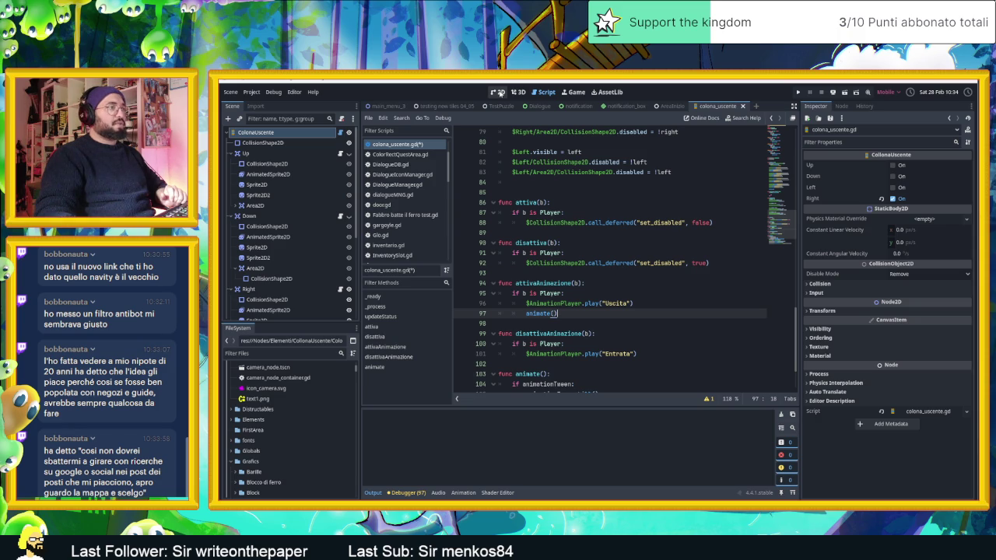
Run the AreaInizio level and walk the player into the column. After the null-instance error, stop it and select Sprite on line 107
click(500, 91)
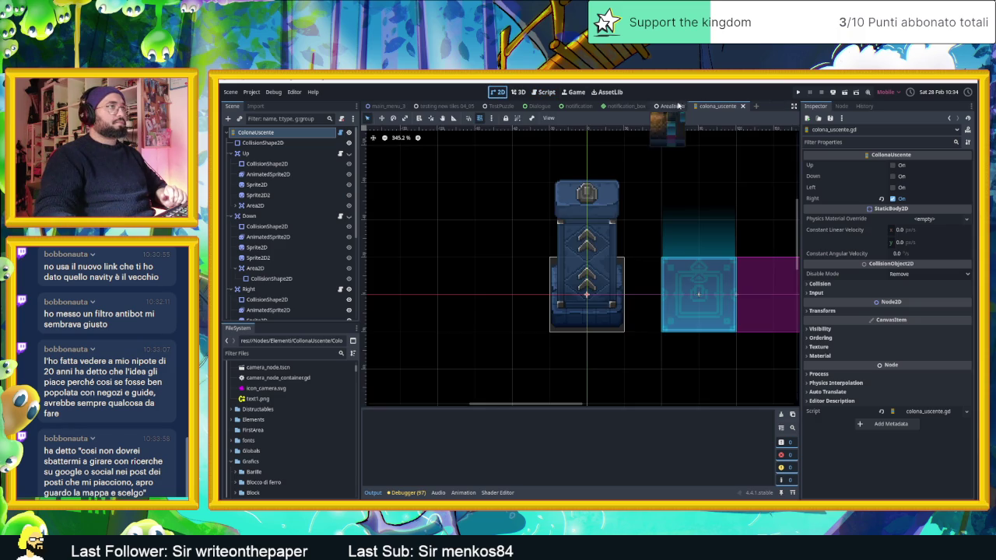
click(678, 106)
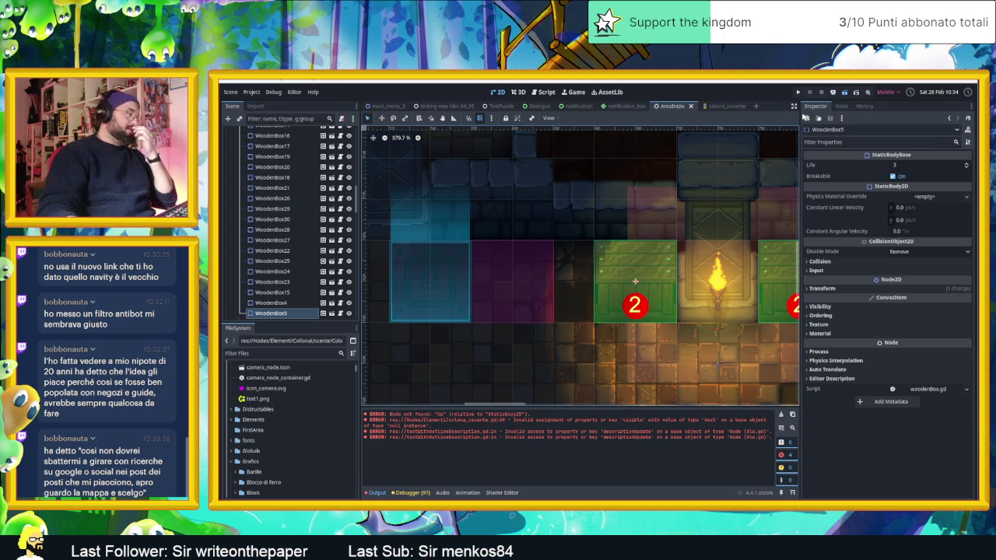
key(F5)
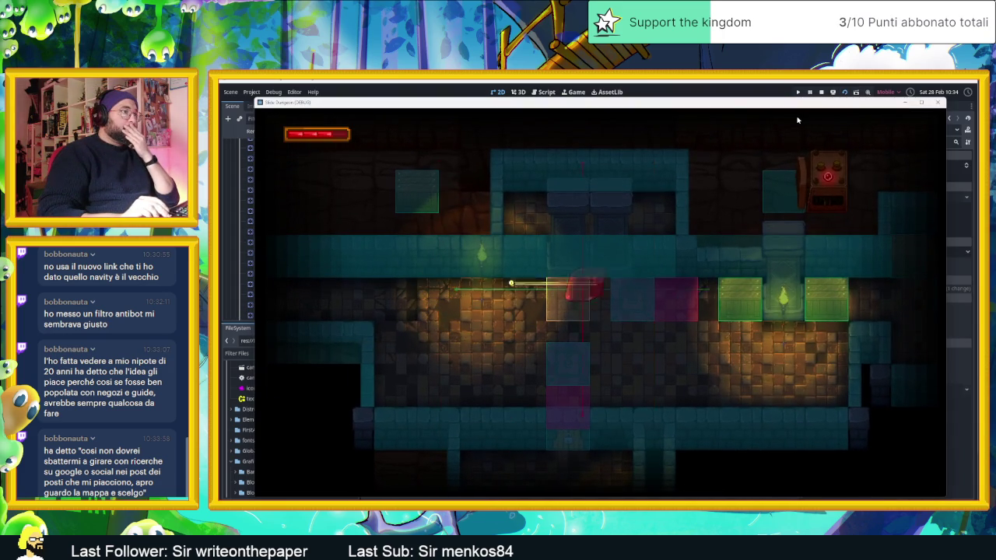
key(Right)
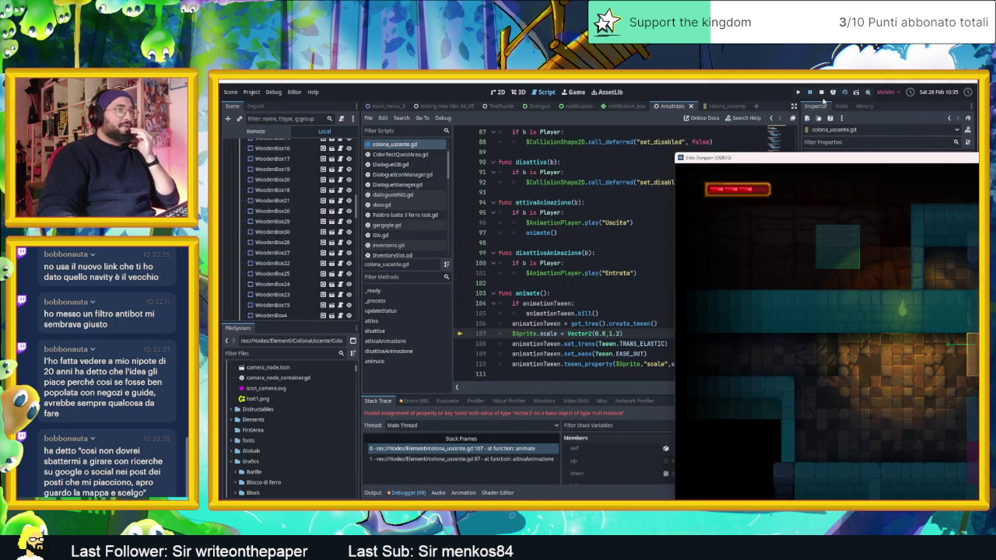
click(815, 93)
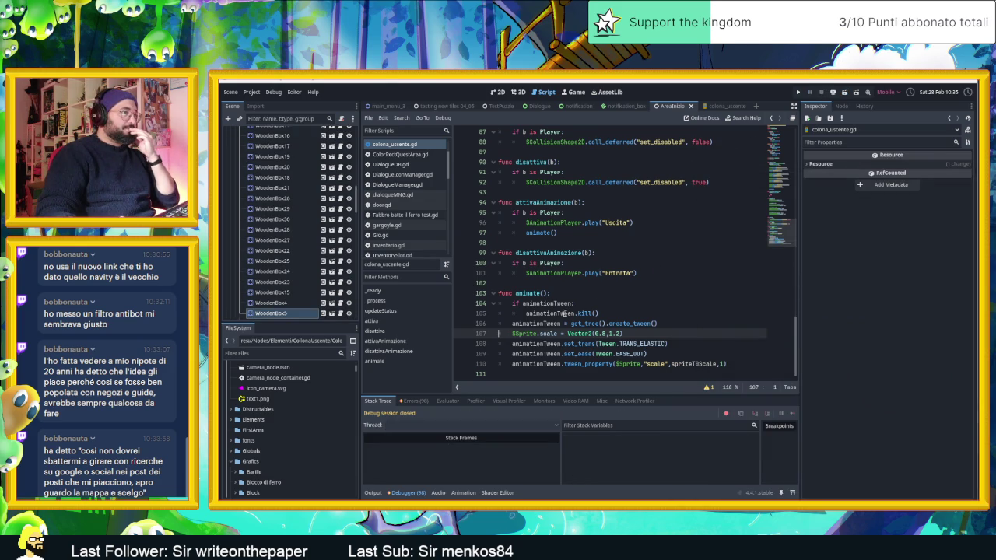
double_click(524, 333)
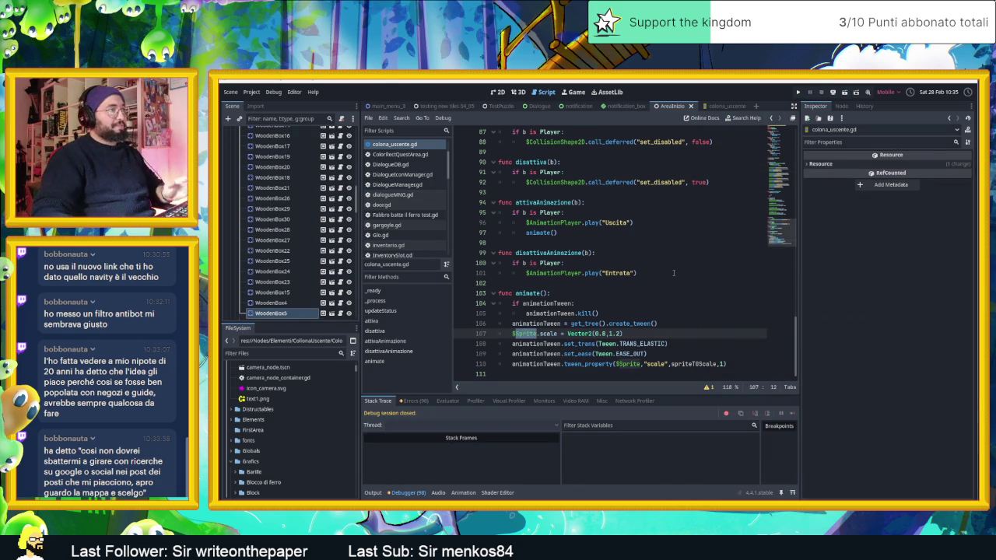
Copy $MascheraColona/Colona from _ready and paste it over Sprite on line 107, removing the doubled $
scroll(649, 271, up, 5)
scroll(648, 272, up, 9)
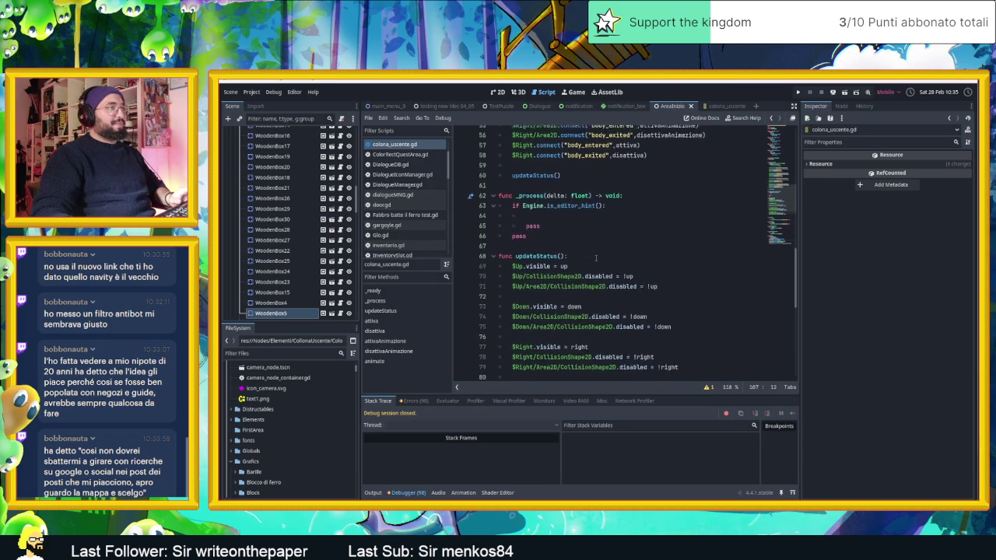
scroll(553, 212, up, 4)
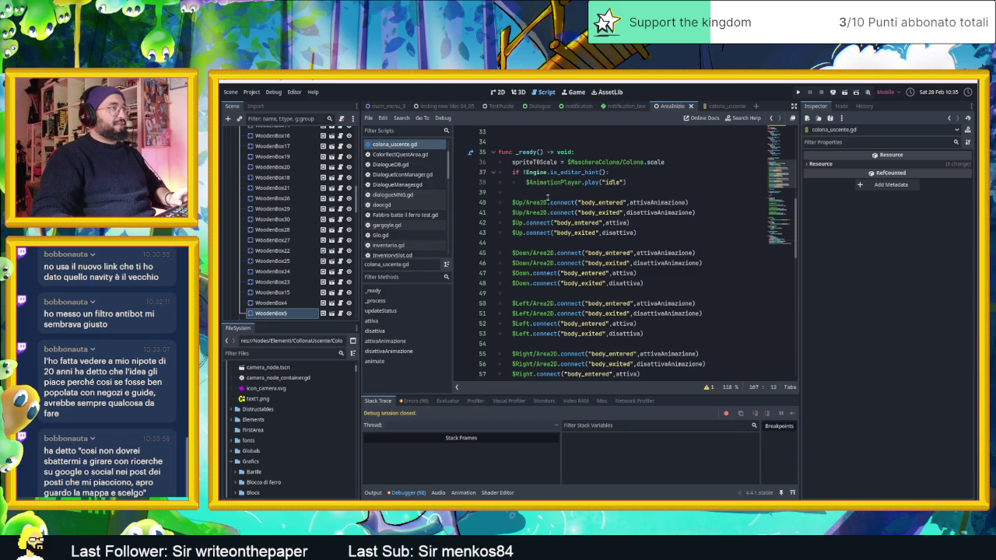
drag(645, 162, 567, 162)
key(ctrl+c)
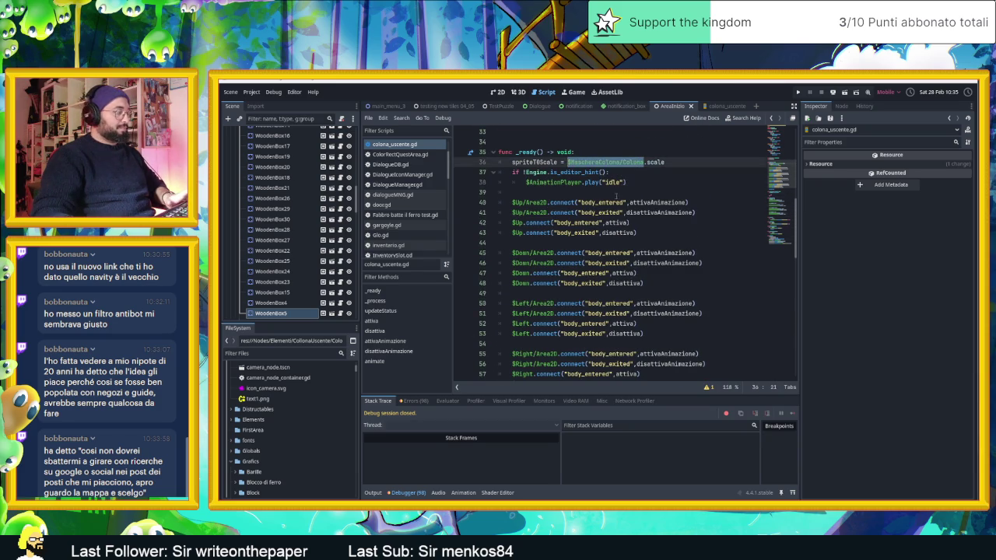
scroll(611, 193, down, 12)
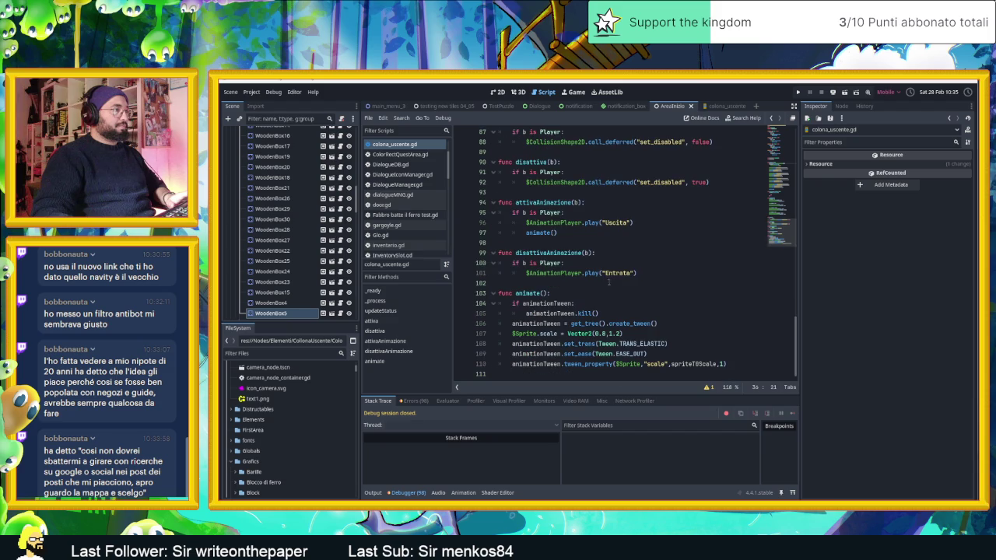
double_click(528, 333)
key(ctrl+v)
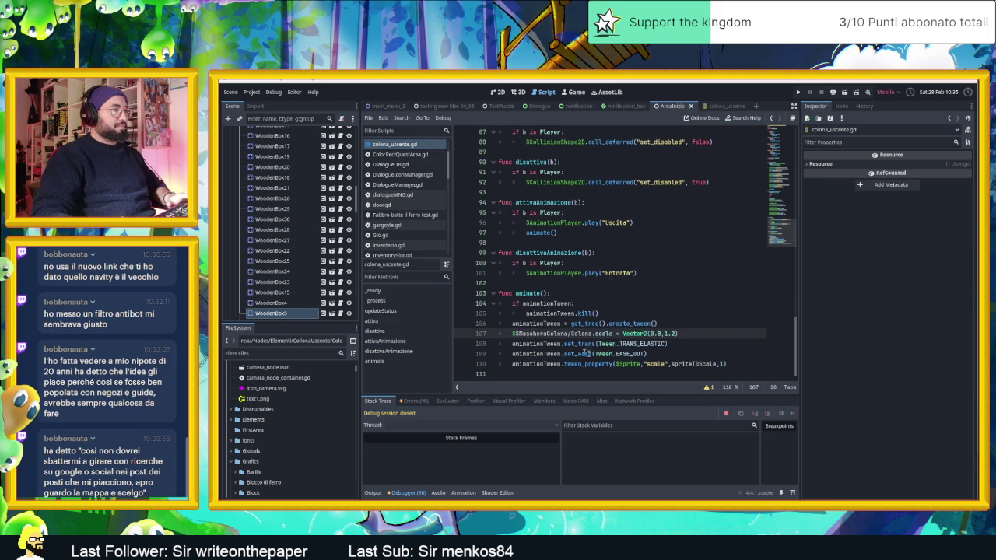
click(511, 332)
key(Delete)
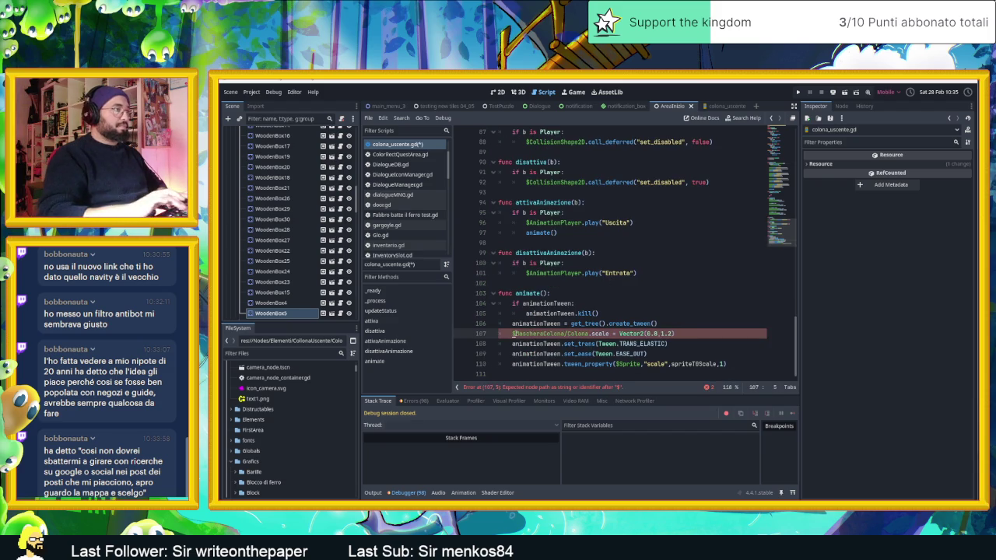
Replace $Sprite in the tween_property call with the column path, save the script, and rerun the game
click(628, 364)
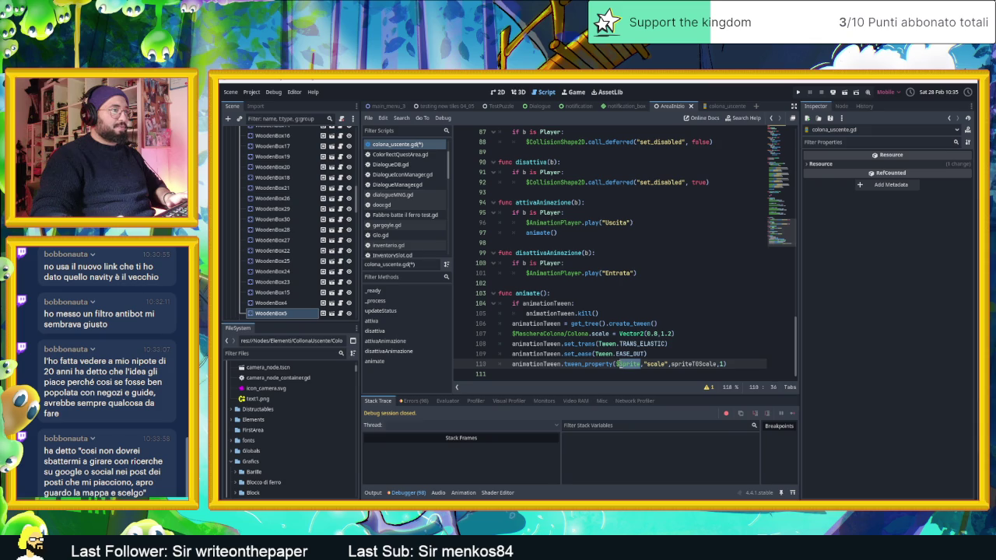
key(ctrl+v)
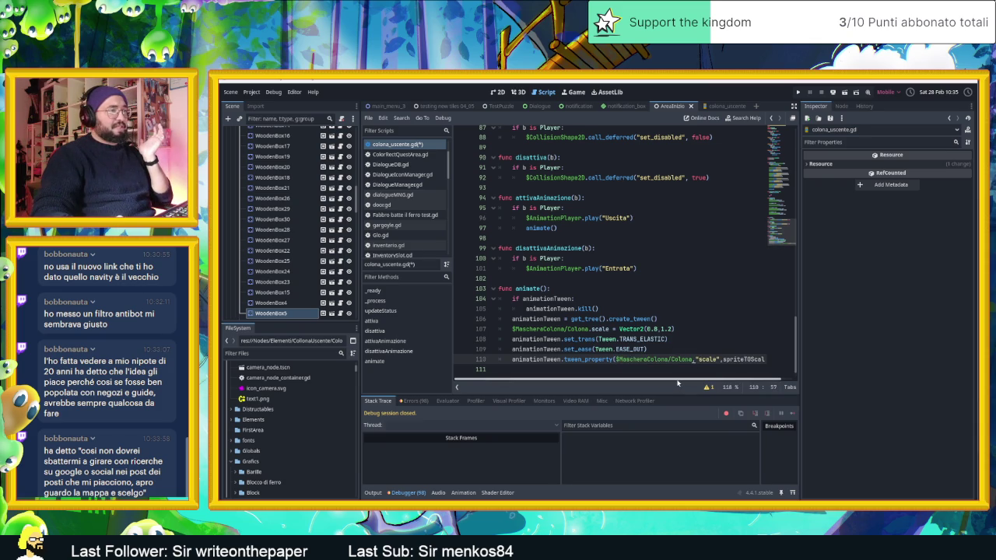
drag(677, 383, 712, 382)
click(614, 370)
key(ctrl+s)
click(842, 93)
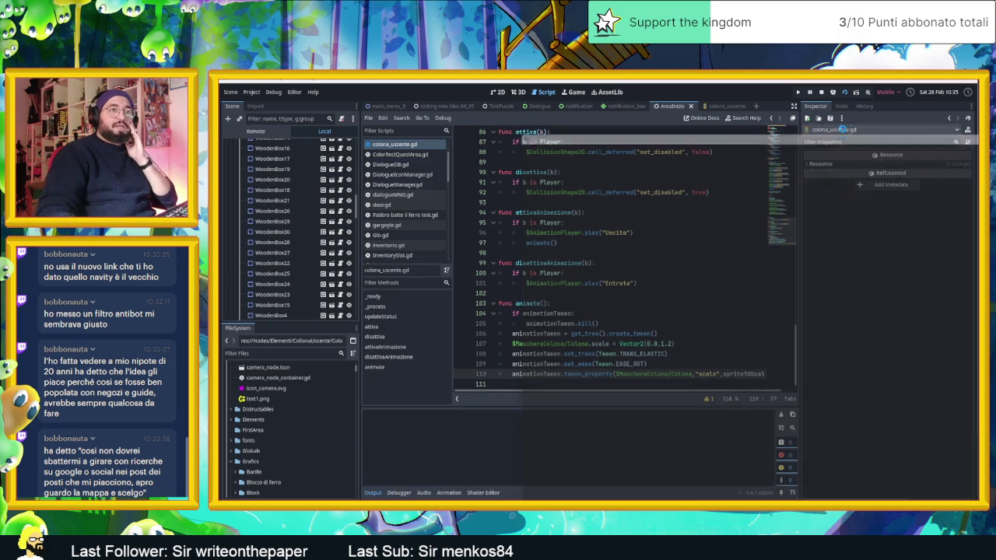
Move the slime up, right and left in the game, then stop it and check the debug options
key(Up)
key(Right)
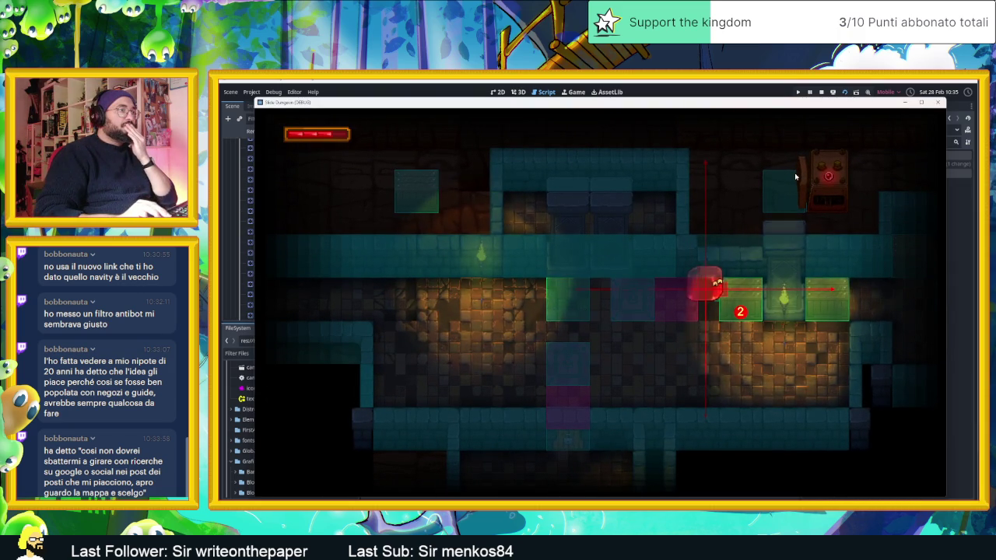
key(Left)
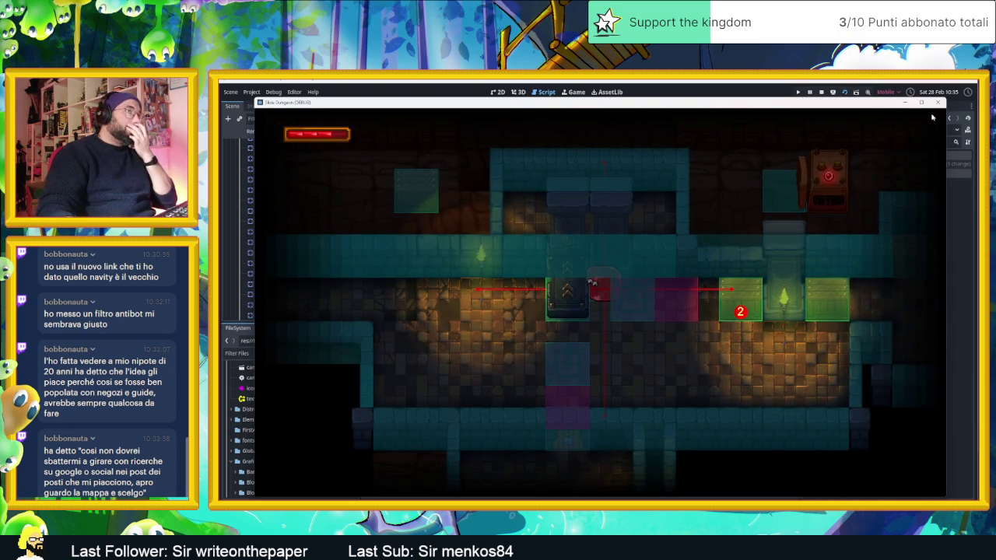
click(821, 92)
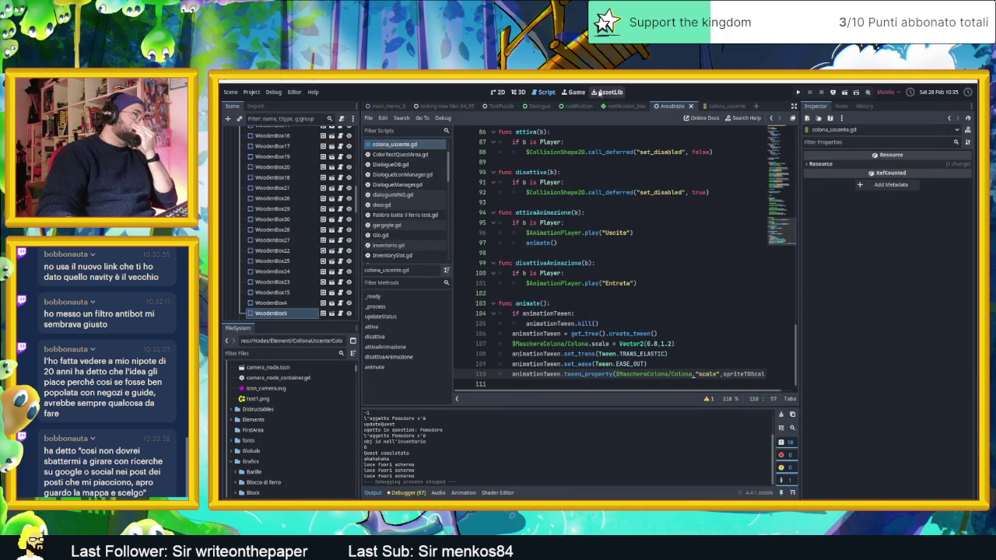
click(498, 92)
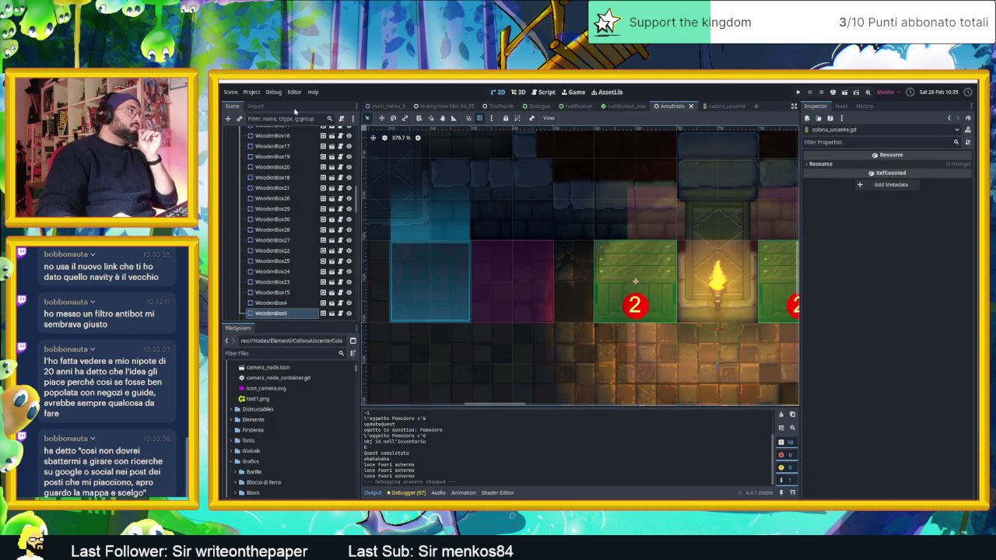
click(273, 92)
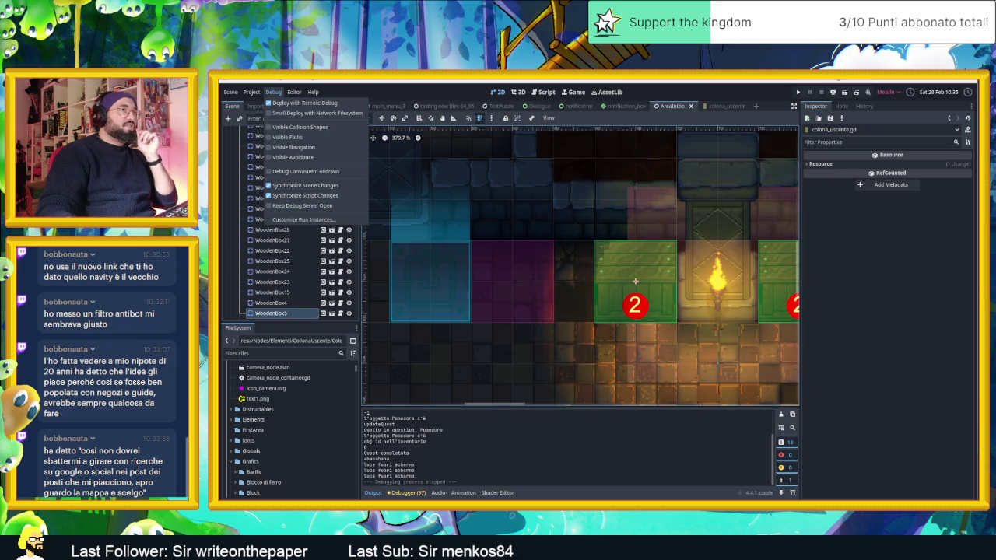
click(845, 92)
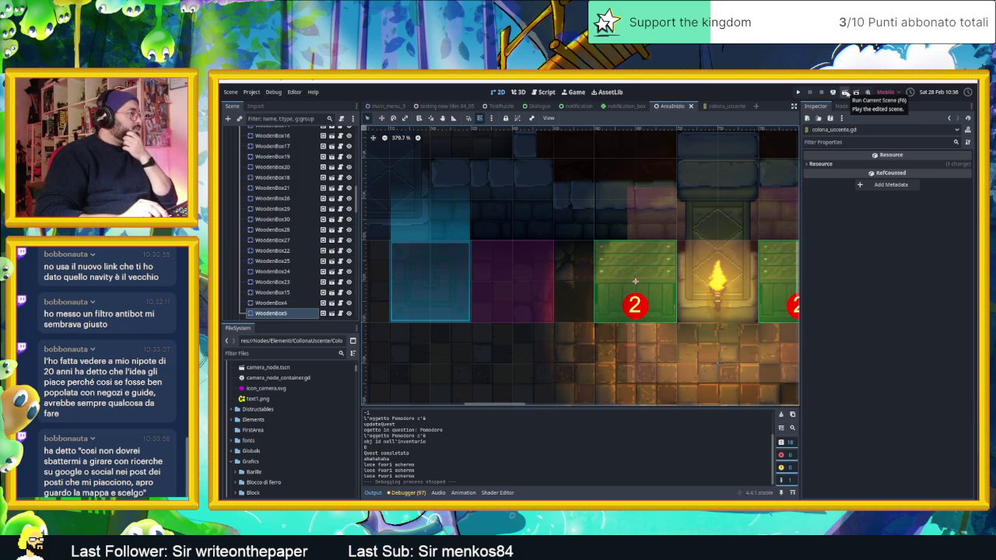
Run the current scene again, ram and destroy the left crate, then slide the slime back and forth by the column
click(845, 93)
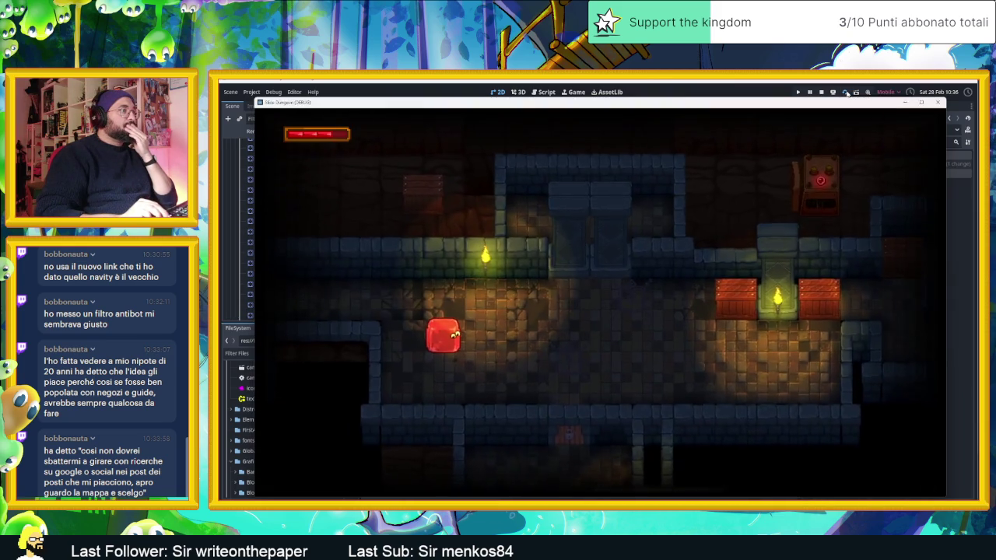
key(Up)
key(Right)
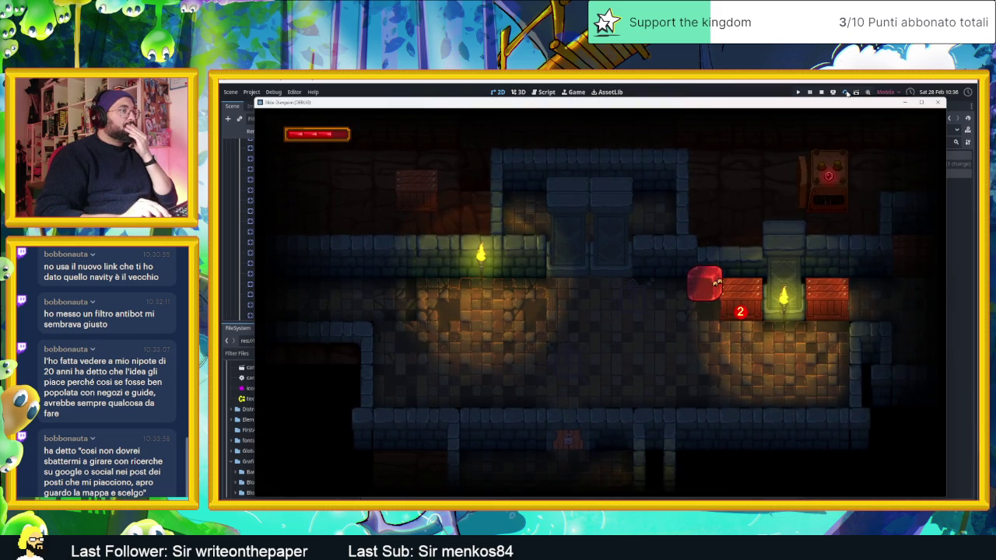
key(Left)
key(Right)
key(Left)
key(Right)
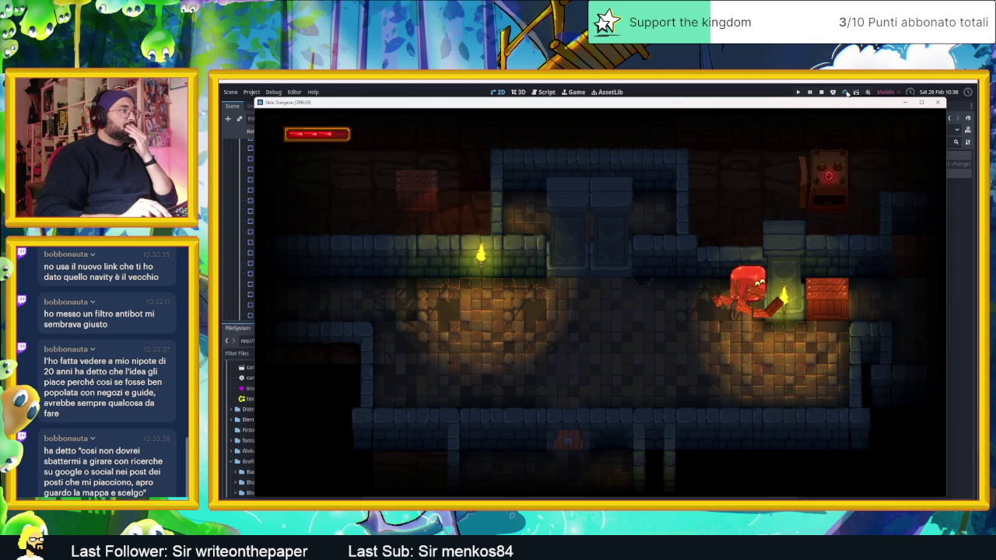
key(Left)
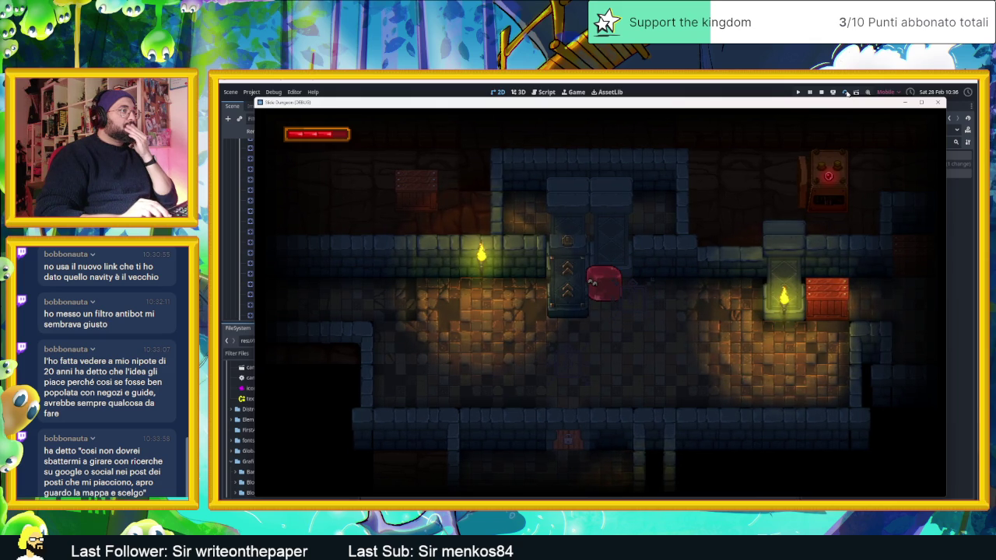
key(Right)
key(Left)
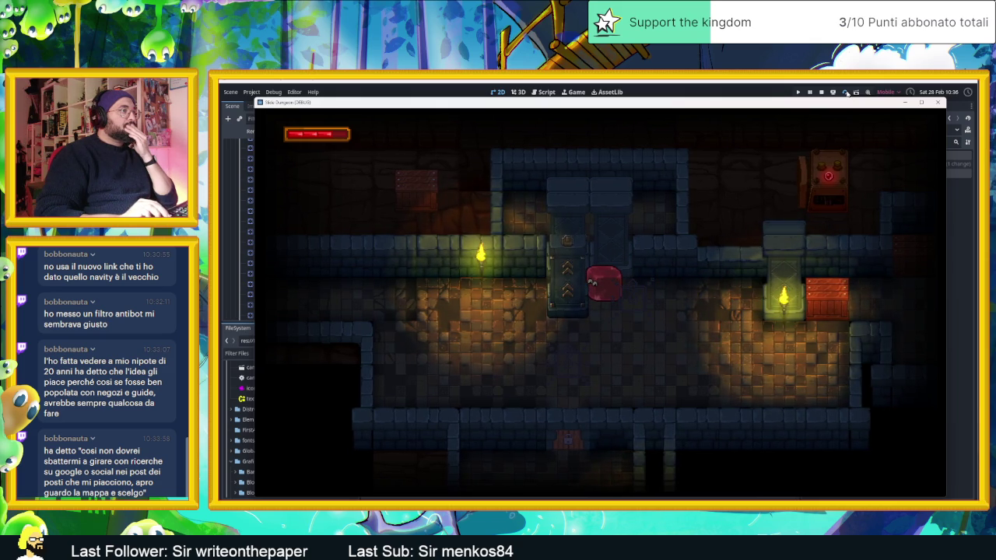
key(Right)
key(Left)
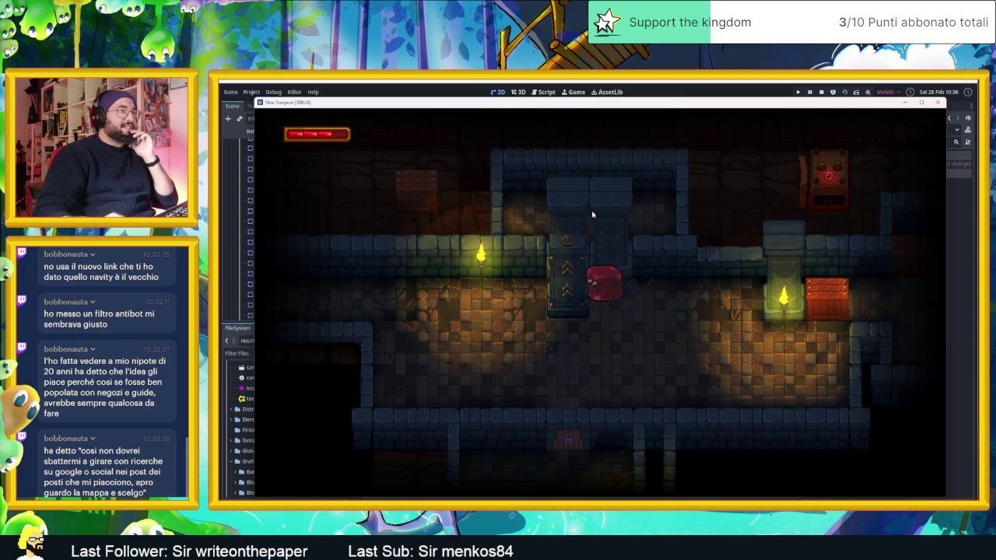
Stop the game, drag the ColonnaUscente column 120 px lower to (456, 1593), and rerun the scene
click(821, 92)
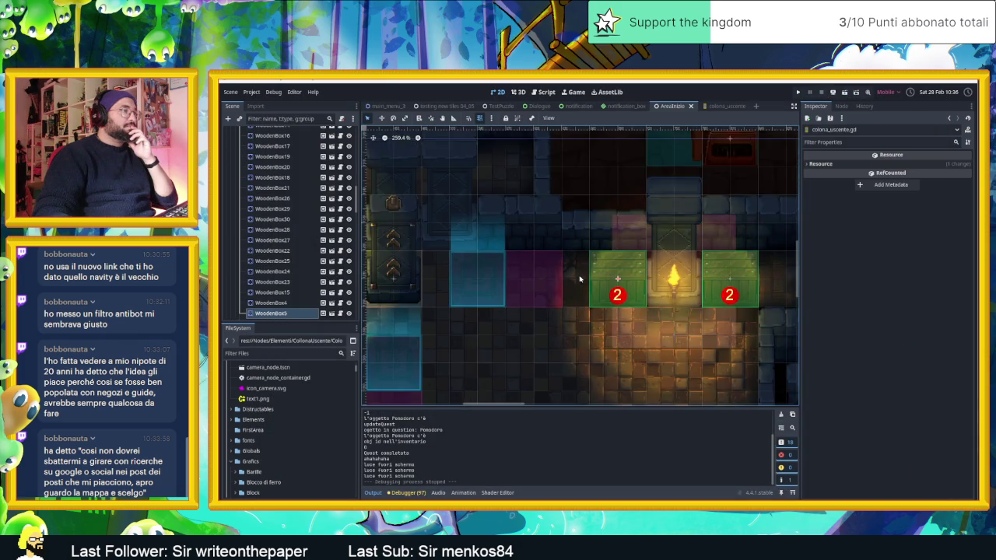
scroll(579, 277, down, 3)
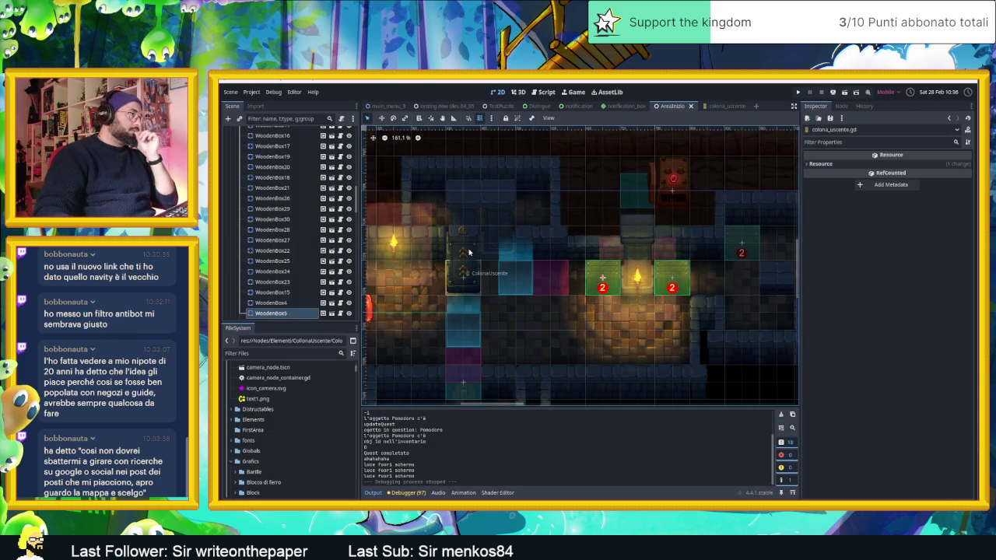
drag(465, 273, 462, 346)
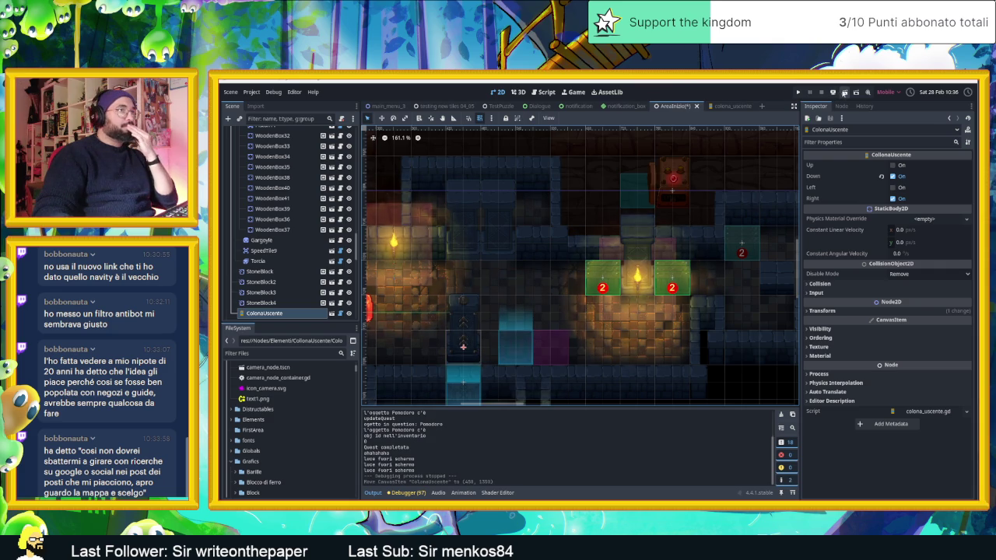
click(844, 93)
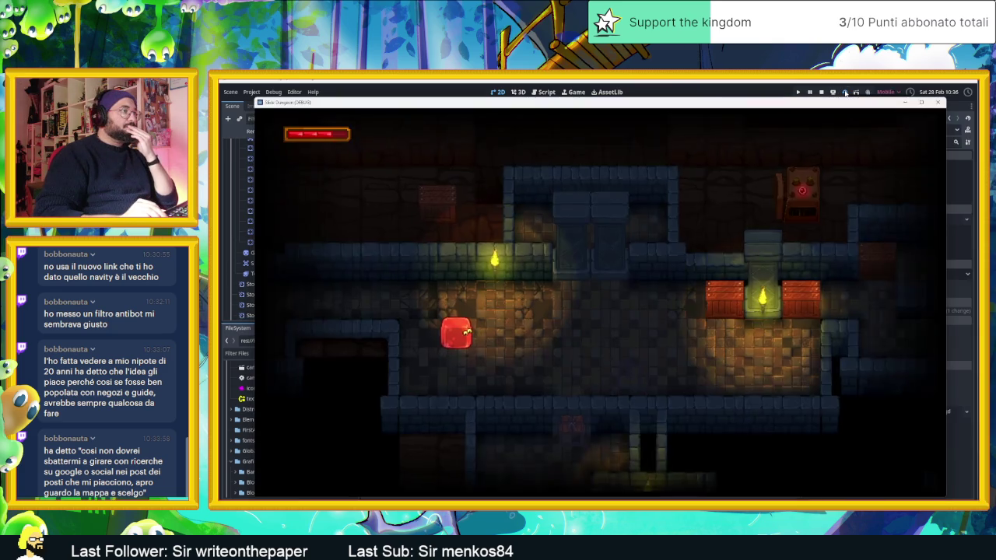
Slide the slime repeatedly past the lowered column, then stop the game and switch to Aseprite
key(Down)
key(Right)
key(Left)
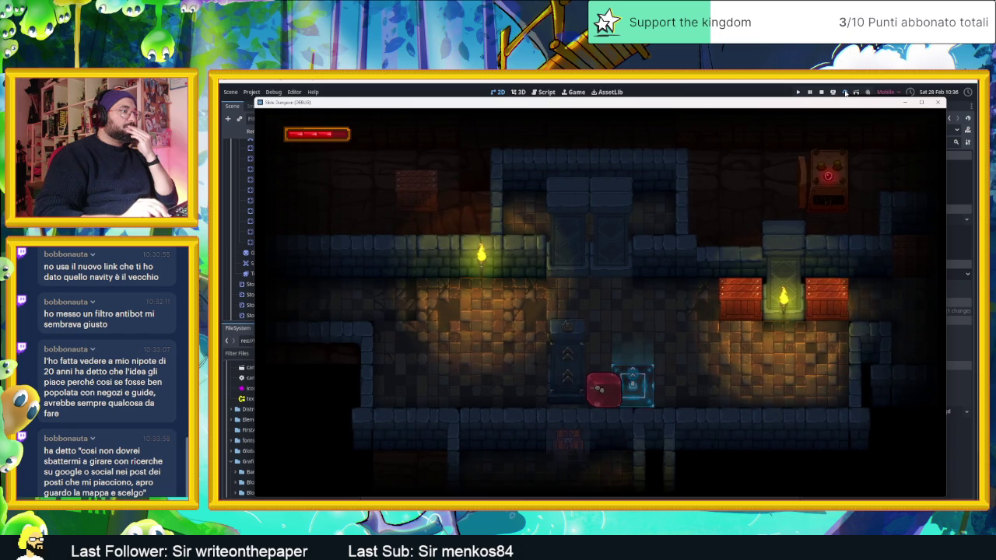
key(Right)
key(Left)
key(Right)
key(Left)
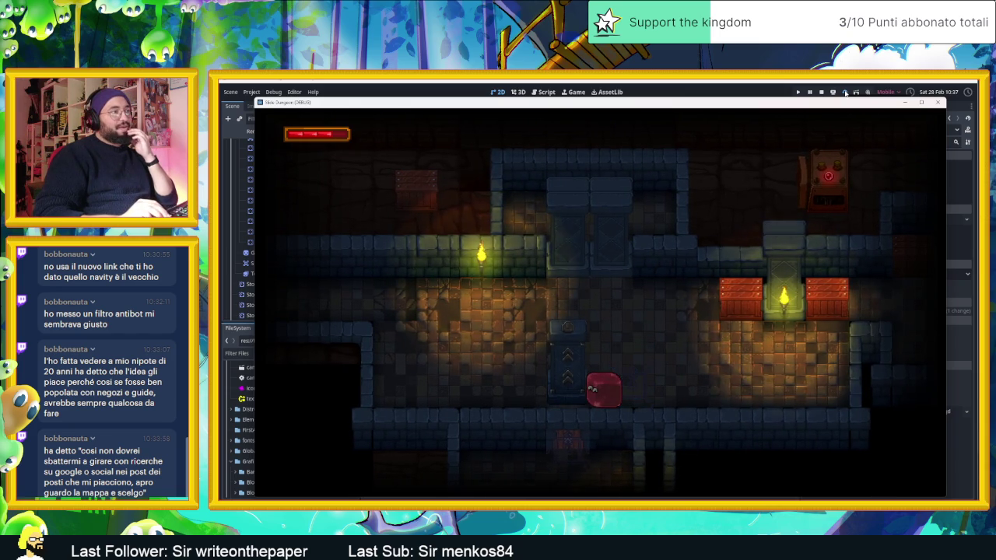
key(Right)
key(Left)
key(Left)
key(Right)
key(Left)
key(Right)
key(Left)
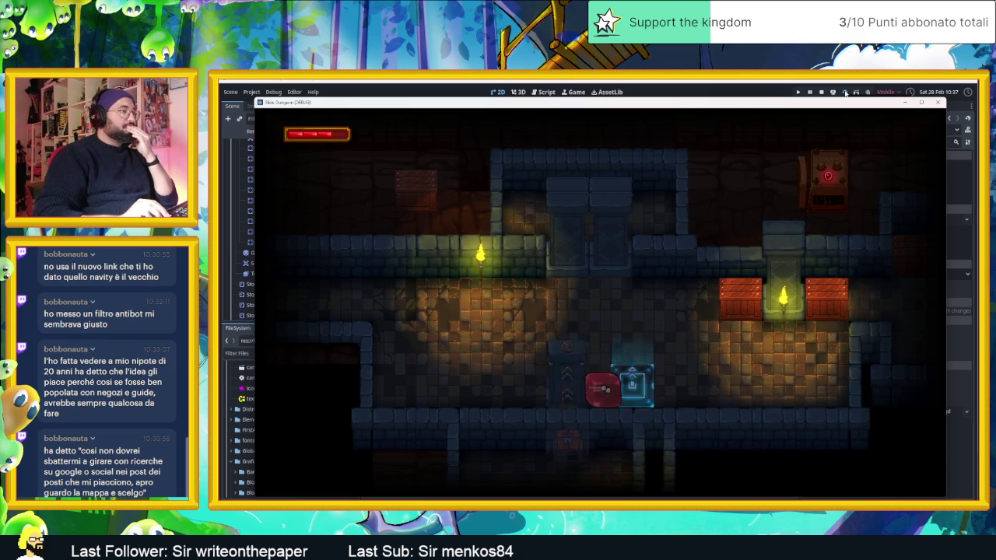
key(Right)
key(Left)
key(Right)
key(Left)
key(Right)
key(Left)
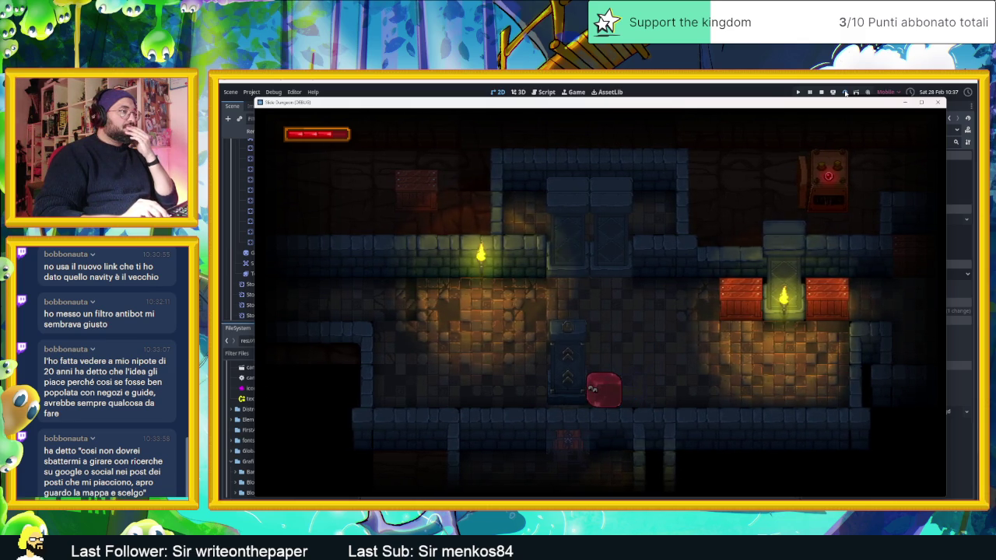
key(Right)
key(Left)
key(Right)
key(Left)
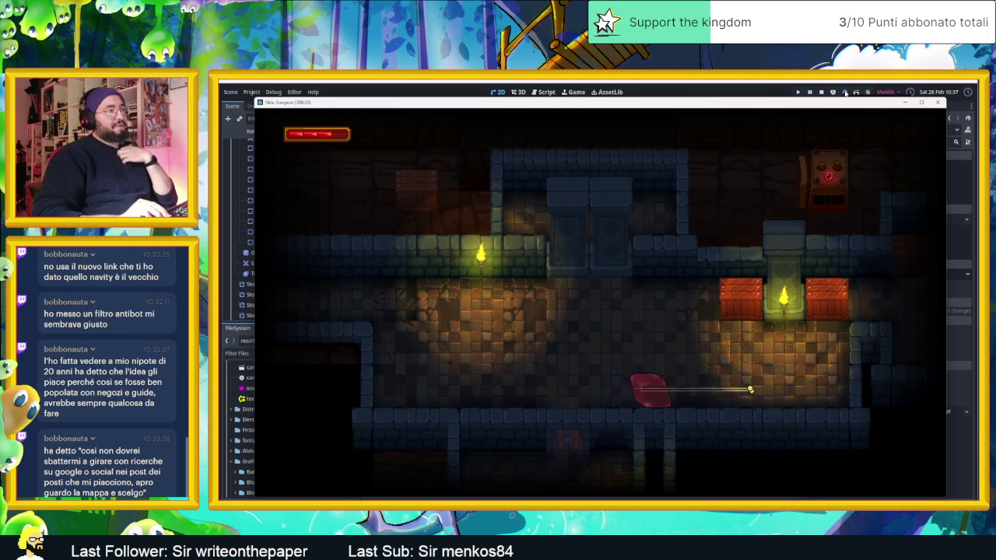
key(Right)
key(Left)
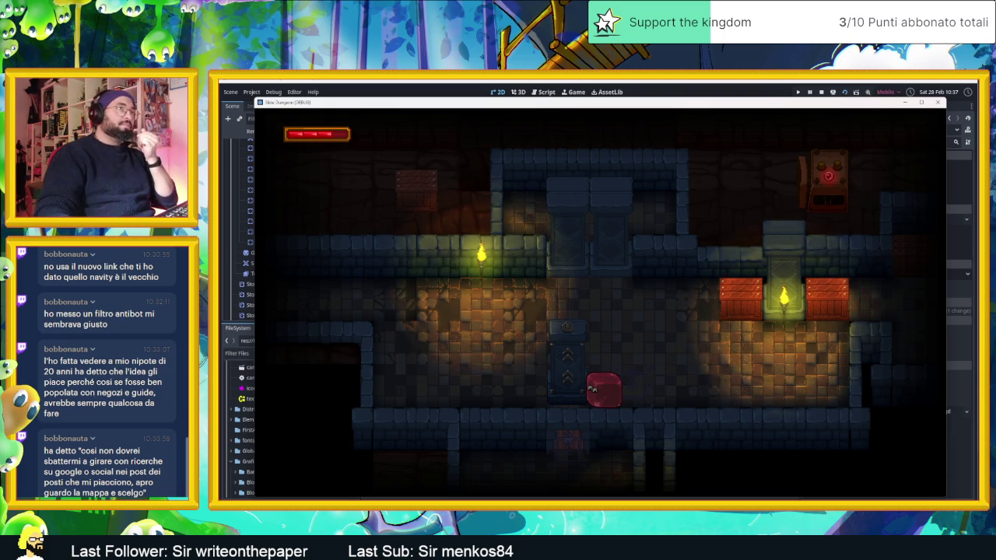
click(821, 92)
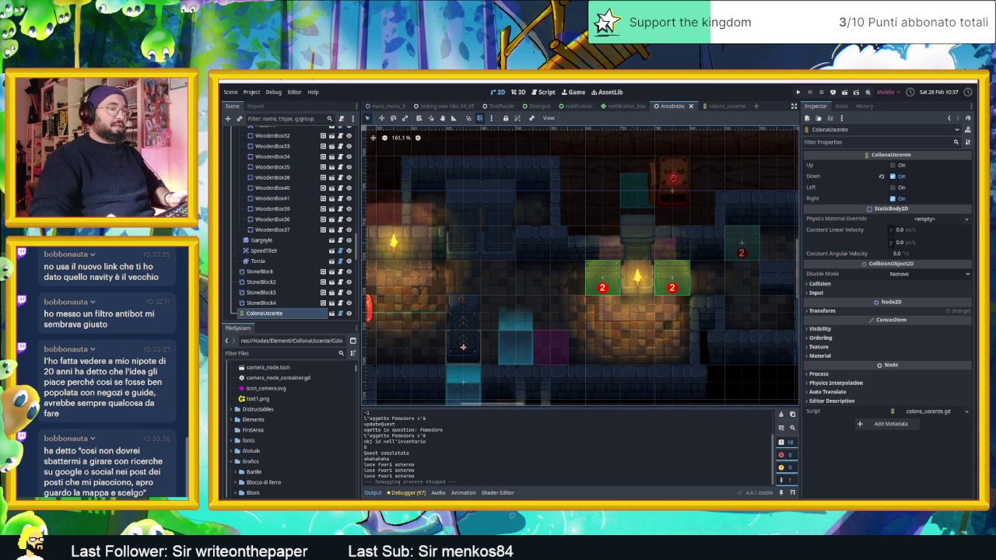
key(alt+Tab)
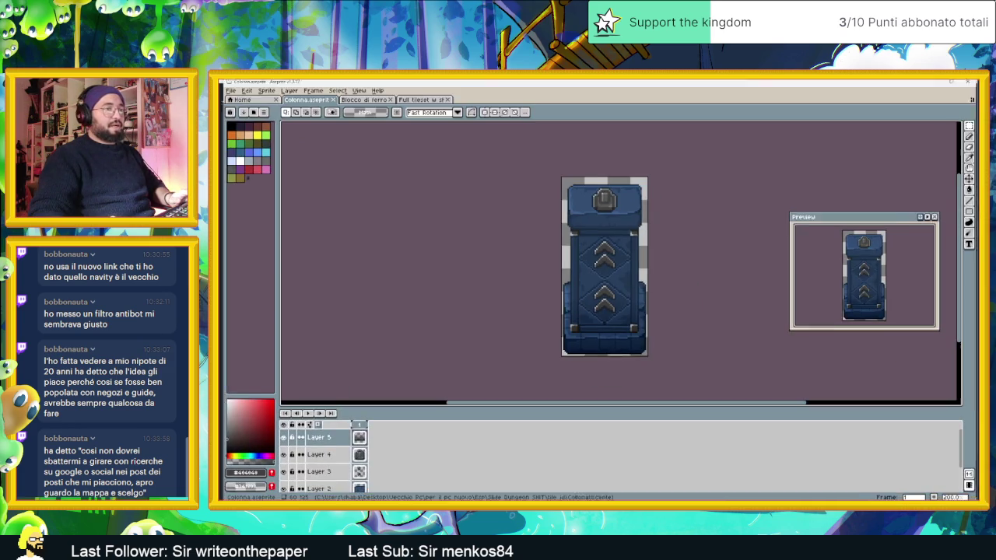
Create a new 60×60 sprite from File > New
click(227, 86)
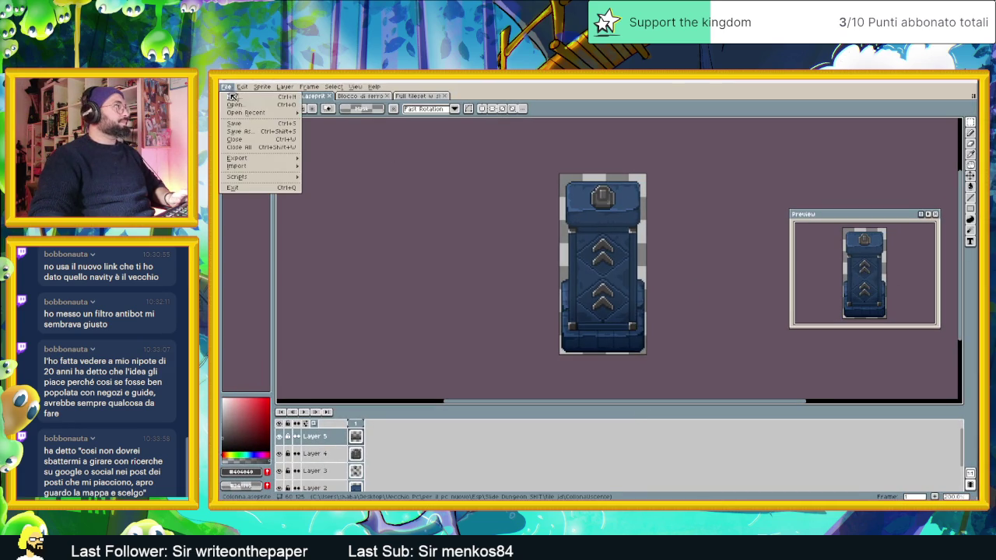
click(244, 102)
click(600, 247)
click(577, 357)
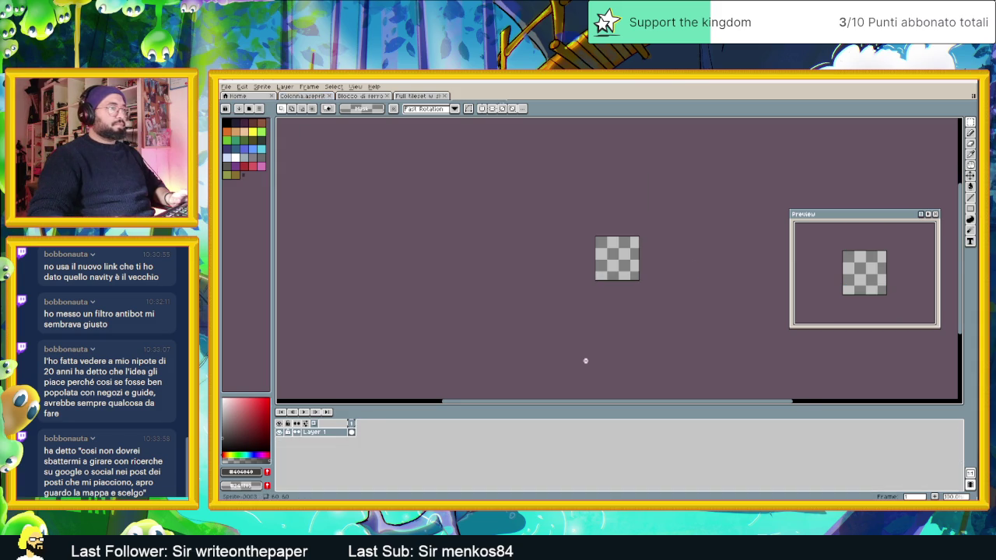
scroll(636, 270, up, 3)
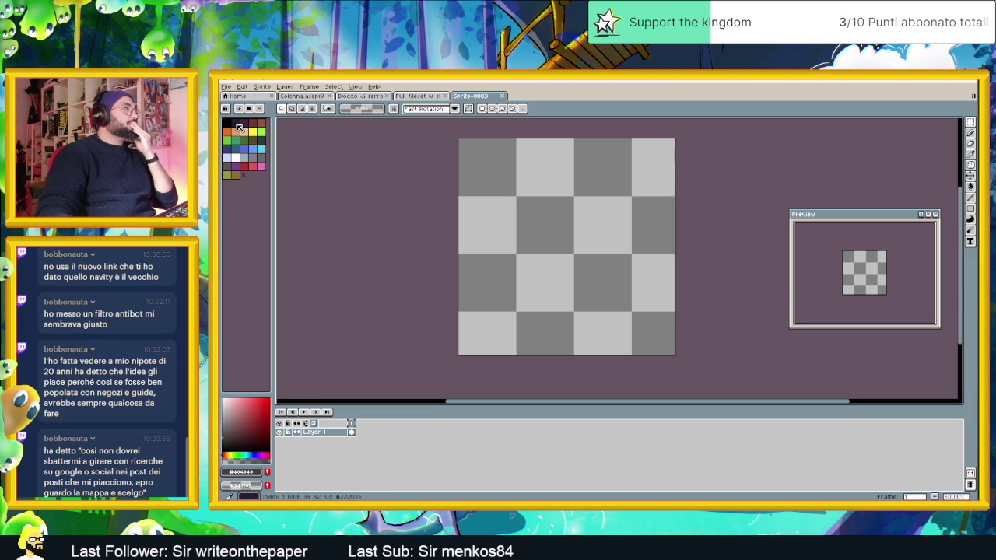
Pick a dark palette colour and draw a rectangle outline along the tile's edges
click(237, 125)
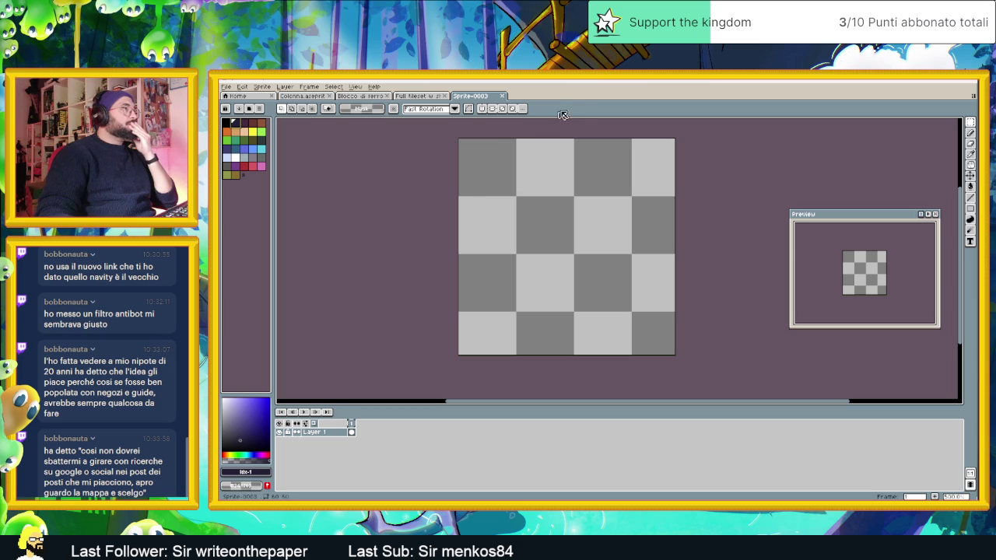
scroll(532, 231, up, 1)
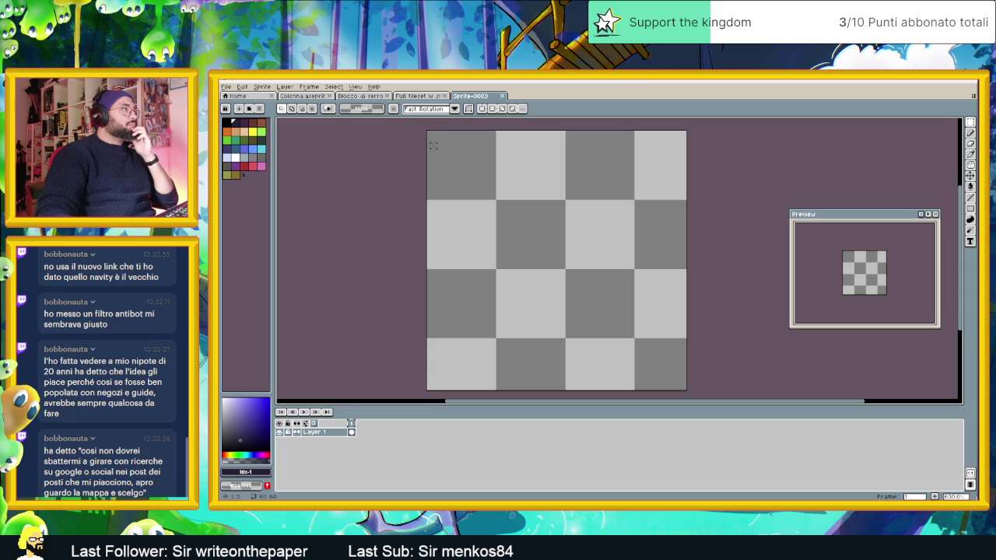
click(971, 187)
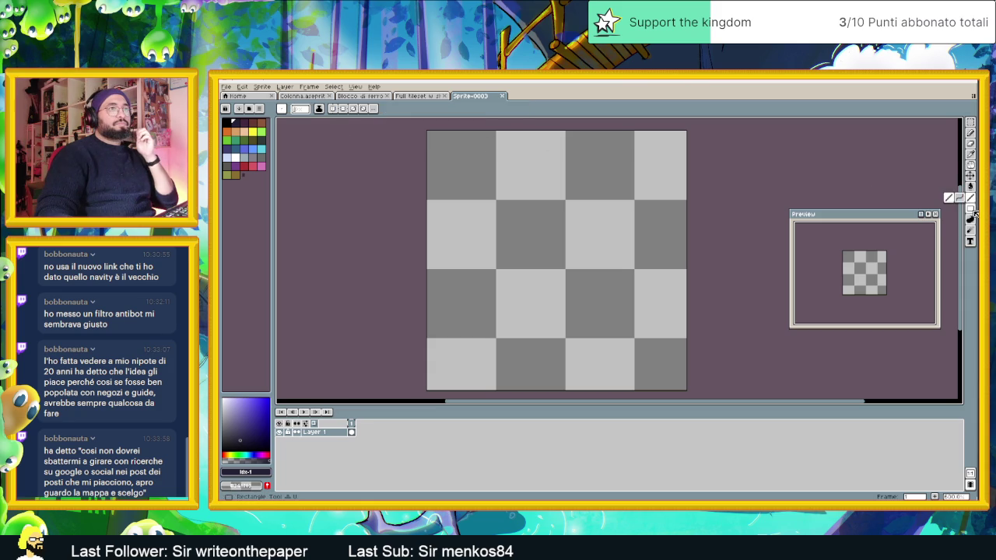
click(970, 208)
mouse_move(427, 132)
mouse_down()
mouse_move(556, 225)
mouse_move(680, 386)
mouse_up()
mouse_move(437, 140)
mouse_down()
mouse_move(527, 218)
mouse_move(653, 379)
mouse_move(676, 382)
mouse_up()
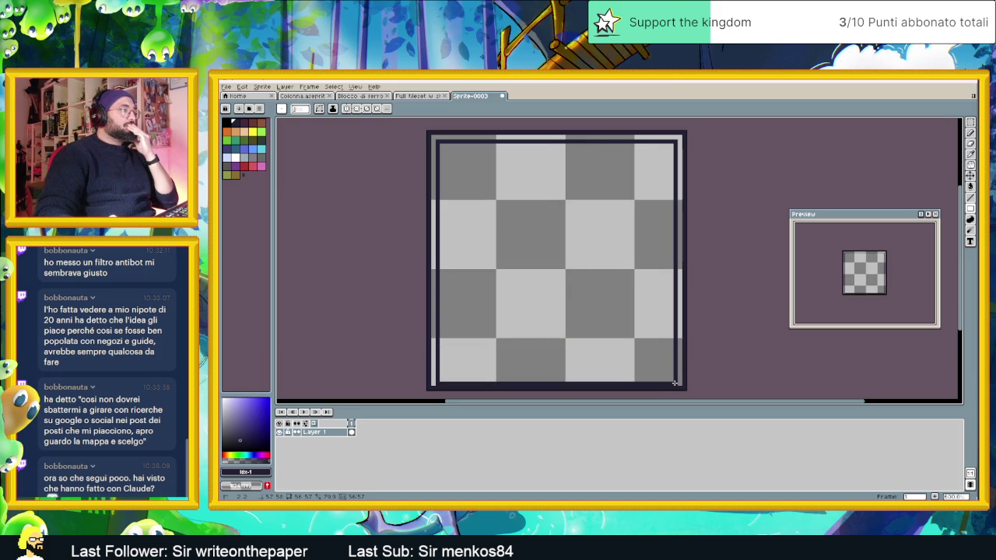
drag(675, 385, 675, 388)
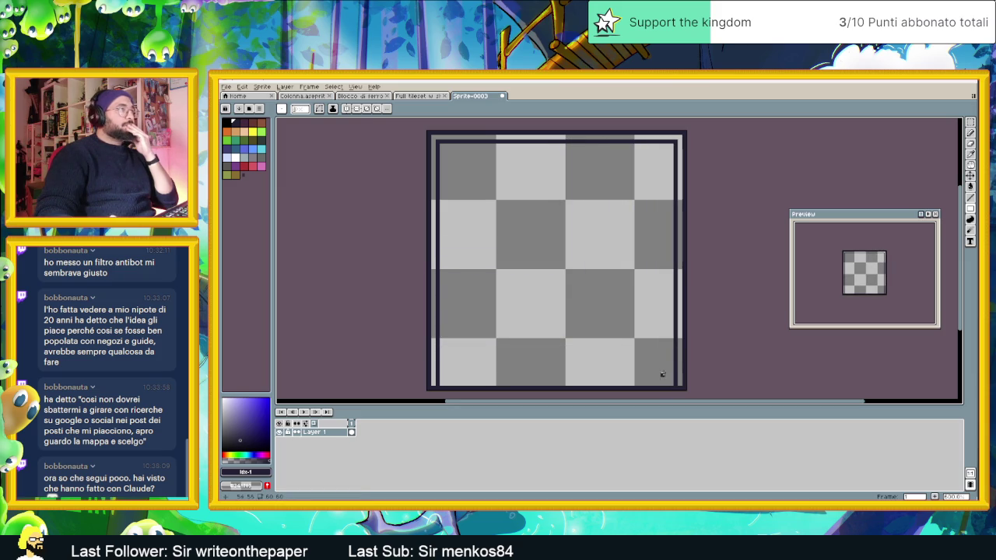
scroll(650, 358, down, 1)
scroll(651, 358, down, 1)
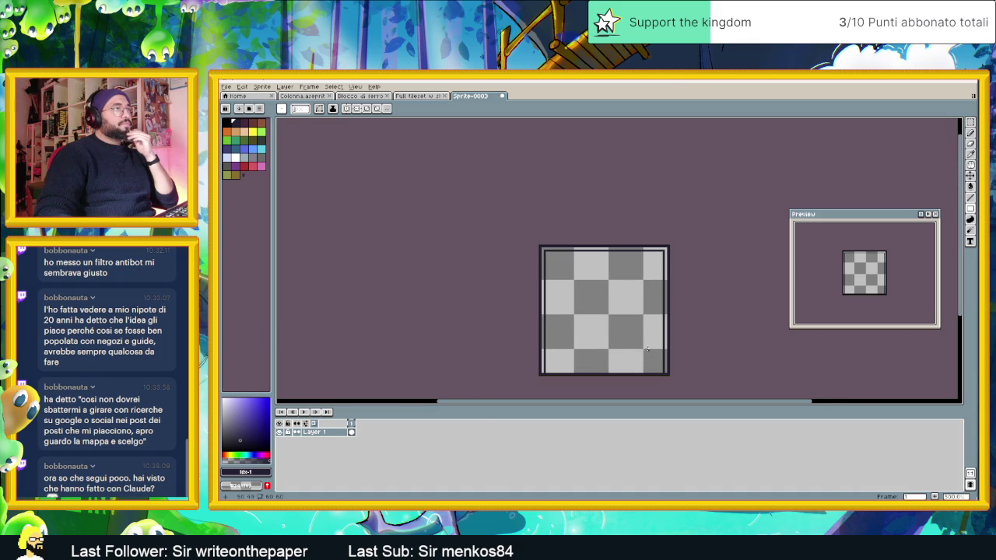
scroll(647, 350, down, 2)
scroll(642, 313, up, 3)
drag(536, 275, 509, 220)
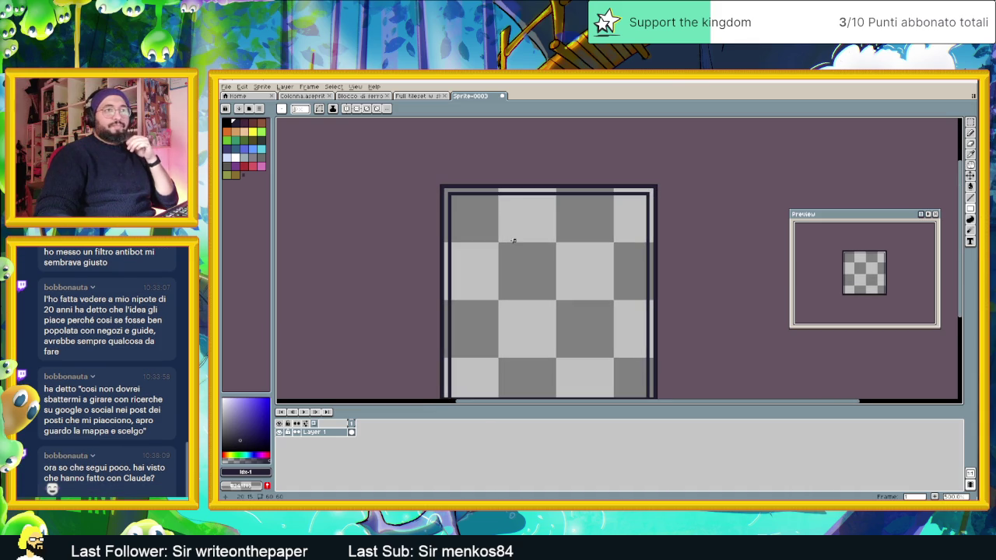
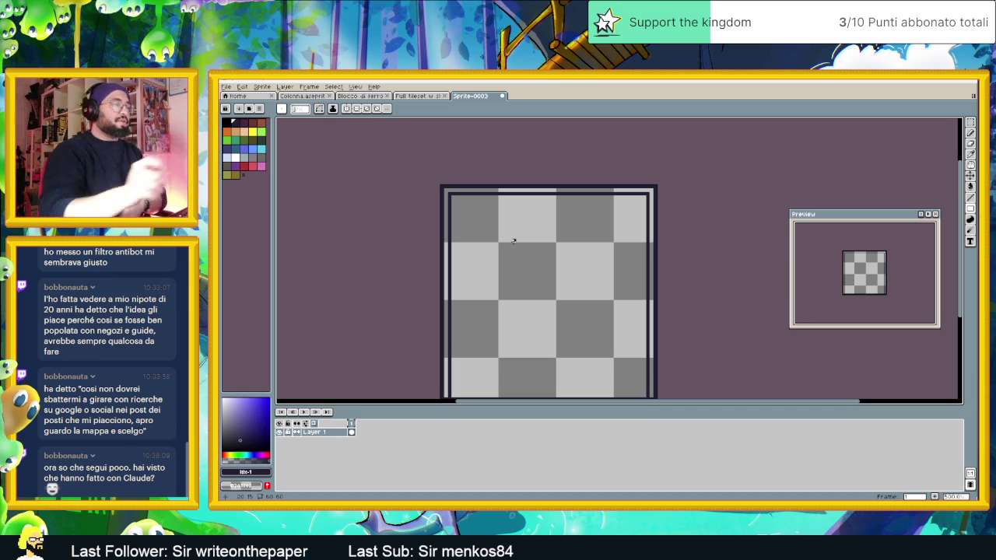
Pencil a light highlight line along the tile's top border
scroll(498, 237, up, 2)
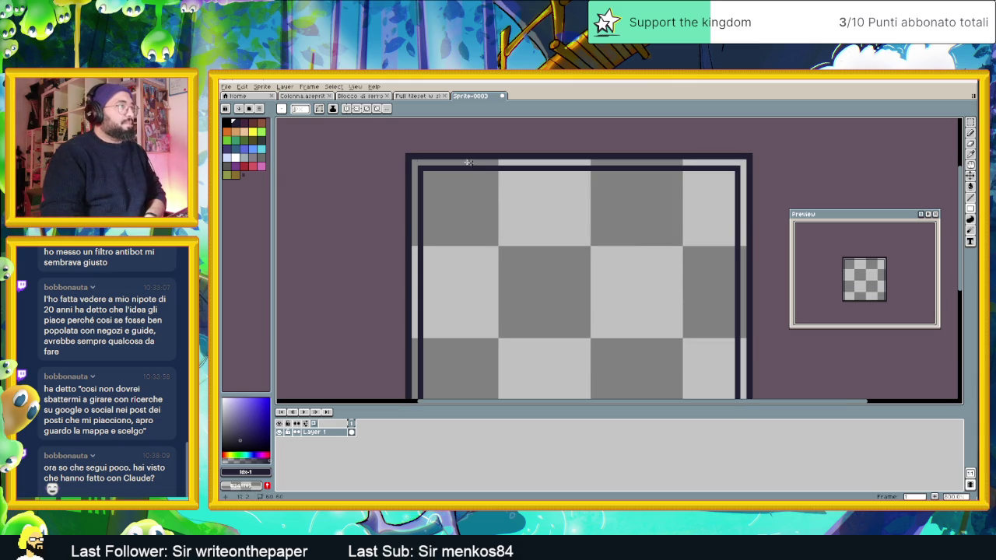
mouse_move(413, 162)
mouse_down()
mouse_move(759, 163)
mouse_move(741, 162)
mouse_up()
scroll(760, 198, down, 2)
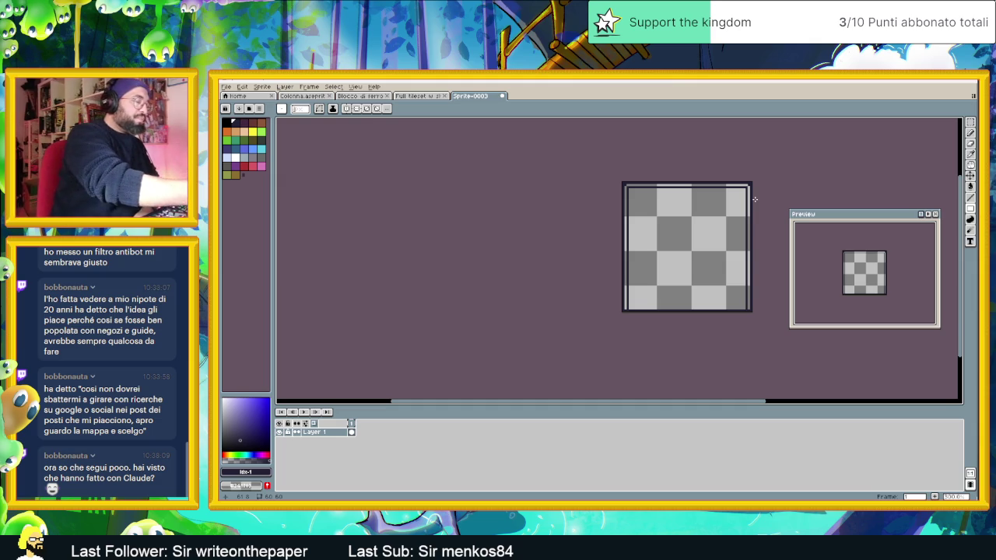
drag(739, 210, 723, 220)
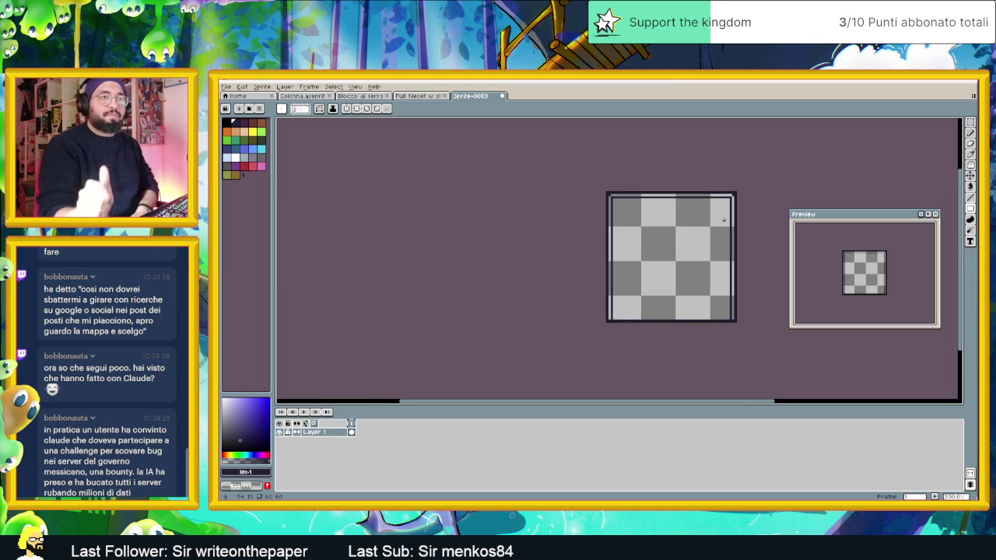
scroll(720, 215, up, 1)
scroll(698, 211, up, 1)
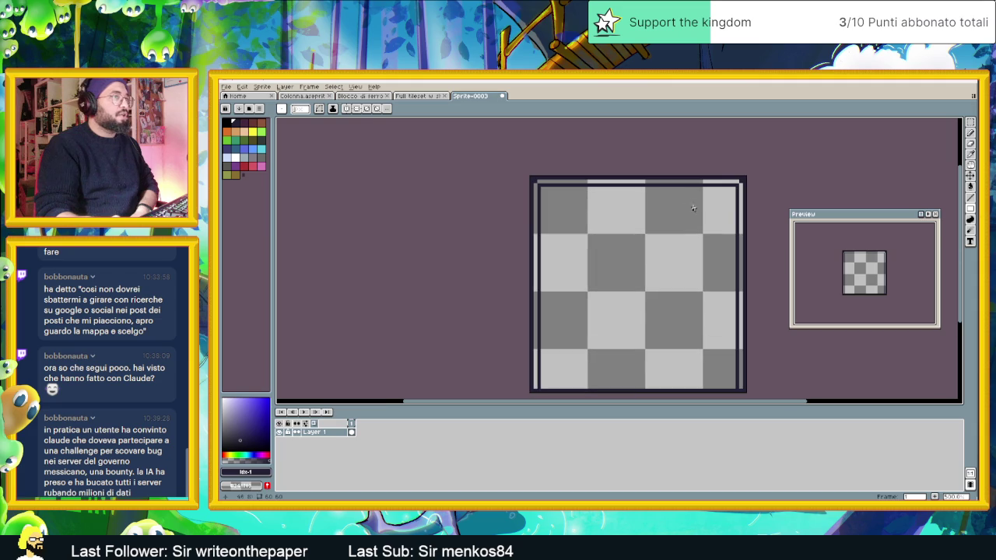
scroll(733, 181, up, 1)
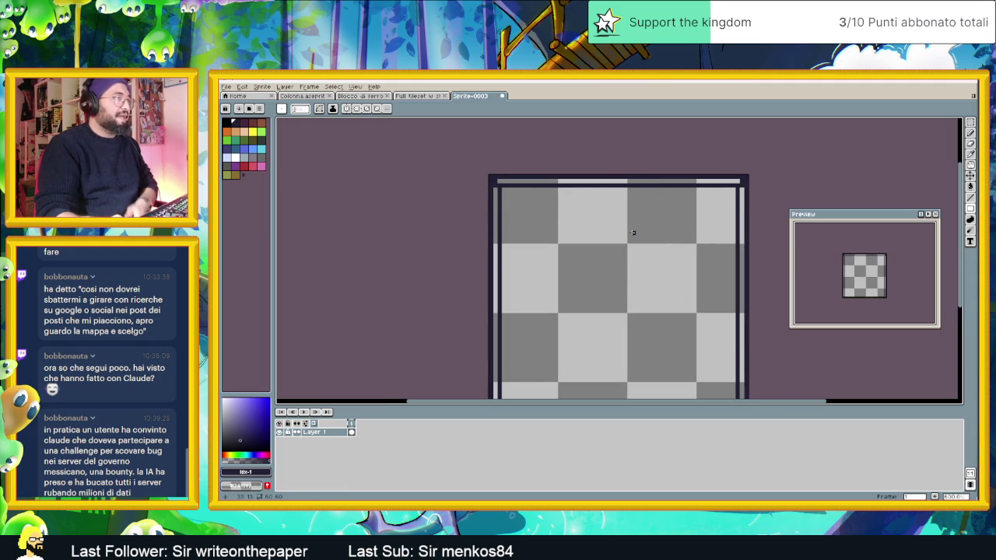
scroll(634, 231, down, 1)
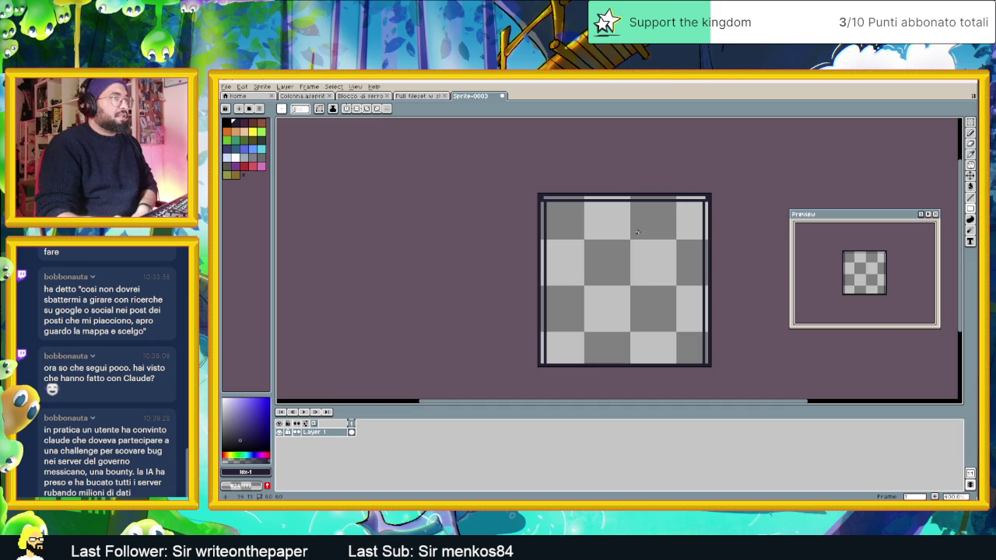
scroll(607, 218, up, 1)
Draw a dark line just inside the top edge with the Line tool and enable vertical symmetry
click(969, 198)
mouse_move(515, 196)
mouse_down()
mouse_move(750, 197)
mouse_move(514, 189)
mouse_up()
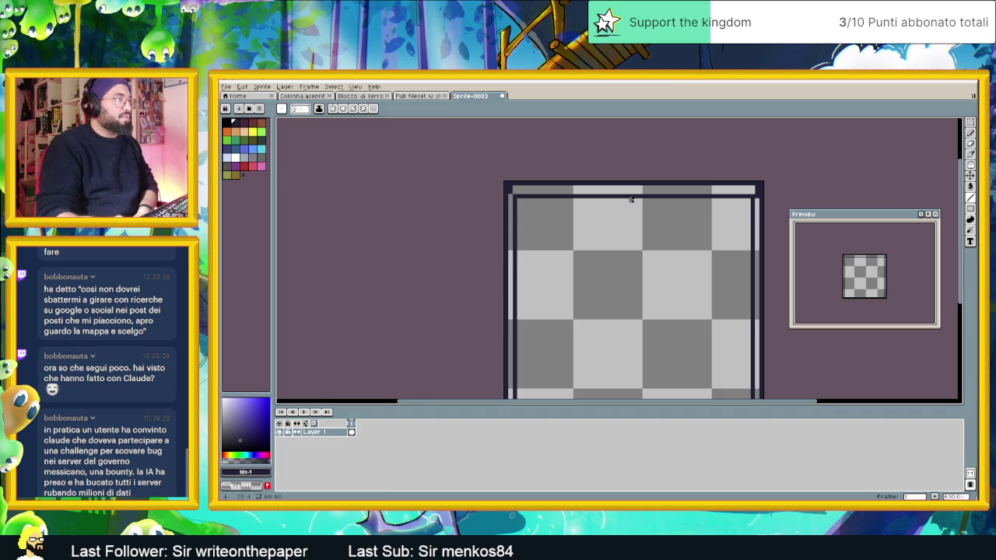
scroll(630, 195, down, 1)
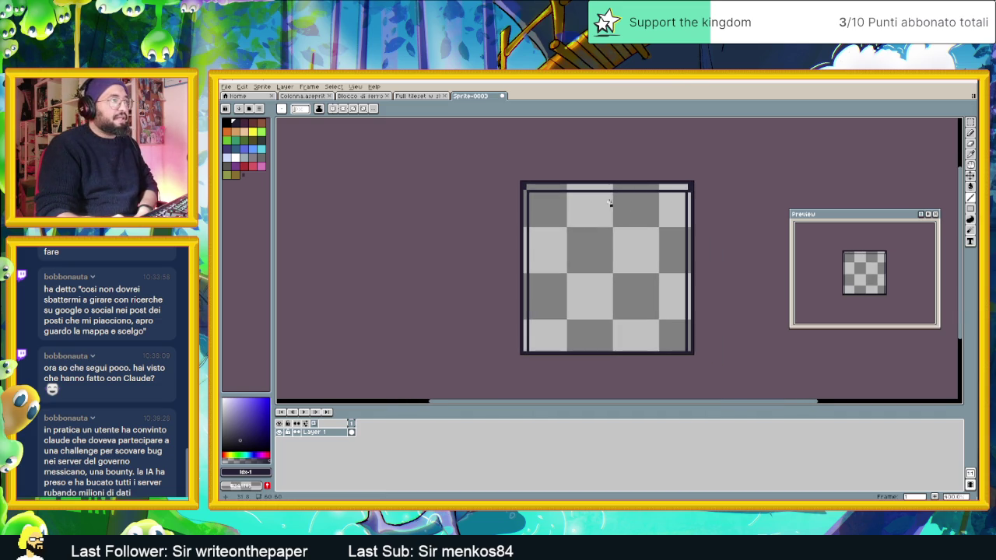
click(332, 108)
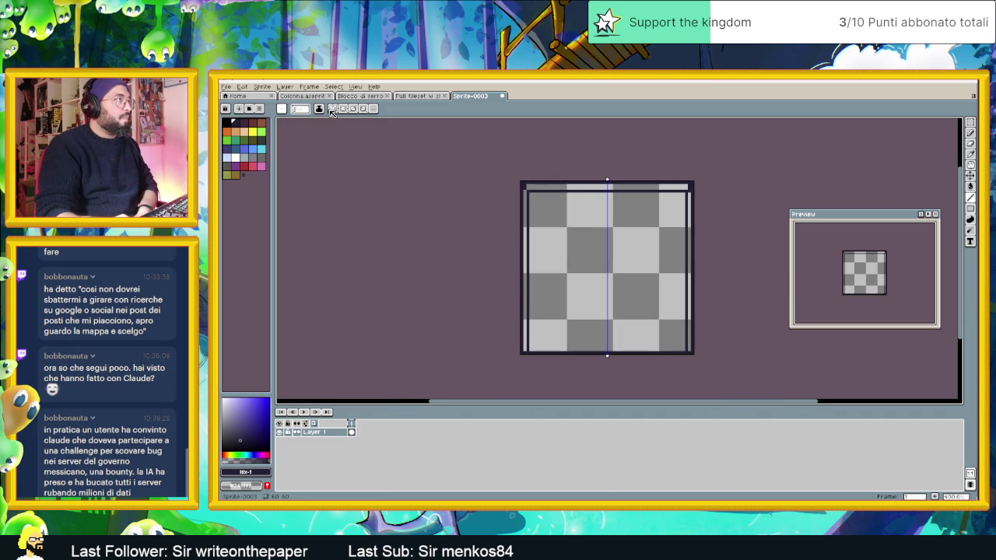
Draw a dark vertical seam down the tile's centre and bucket-fill the top and side frame strips darker grey
drag(606, 195, 607, 351)
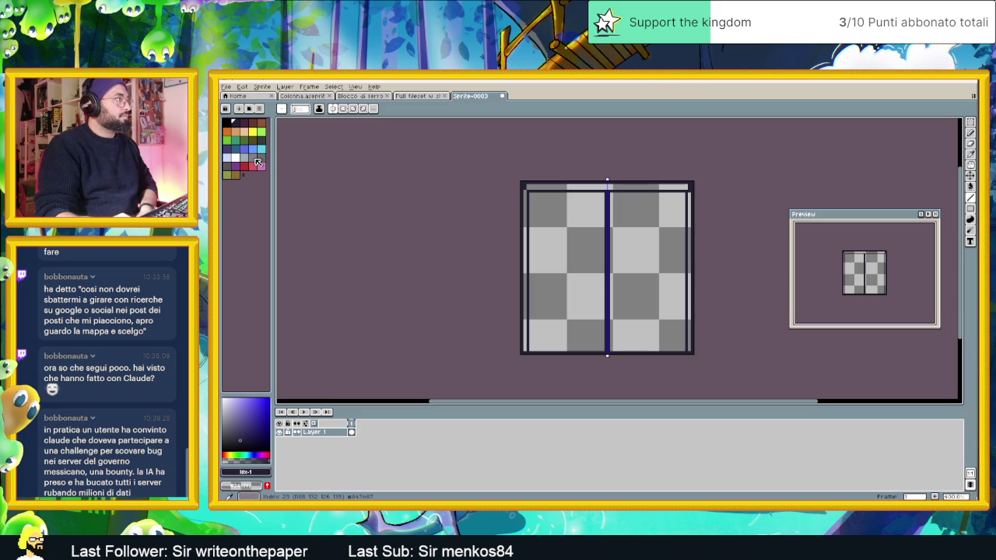
click(263, 161)
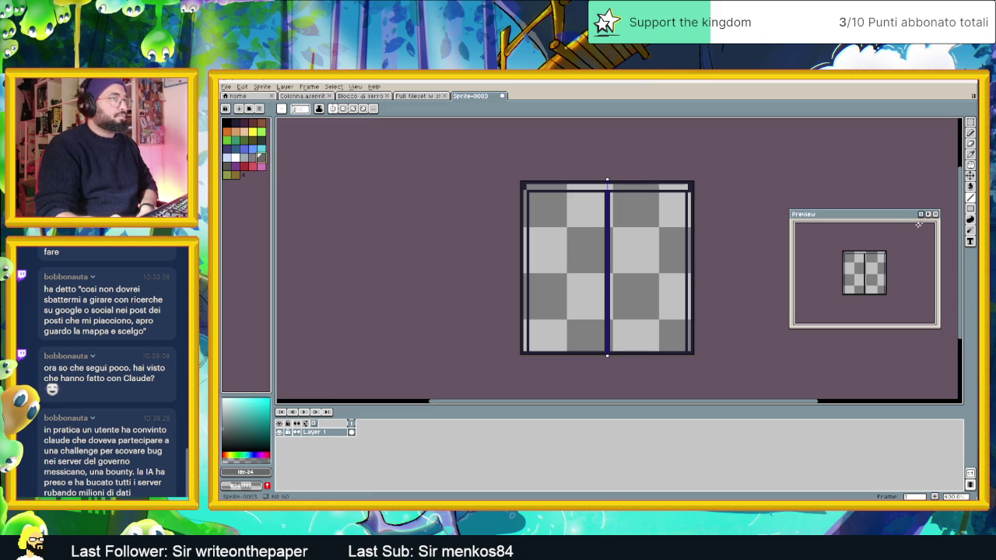
click(970, 189)
click(529, 188)
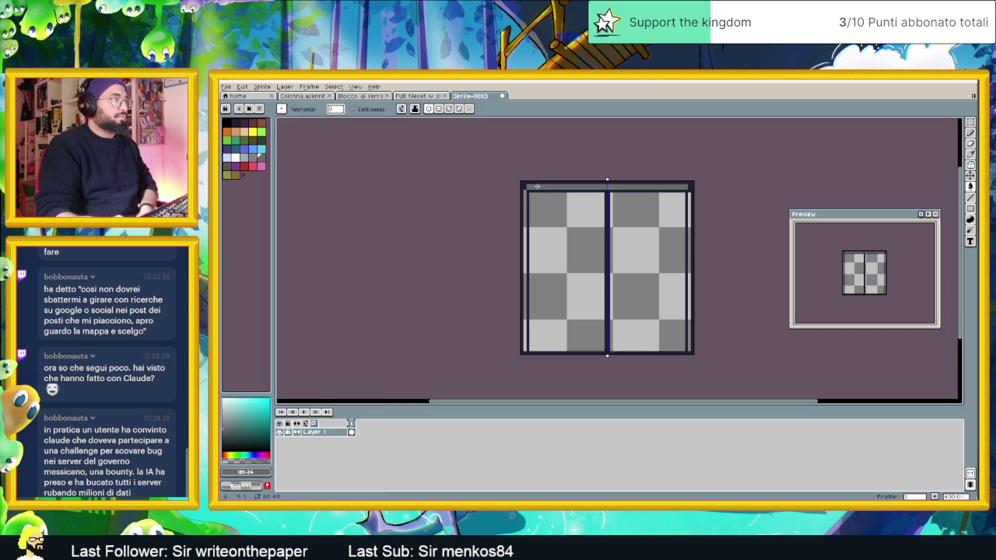
click(526, 203)
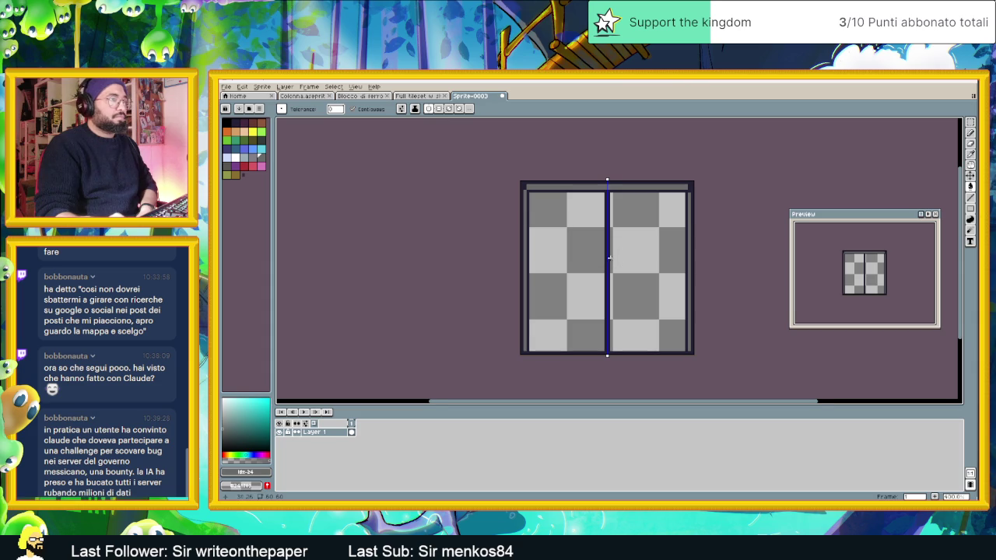
scroll(611, 258, up, 1)
Darken the right and top edge strips with another shade, then fill both panels solid grey
click(227, 166)
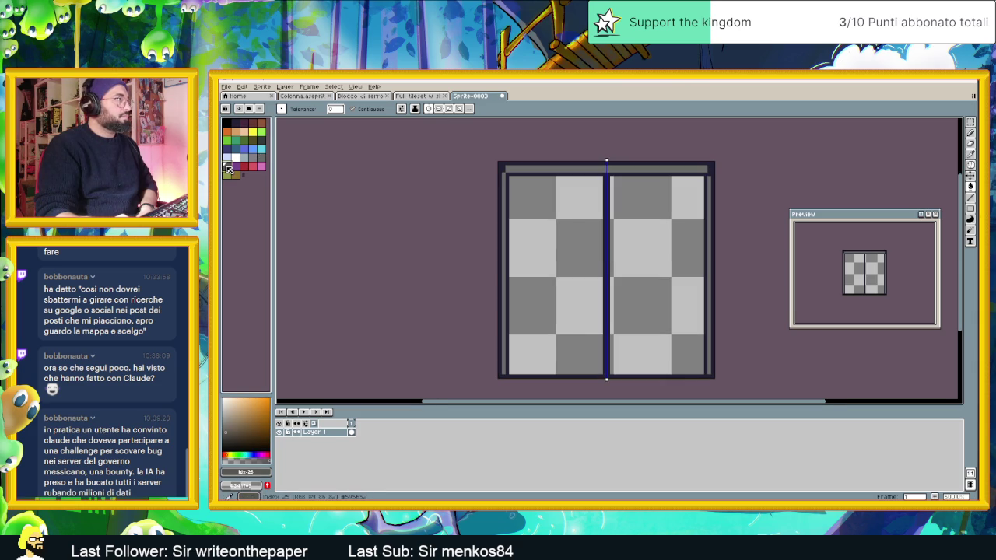
click(507, 205)
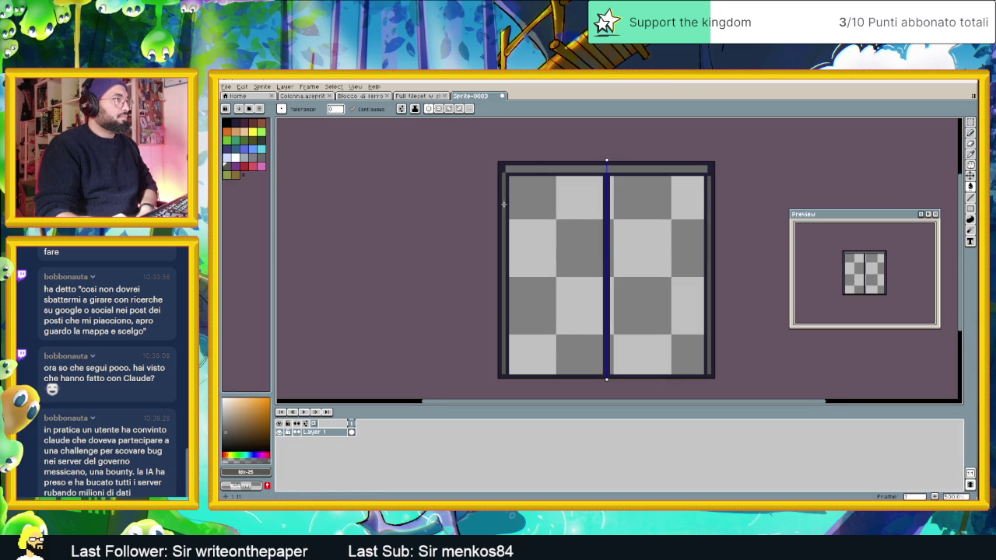
click(534, 171)
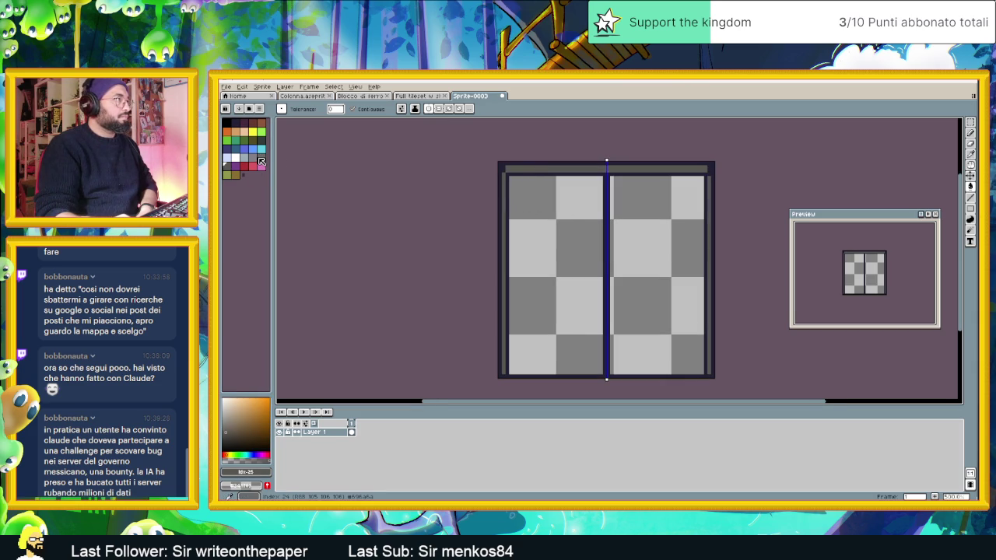
click(260, 158)
click(582, 227)
scroll(666, 271, down, 3)
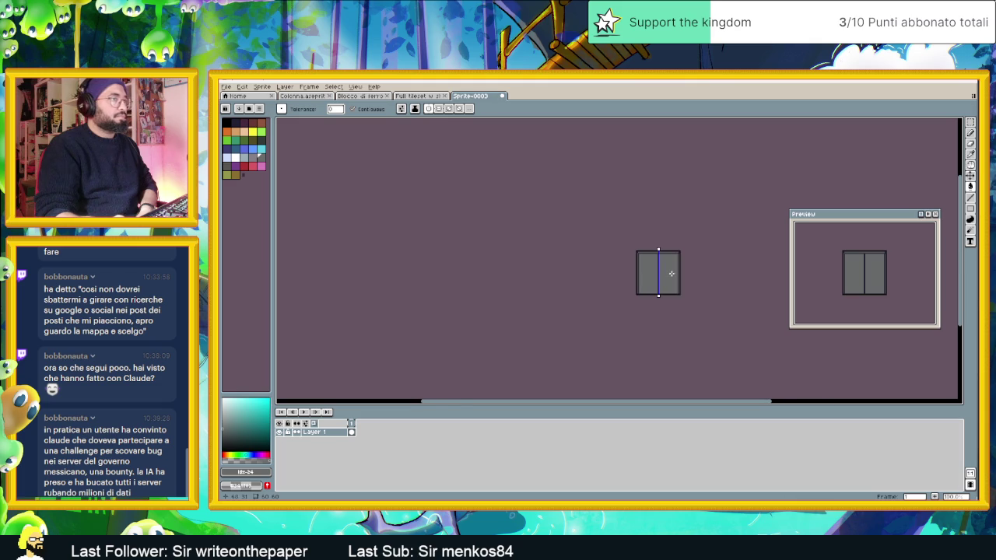
drag(659, 274, 617, 274)
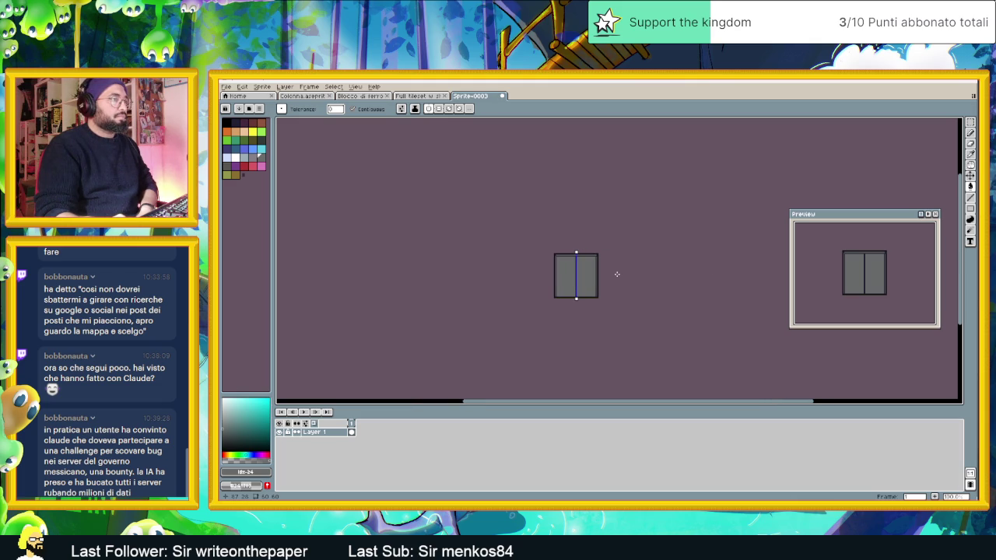
scroll(597, 270, up, 1)
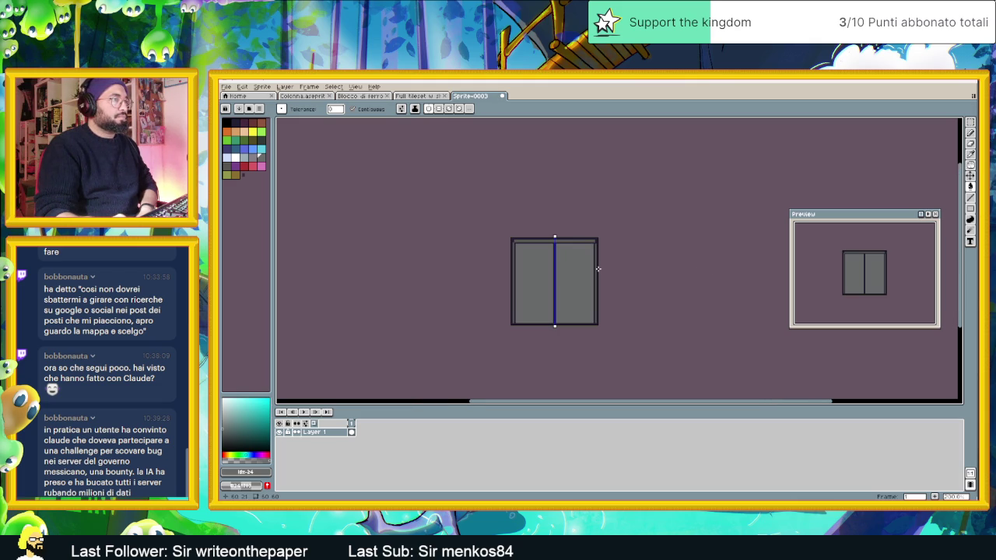
scroll(597, 269, down, 2)
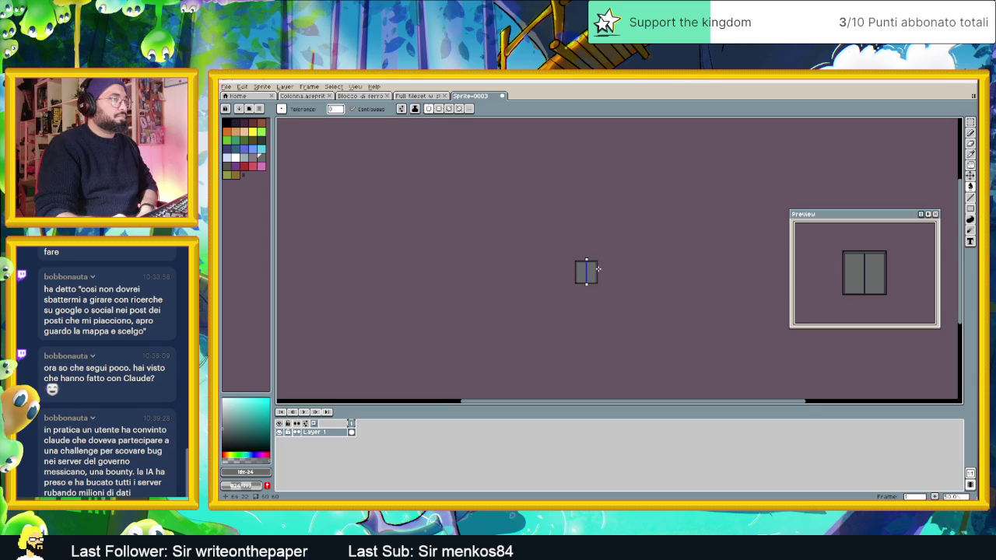
scroll(598, 270, up, 2)
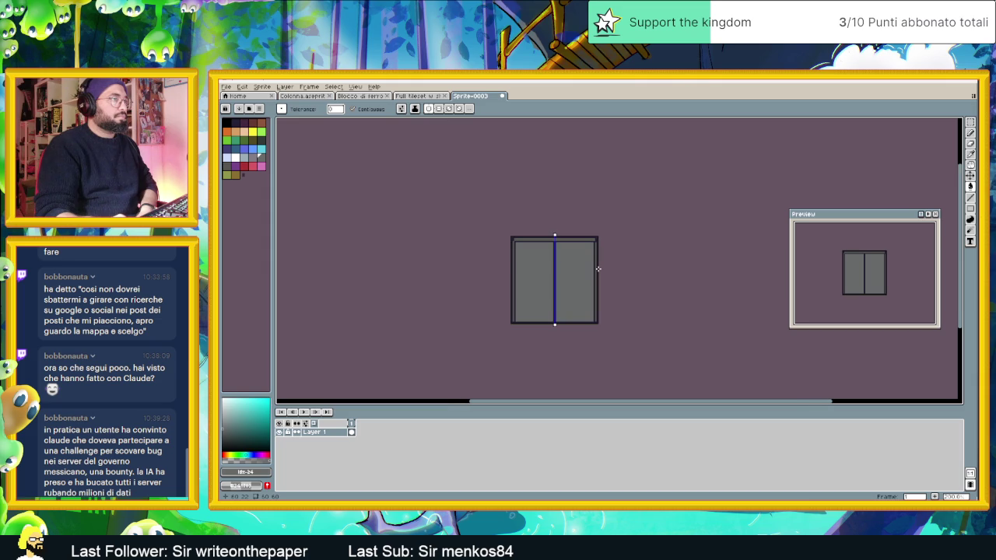
scroll(596, 265, up, 1)
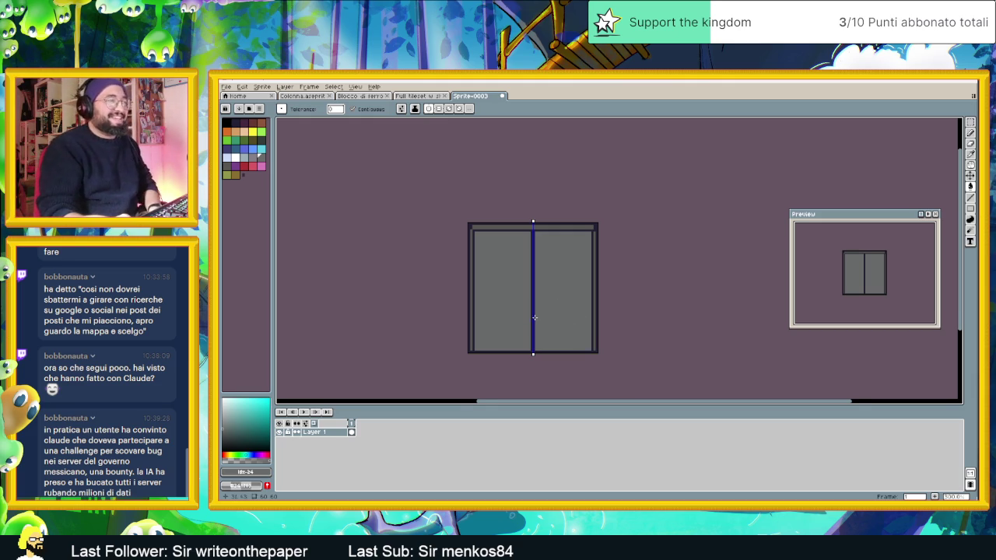
scroll(535, 321, up, 1)
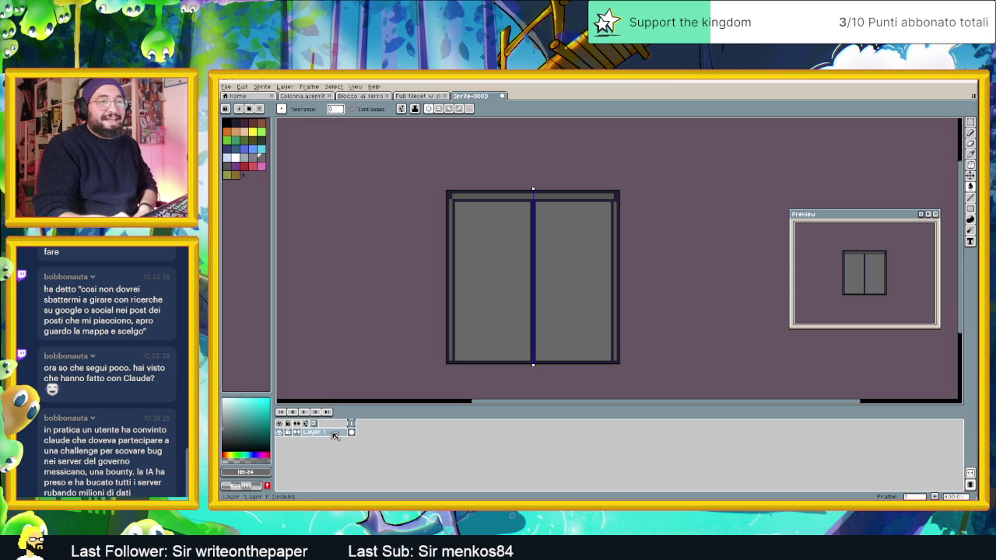
scroll(521, 300, up, 1)
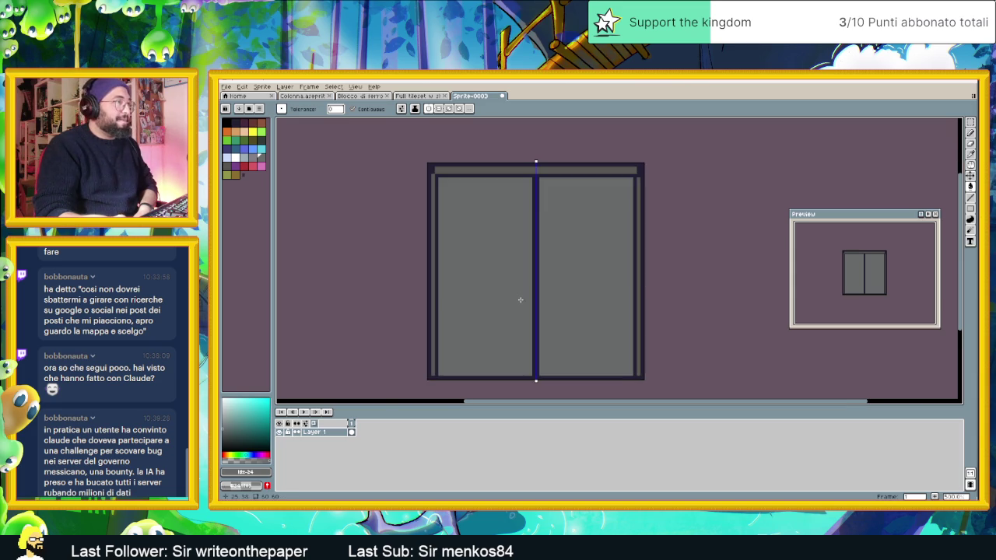
scroll(520, 300, down, 4)
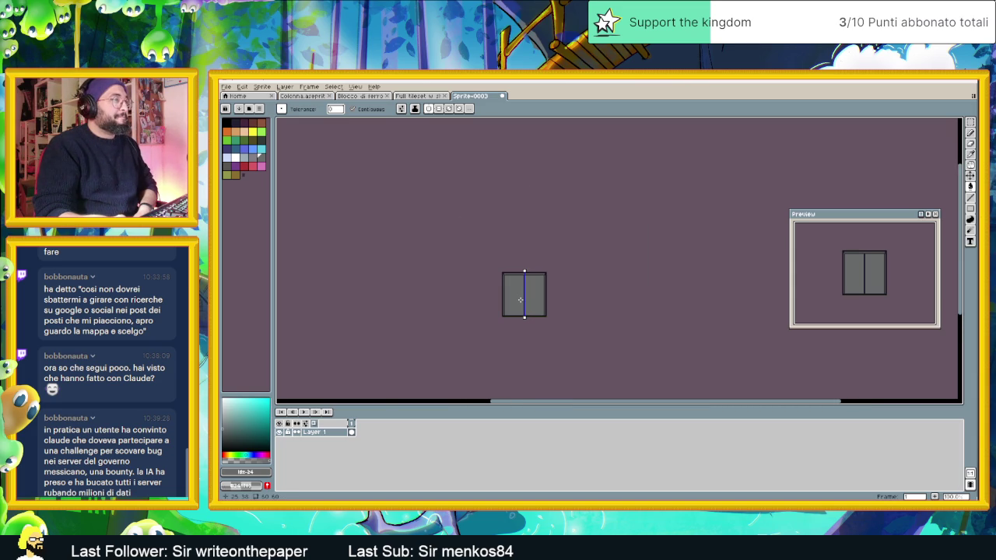
scroll(521, 299, up, 3)
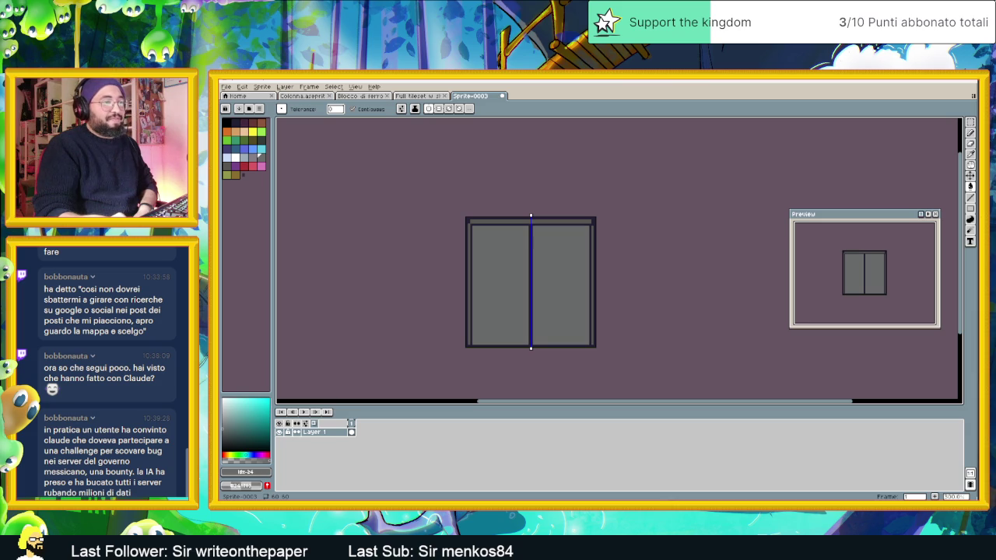
key(alt+Tab)
Search Google for 'bottola', view image results, and accept the corrected spelling 'botola'
click(327, 134)
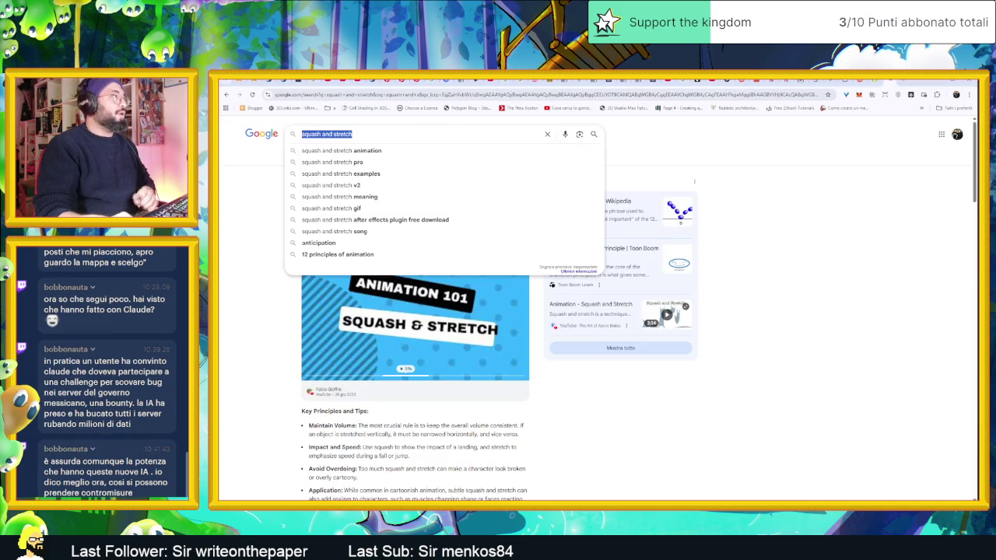
text(bottola)
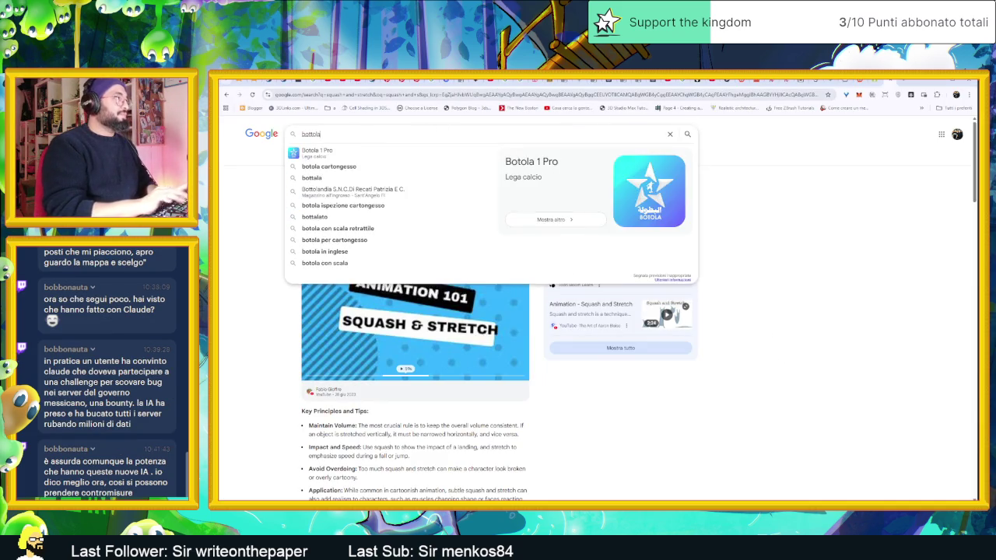
key(Return)
click(385, 157)
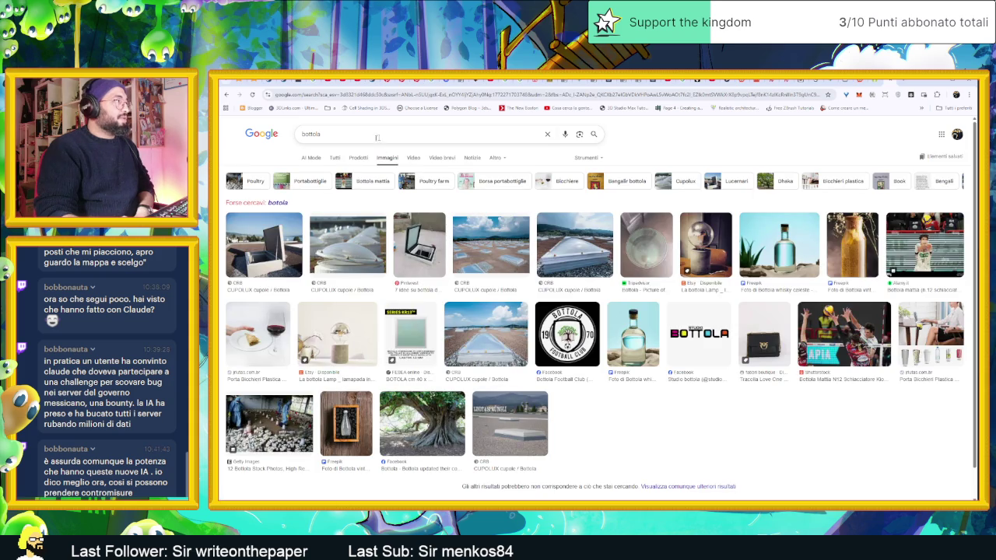
click(278, 202)
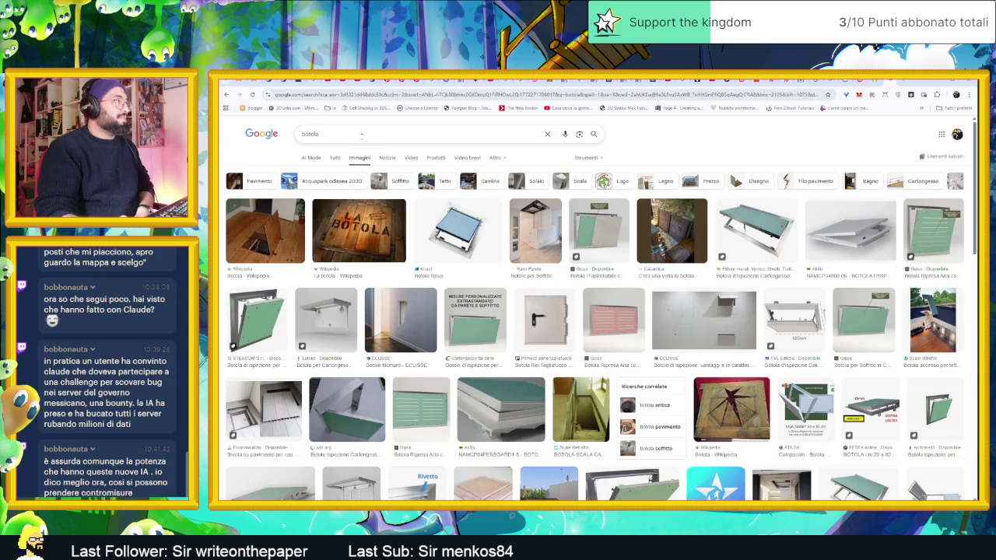
Search 'botola in inglese' and view all results to see the English translation
click(319, 134)
text(in inglese)
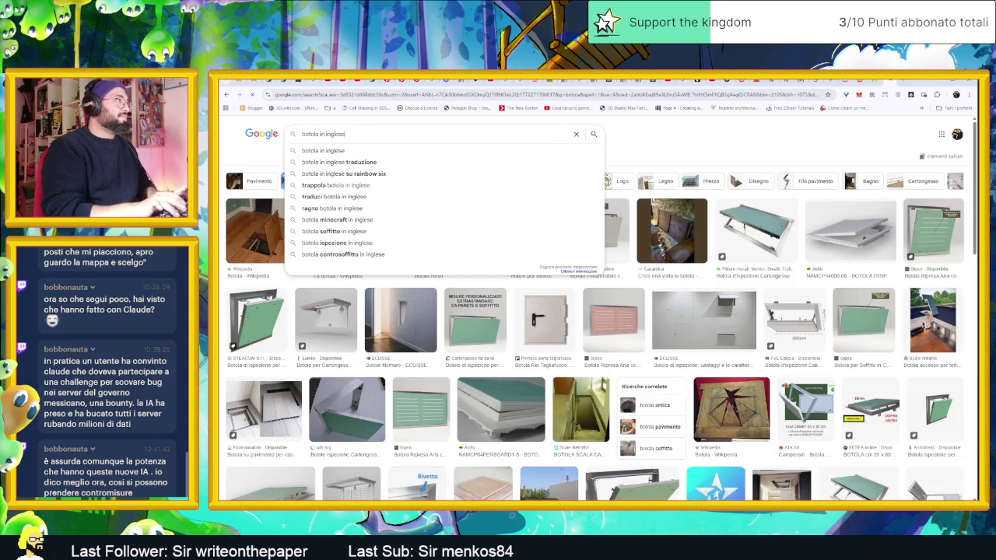
click(348, 151)
click(334, 157)
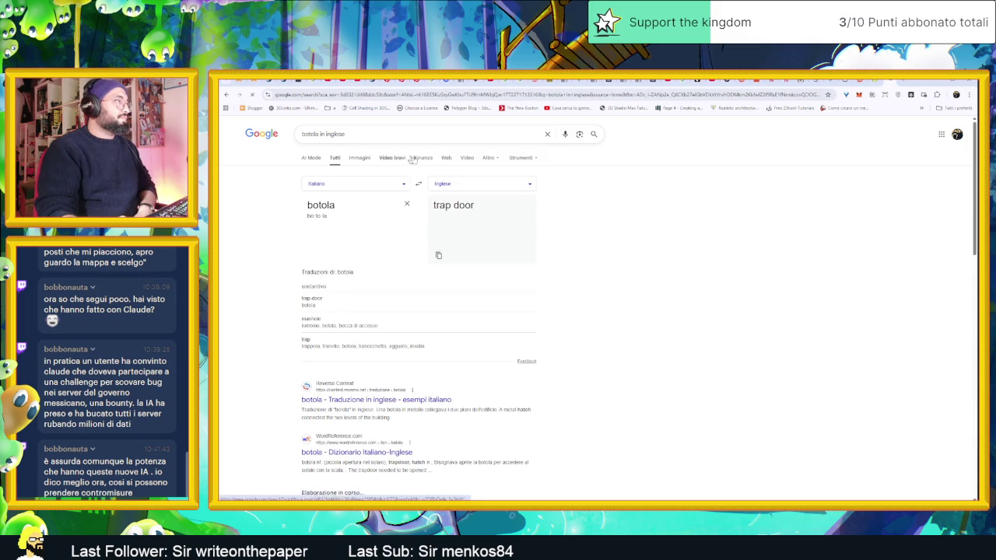
Replace the query with 'trap door pixel art' and search
triple_click(374, 134)
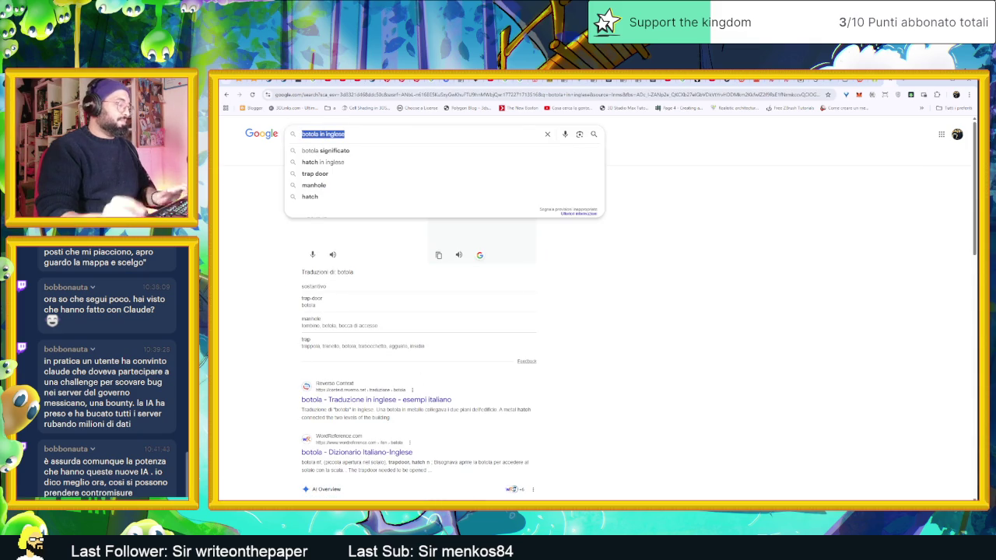
text(trap)
text( door p)
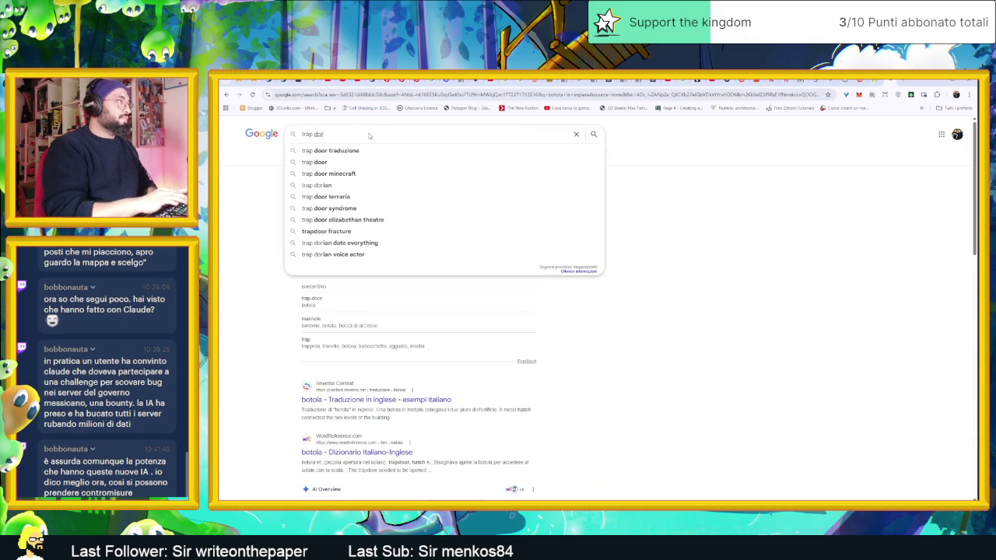
text(ix)
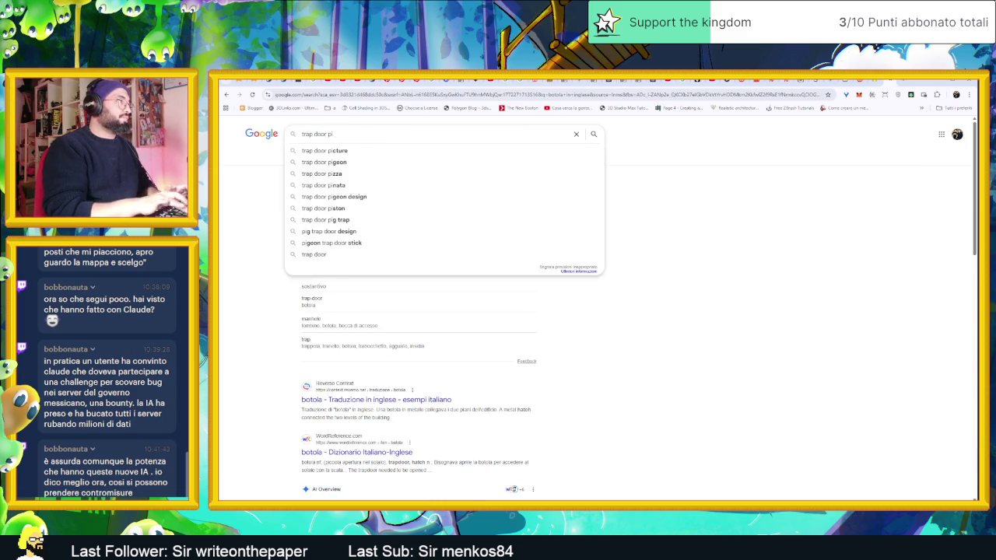
text(el art)
key(Return)
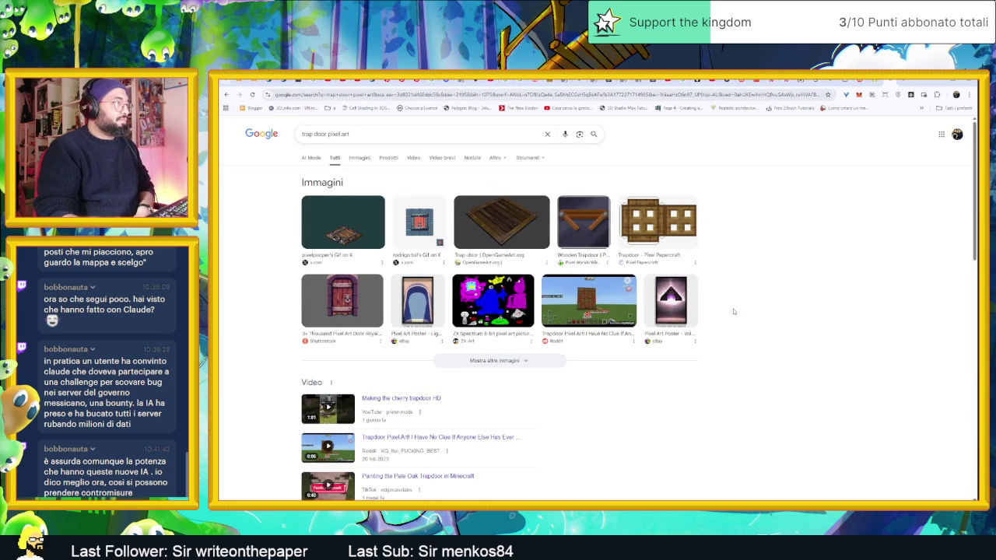
scroll(733, 311, down, 1)
scroll(732, 312, down, 2)
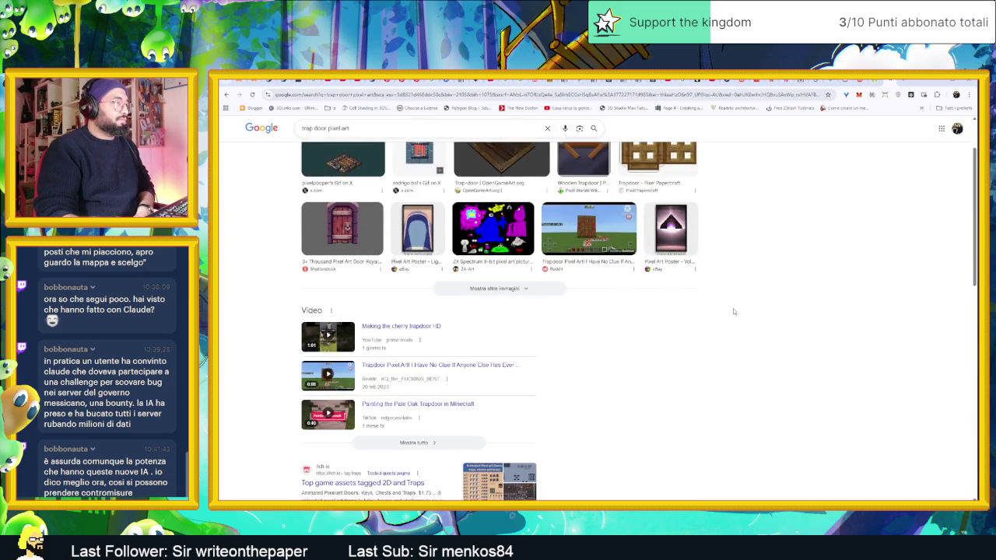
scroll(733, 311, up, 3)
click(361, 159)
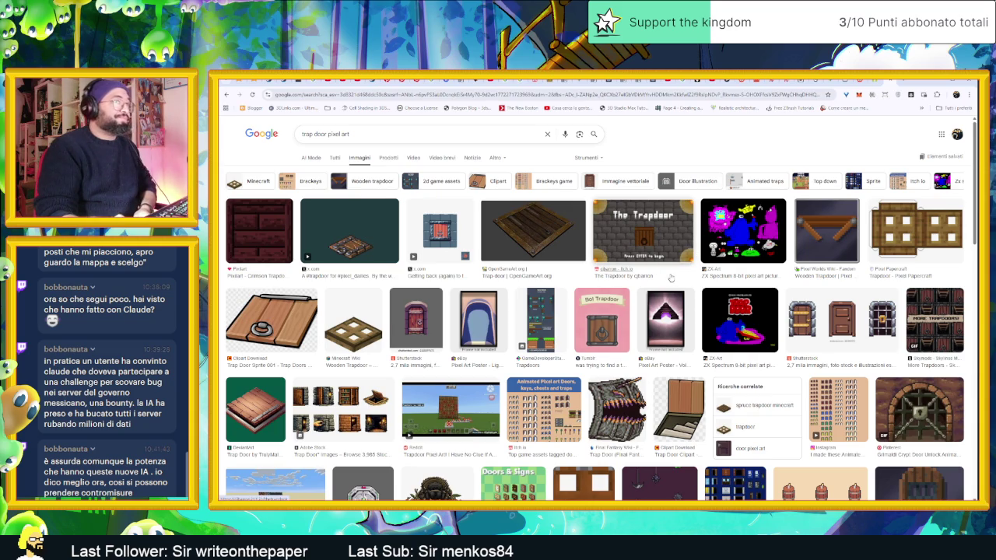
scroll(631, 319, down, 1)
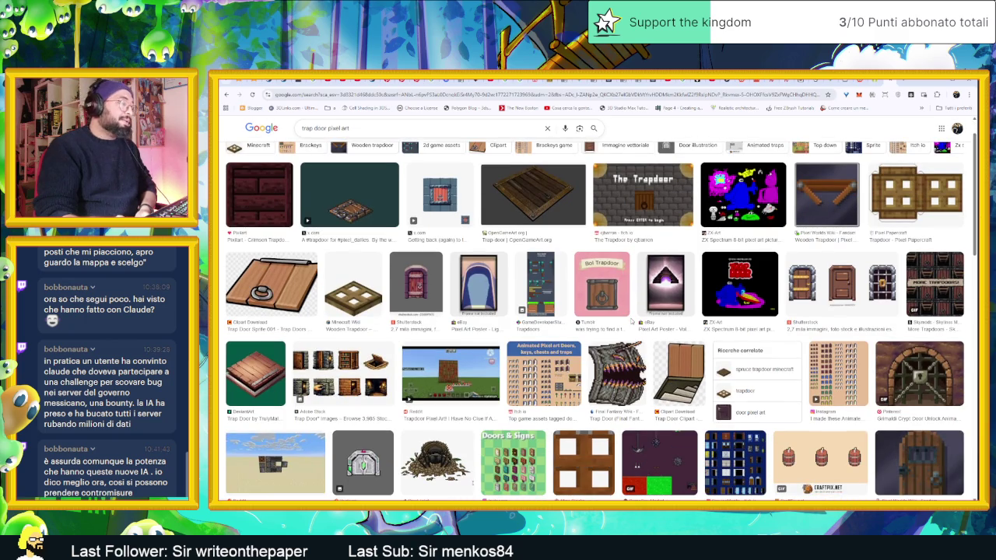
scroll(637, 318, down, 2)
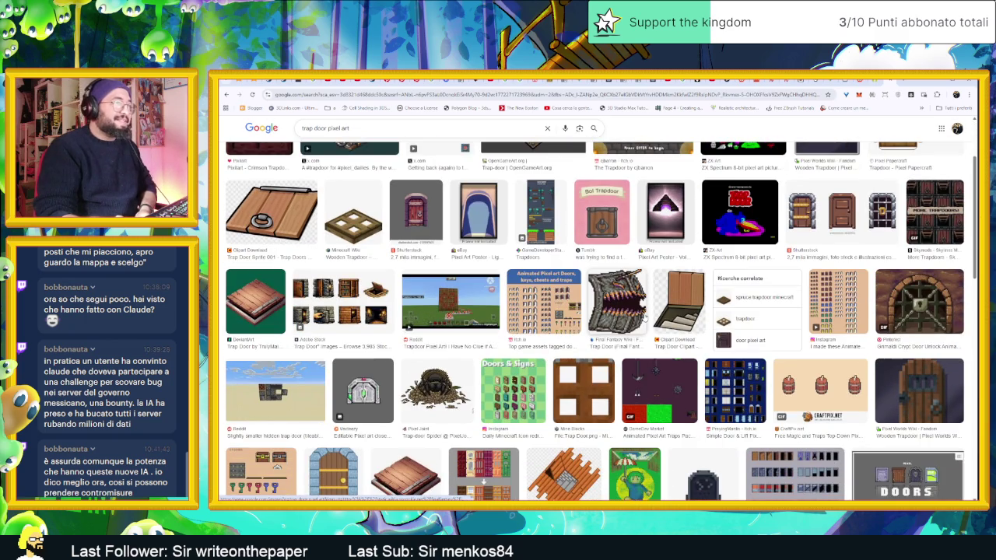
scroll(643, 317, down, 3)
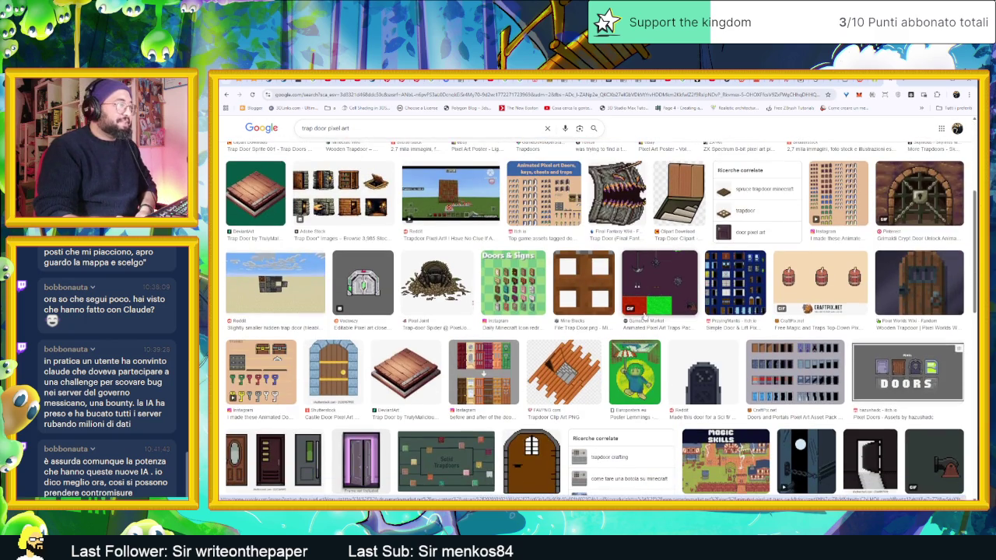
scroll(644, 315, down, 1)
scroll(644, 314, up, 3)
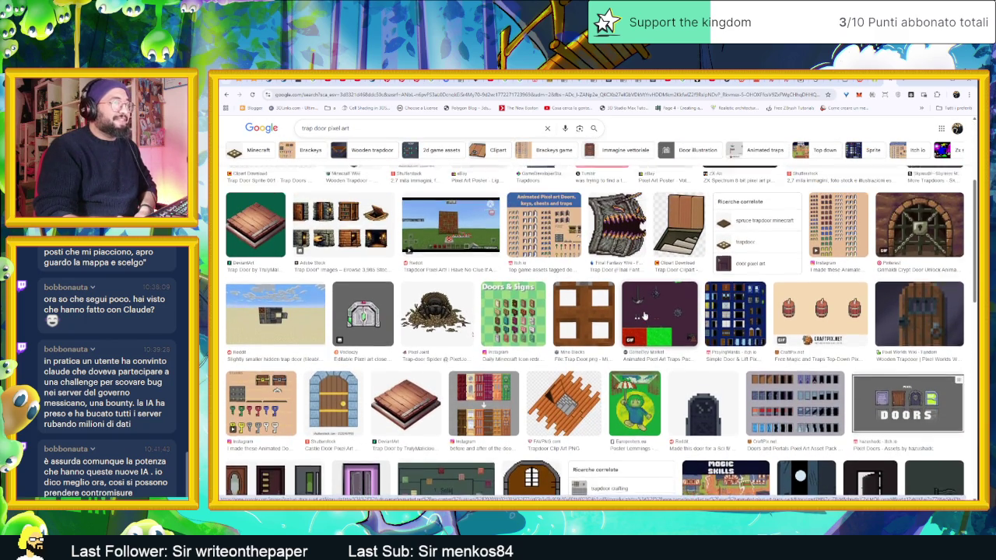
scroll(644, 314, down, 4)
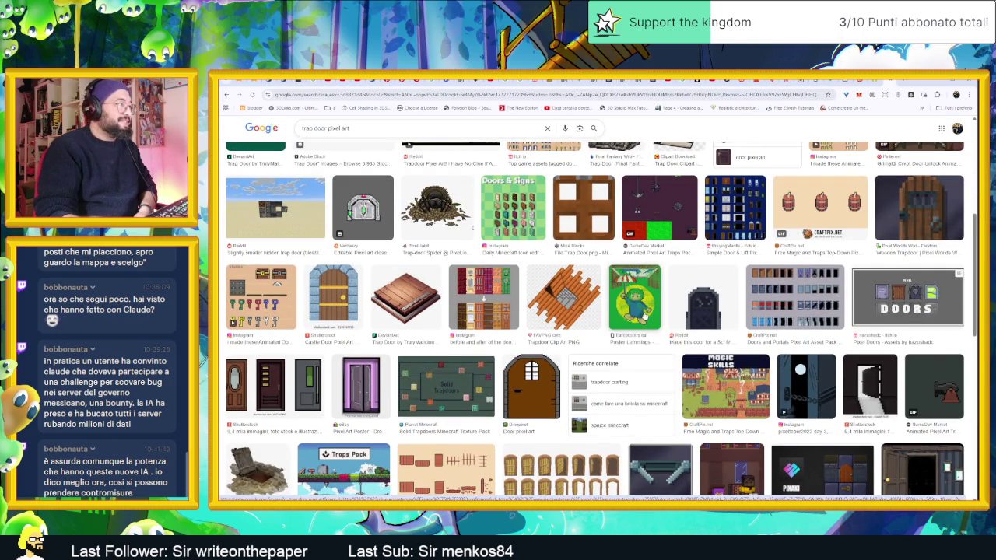
scroll(644, 315, down, 4)
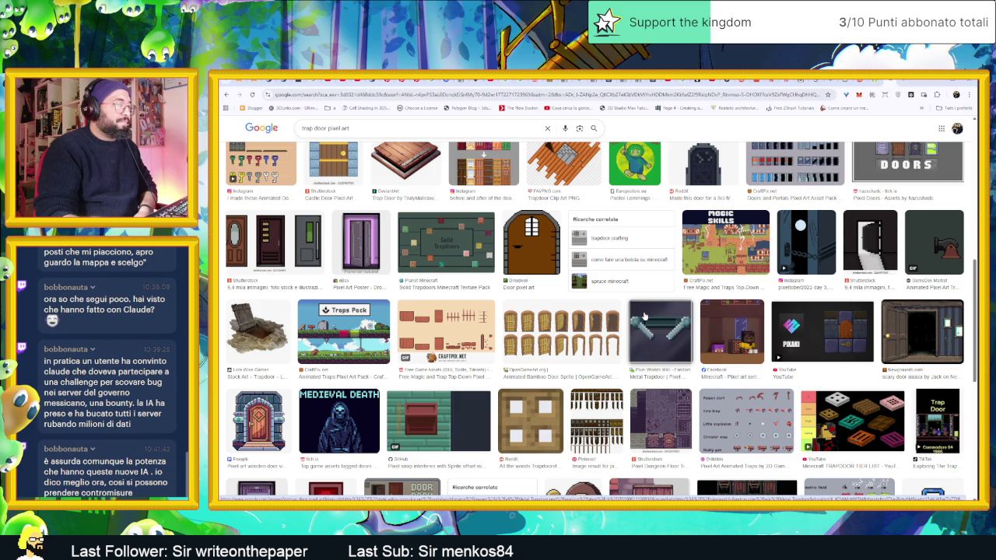
scroll(644, 315, down, 5)
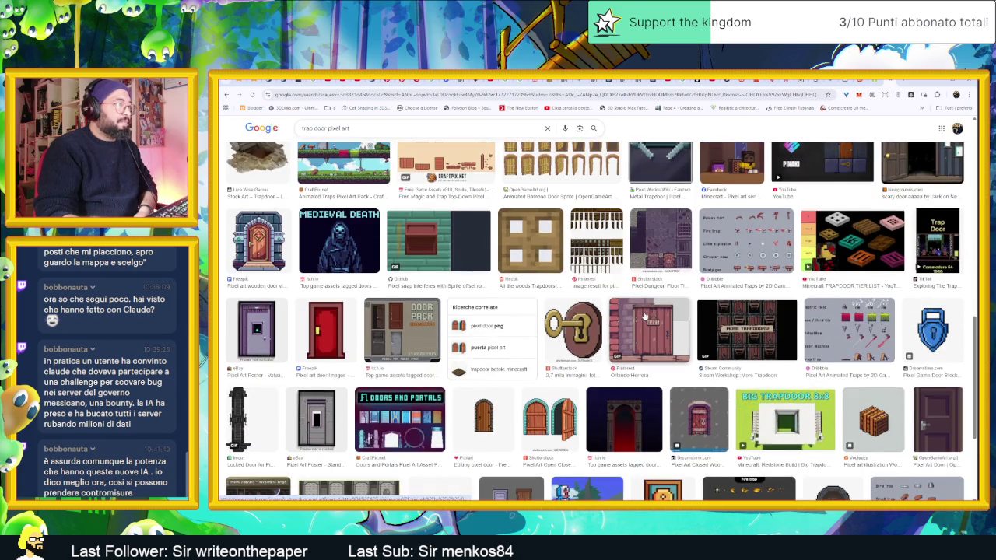
scroll(644, 315, down, 2)
scroll(589, 294, up, 10)
scroll(589, 294, up, 1)
scroll(381, 178, up, 5)
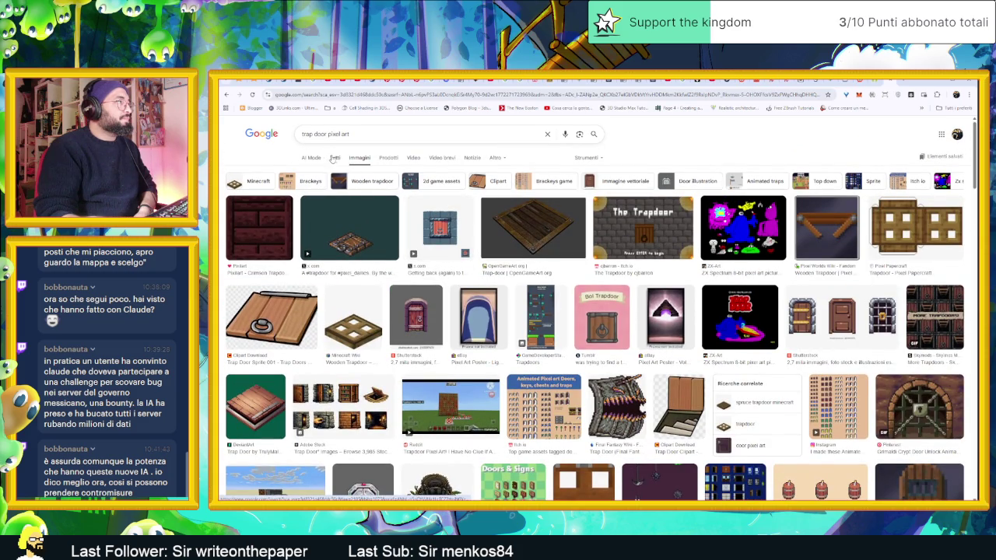
click(335, 158)
scroll(370, 325, down, 3)
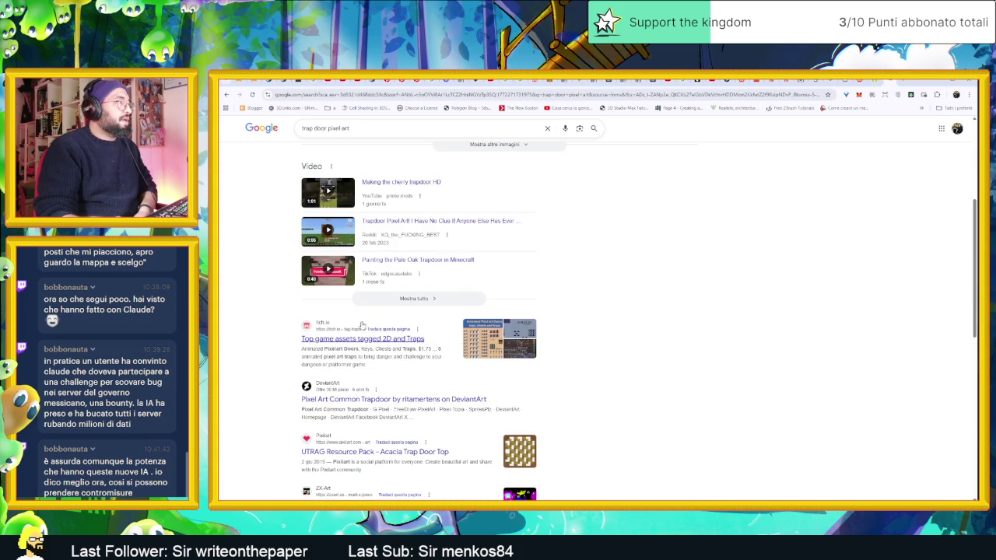
scroll(290, 355, down, 3)
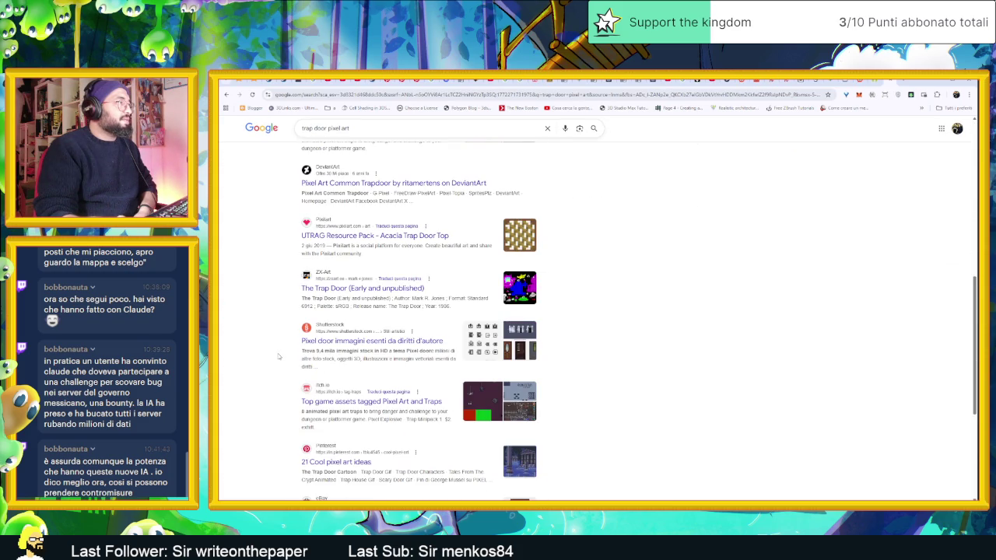
scroll(278, 355, down, 2)
Open the '21 Cool pixel art ideas' page, then search Pinterest for 'trap door pixelart'
click(334, 319)
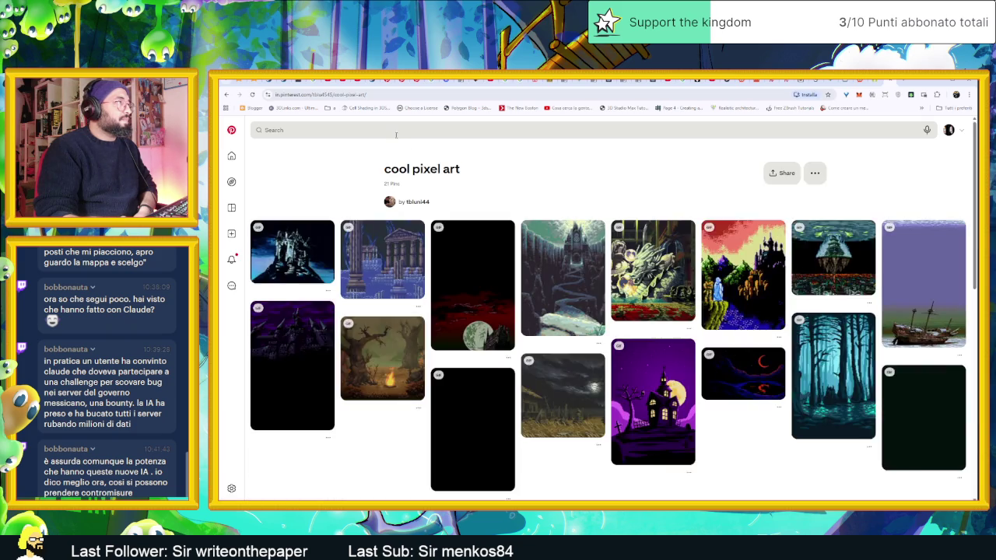
click(395, 131)
text(trap door)
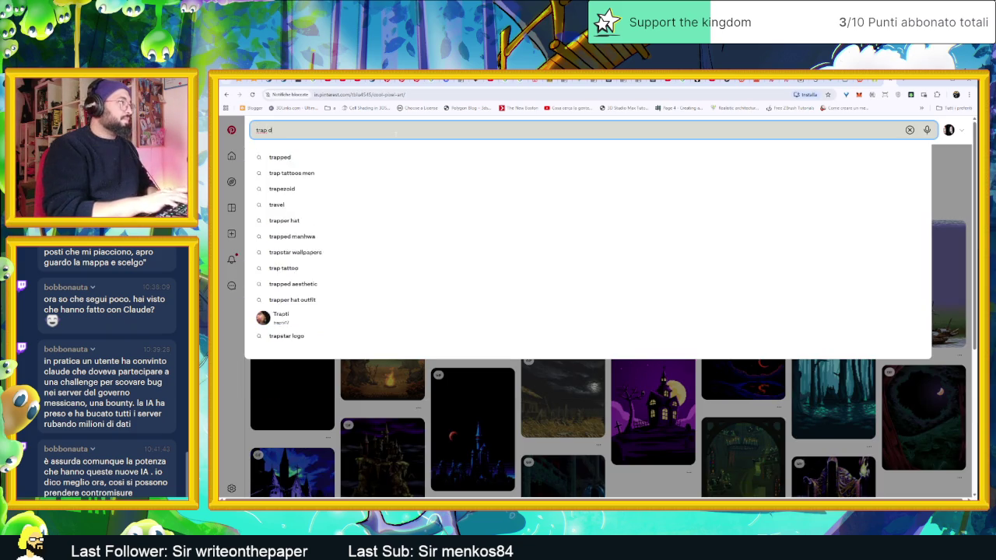
key(Return)
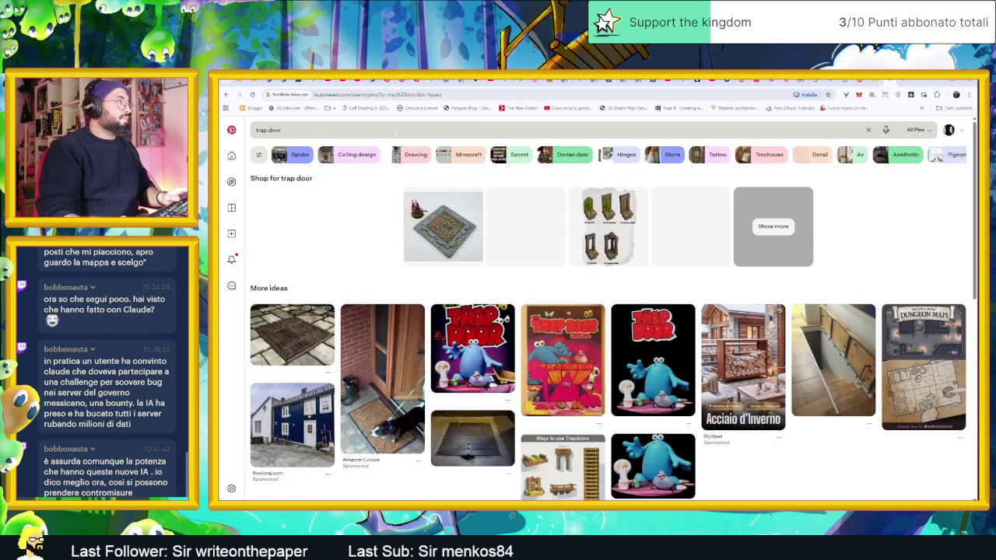
click(395, 133)
text(pixelar)
text(t)
key(Return)
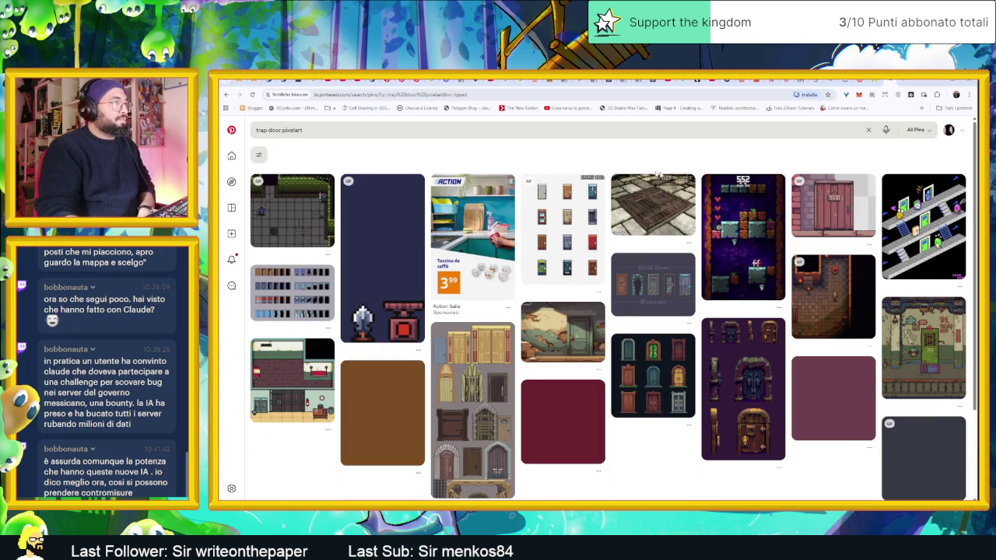
Save a door sprite pin to the Gioco board, view it full size, then return to results
scroll(805, 343, down, 2)
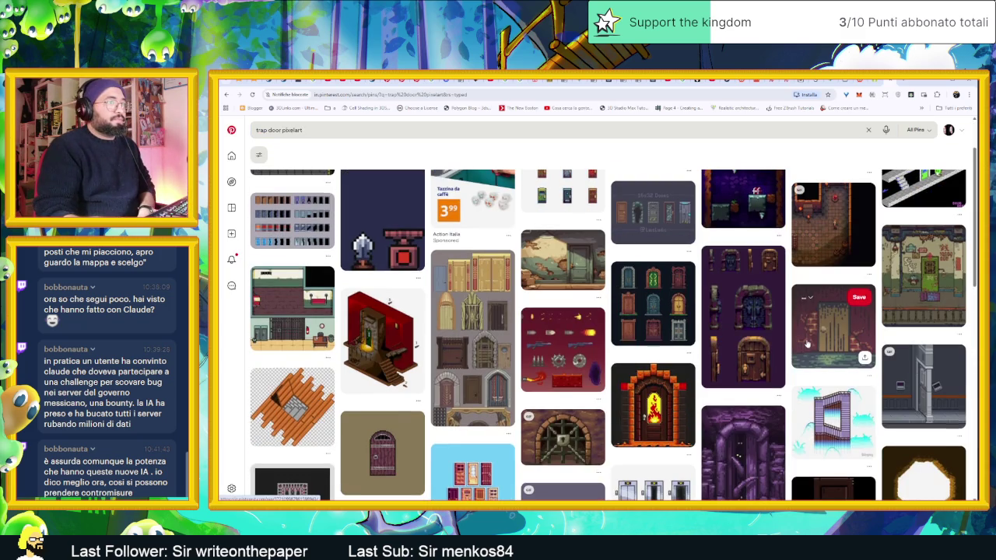
click(769, 259)
click(747, 326)
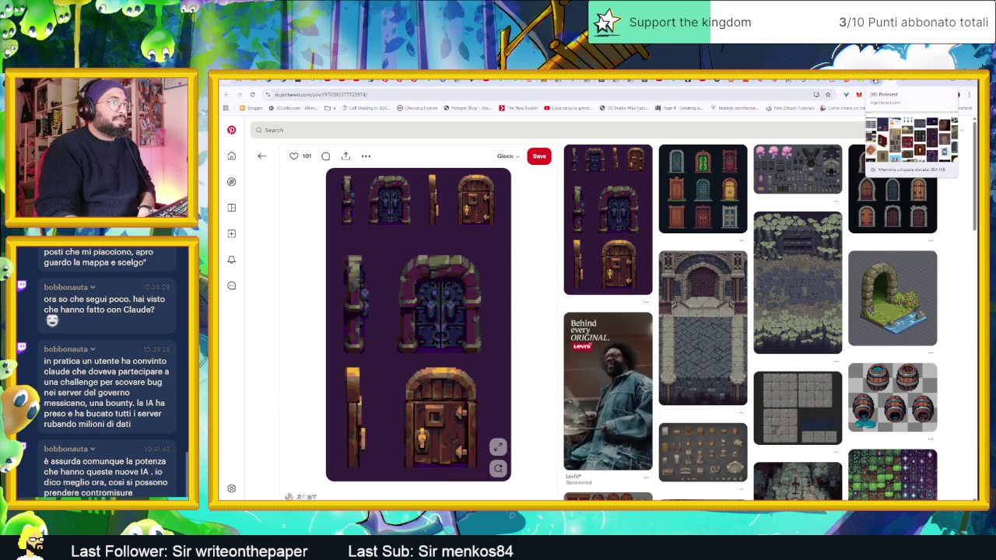
key(alt+Left)
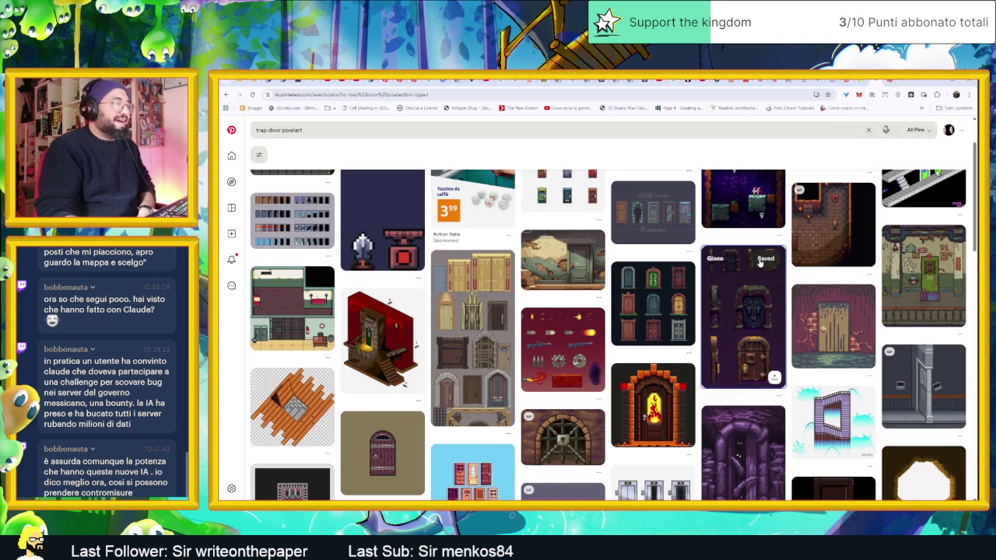
Browse further down the trap door pixelart results, then minimize the browser to return to the Aseprite sprite
scroll(761, 269, down, 3)
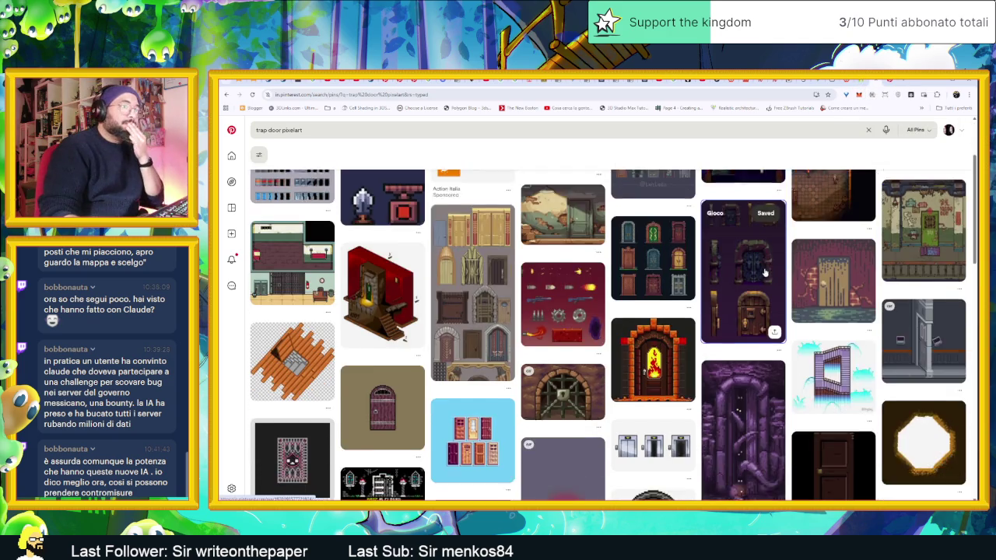
scroll(765, 273, down, 2)
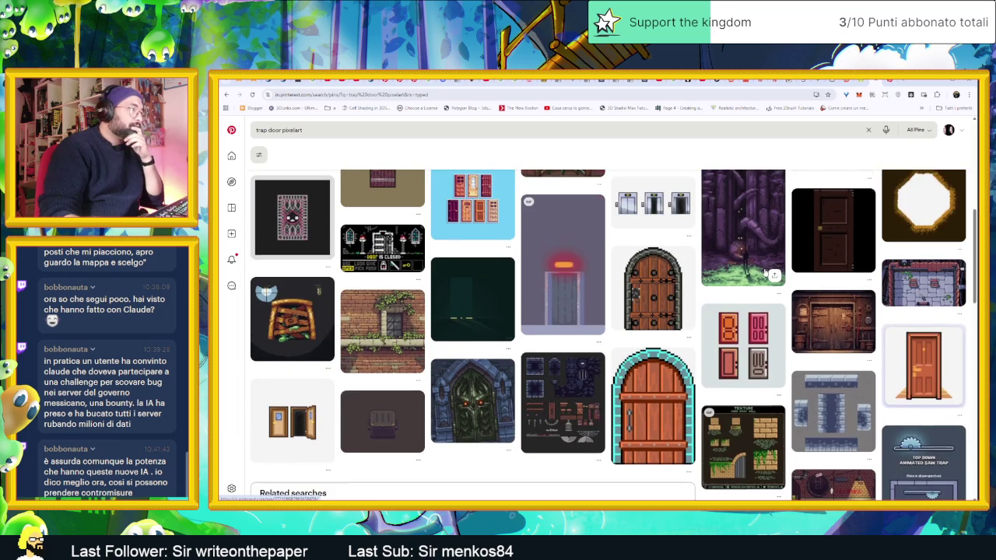
scroll(764, 272, down, 1)
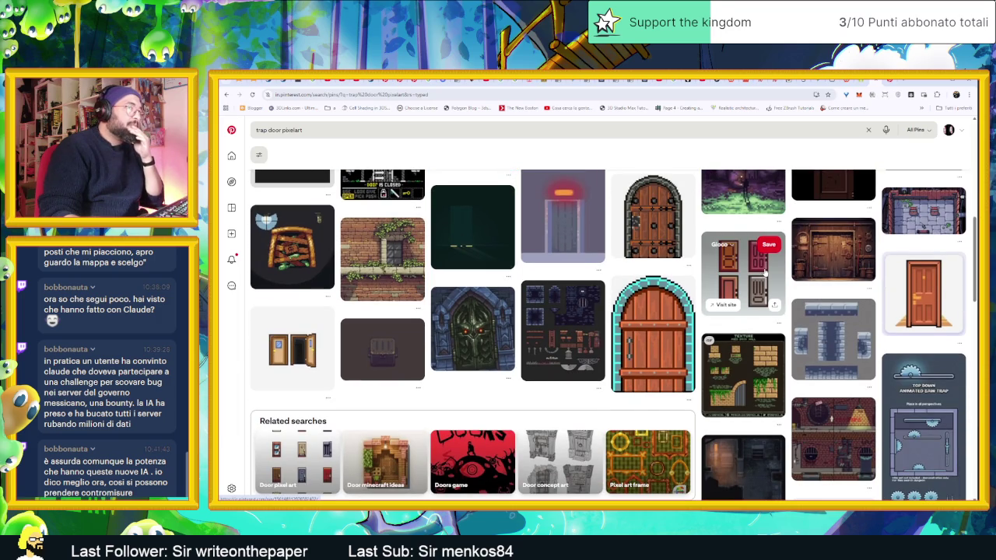
scroll(764, 271, down, 1)
scroll(764, 272, down, 1)
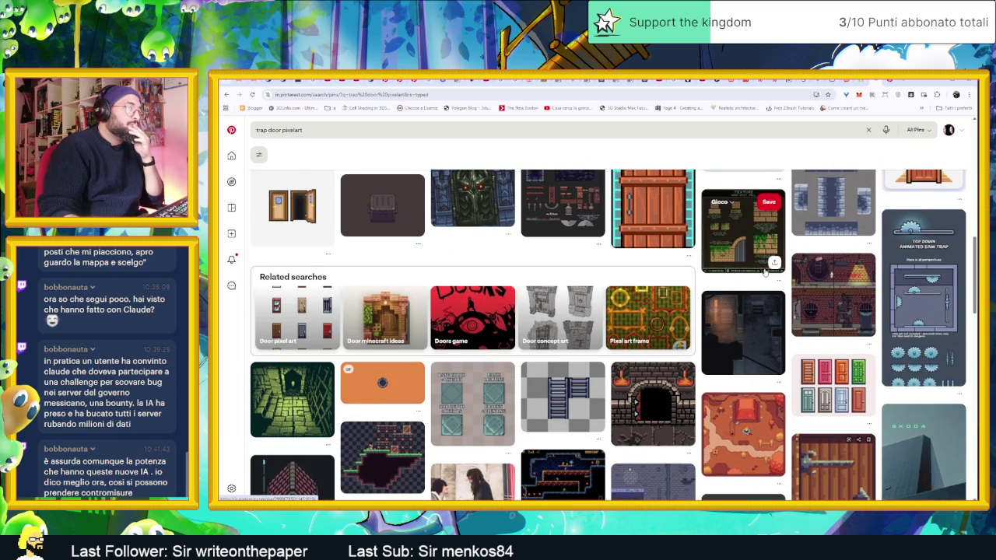
scroll(765, 273, down, 1)
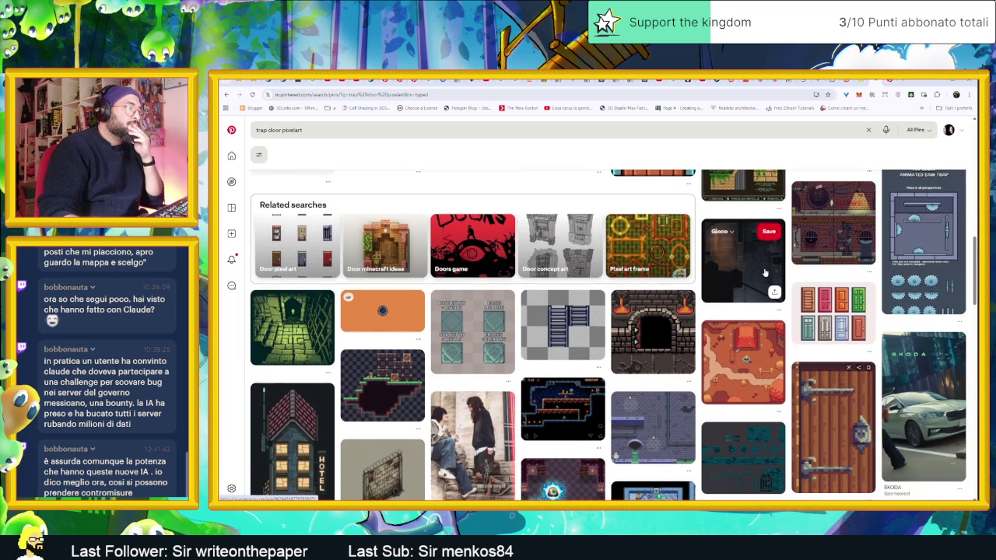
scroll(765, 273, down, 1)
scroll(764, 272, down, 2)
scroll(765, 272, down, 2)
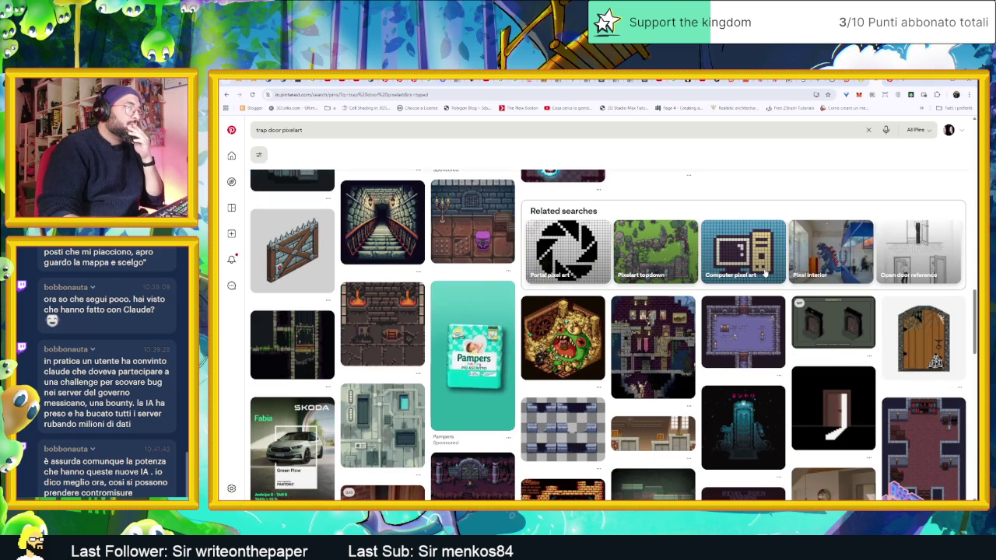
scroll(764, 273, down, 2)
scroll(765, 272, down, 1)
scroll(765, 272, down, 1)
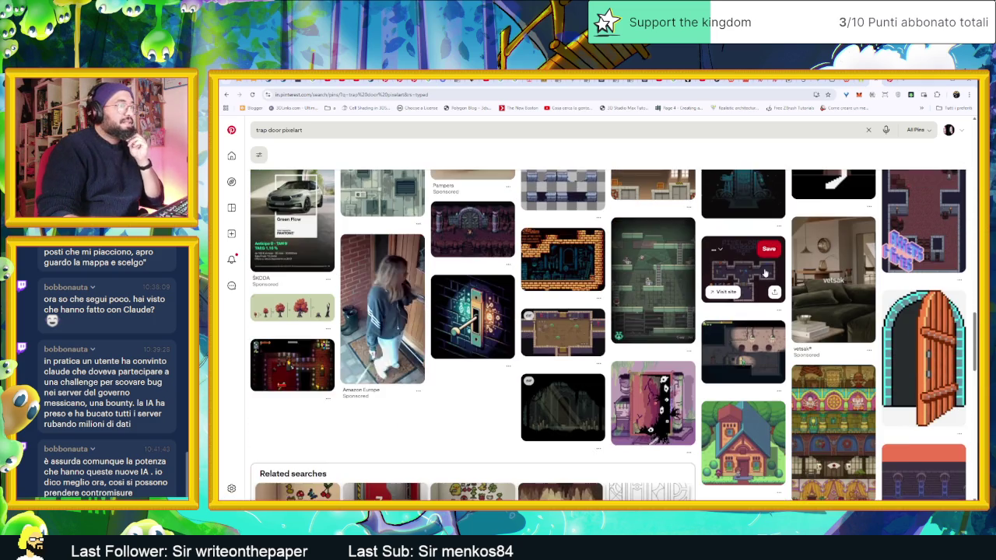
scroll(765, 272, down, 4)
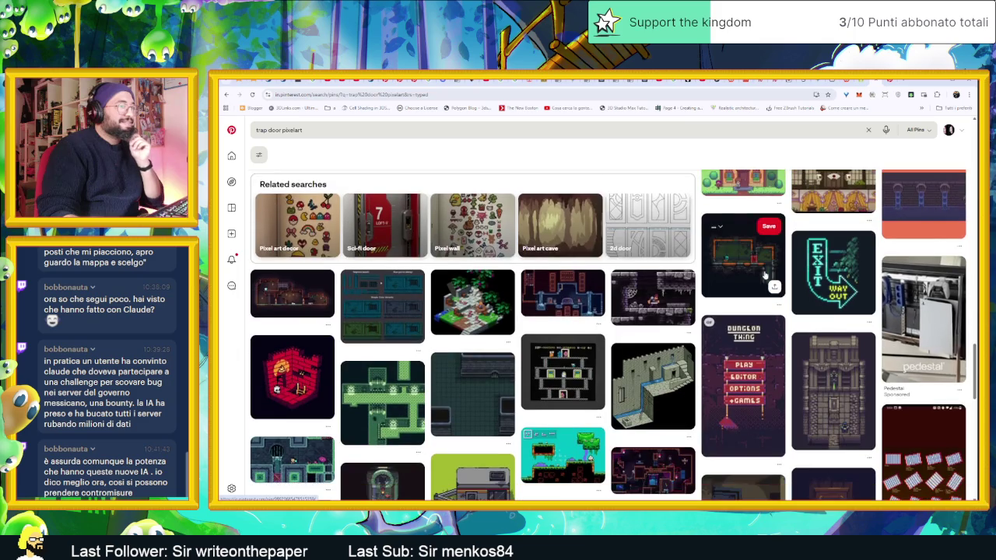
scroll(765, 274, down, 1)
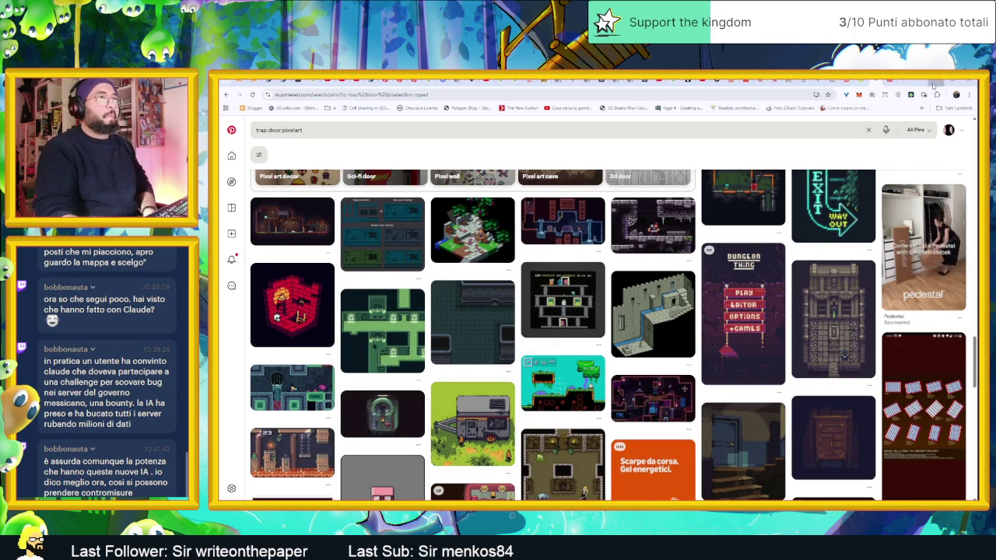
click(936, 84)
scroll(547, 350, up, 3)
drag(540, 269, 604, 286)
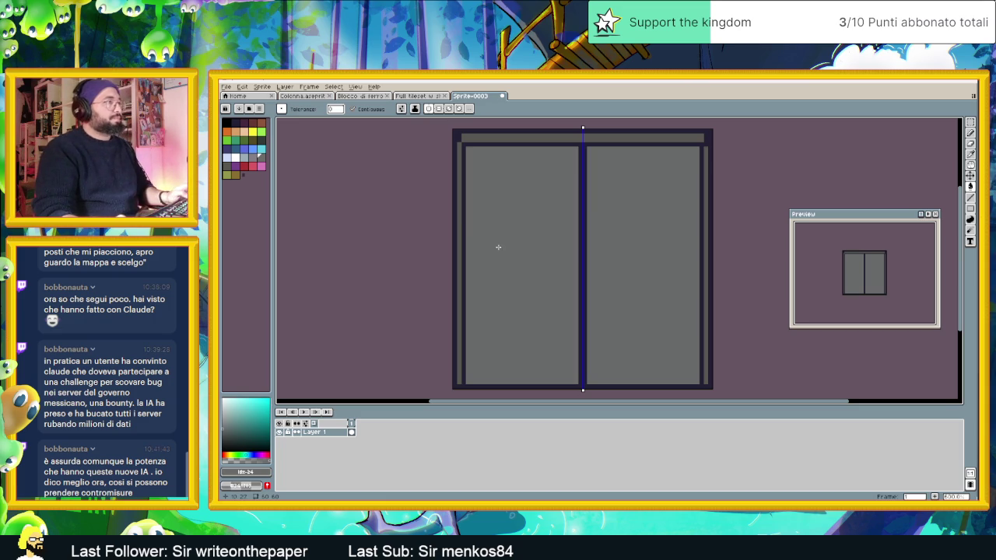
Sample the frame grey, pick a darker shade of it, and bucket-fill the door's side strips
key(g)
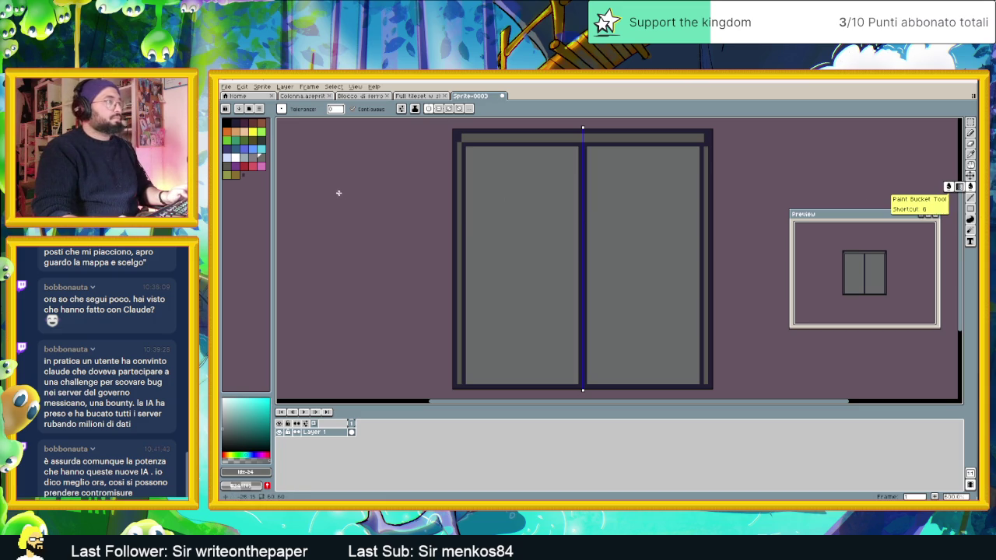
key(alt)
alt+click(460, 164)
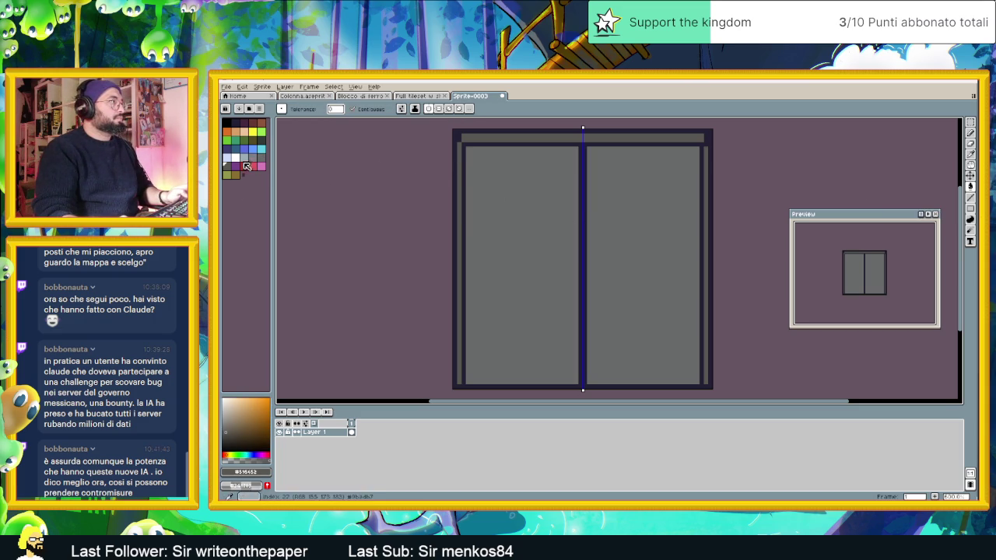
click(228, 435)
drag(227, 435, 228, 431)
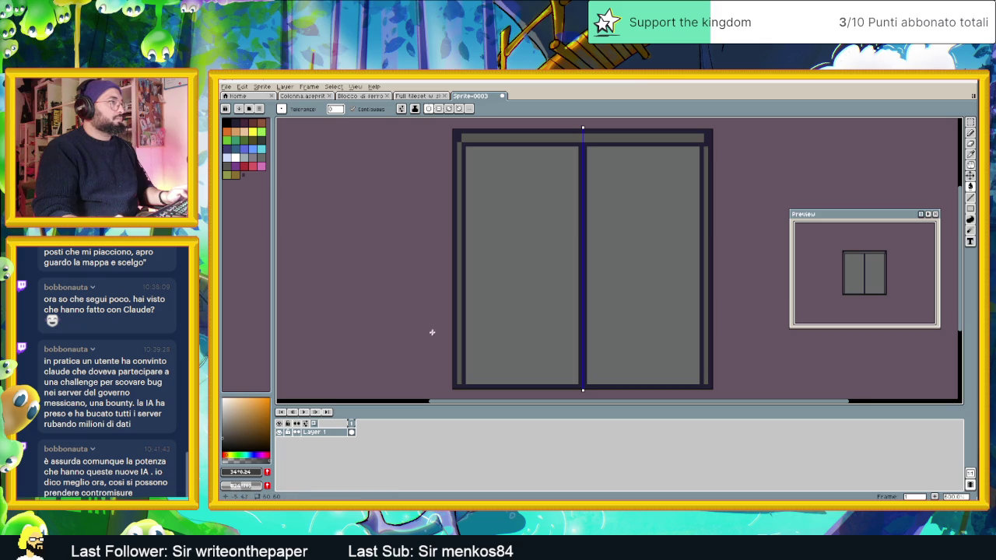
click(457, 315)
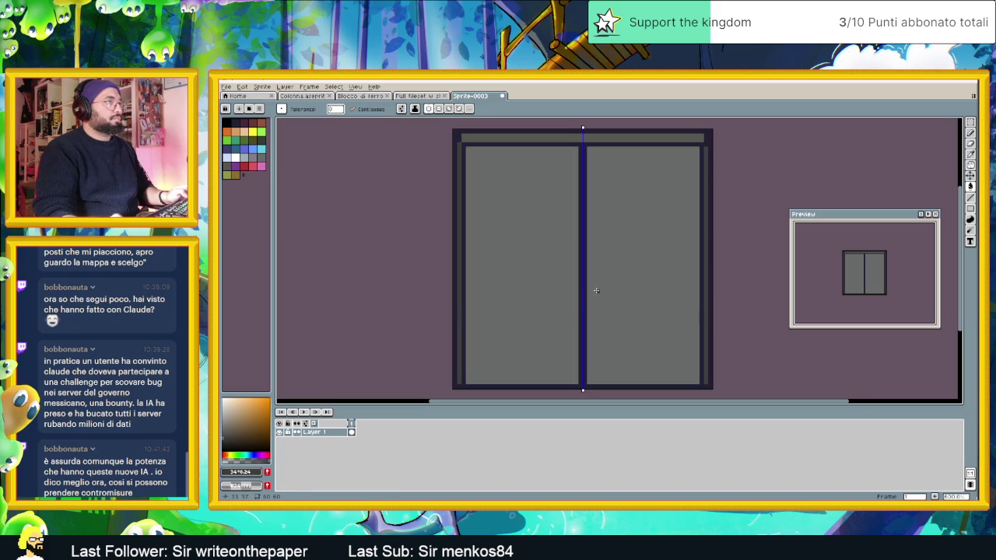
key(b)
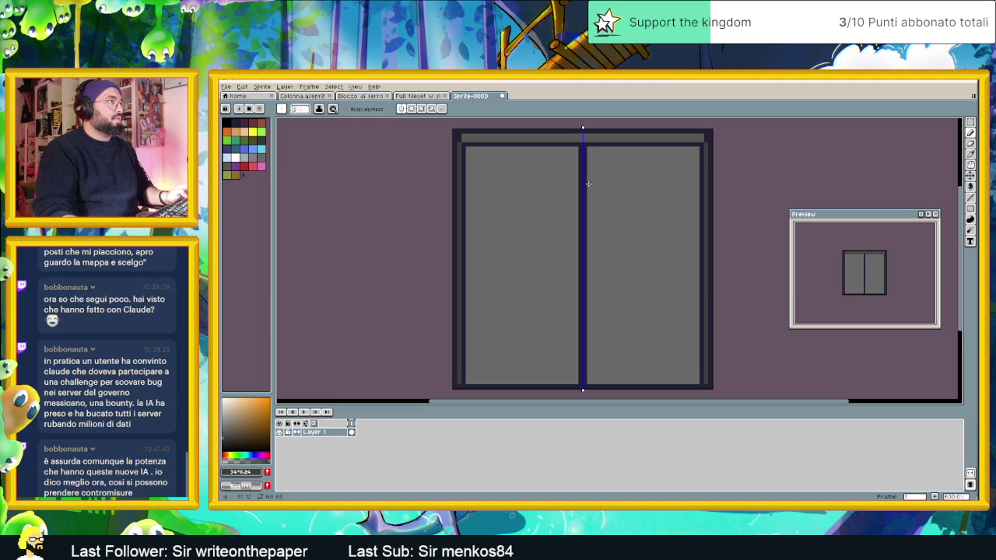
drag(597, 164, 593, 192)
Eyedrop the dark outline colour and pencil a dark line along the door's top bar
key(i)
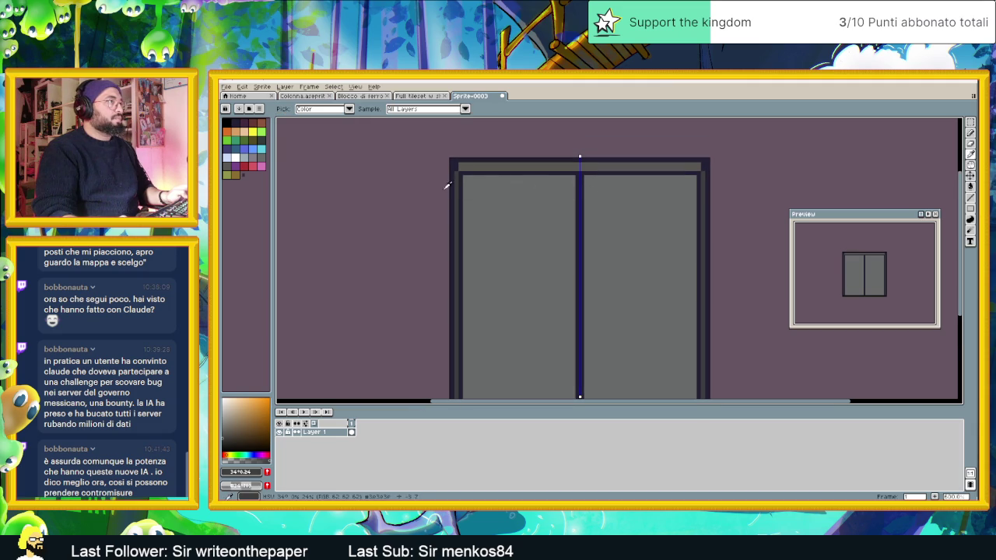
click(459, 179)
key(b)
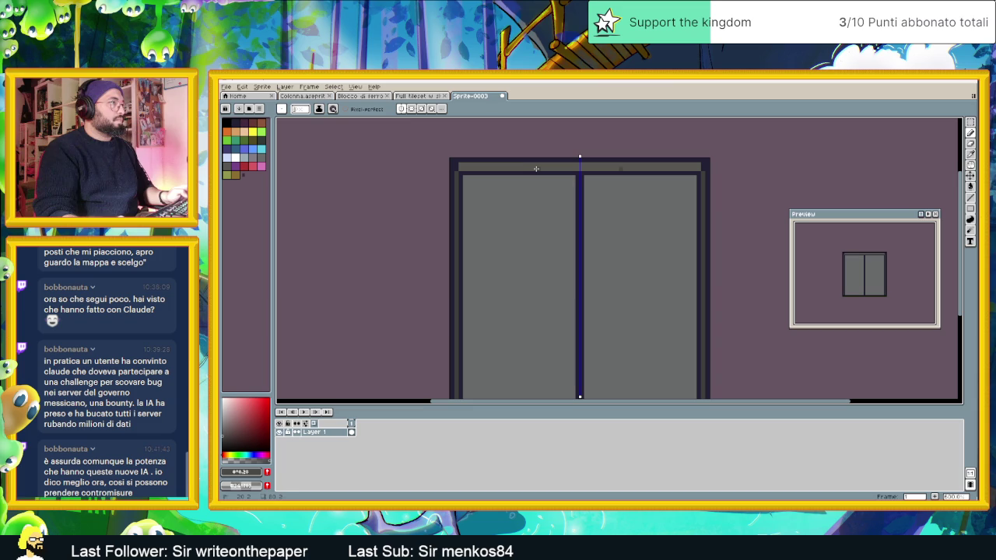
mouse_move(535, 168)
mouse_down()
mouse_move(680, 168)
mouse_move(570, 164)
mouse_up()
drag(595, 251, 584, 234)
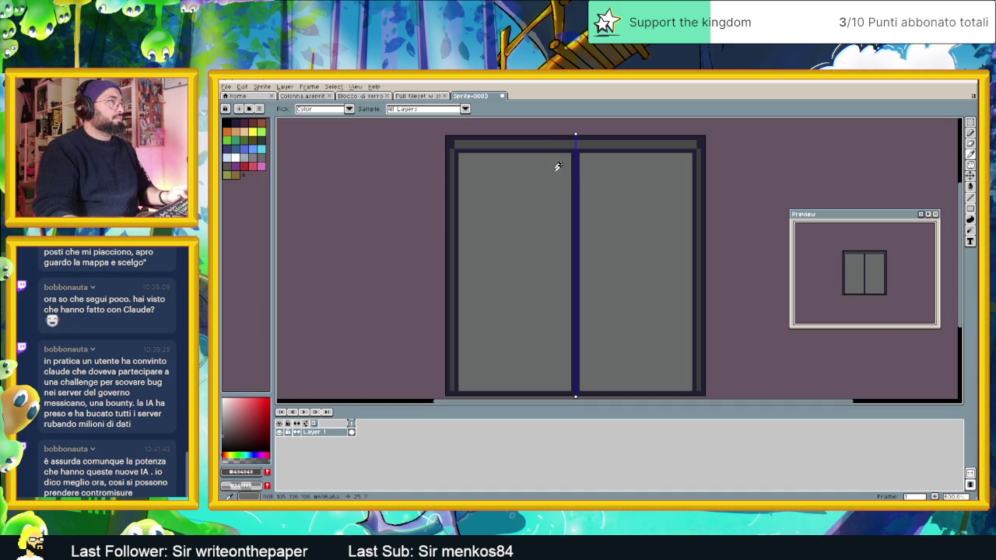
Pick a slightly lighter mid grey and draw a mirrored stroke down the centre seam
alt+click(555, 156)
click(227, 424)
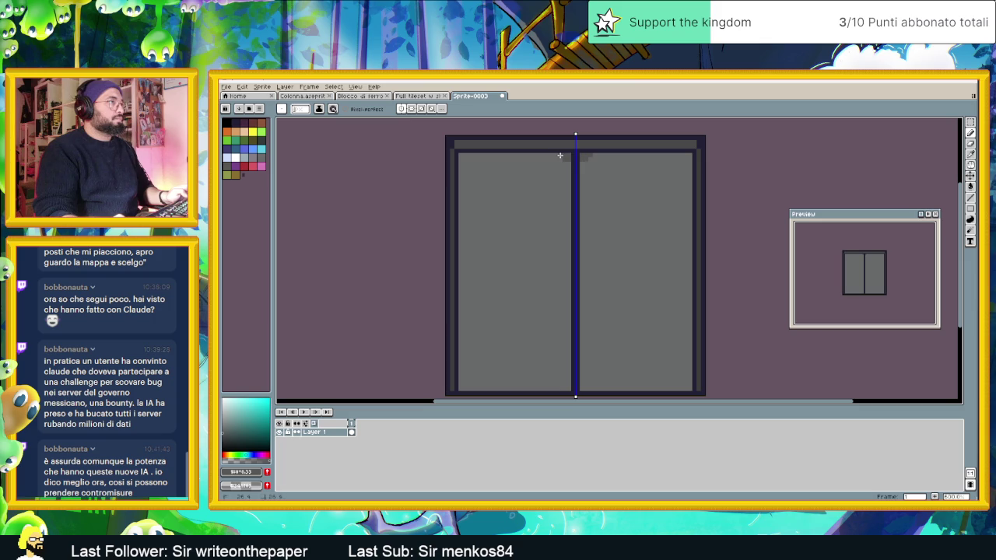
drag(569, 168, 552, 296)
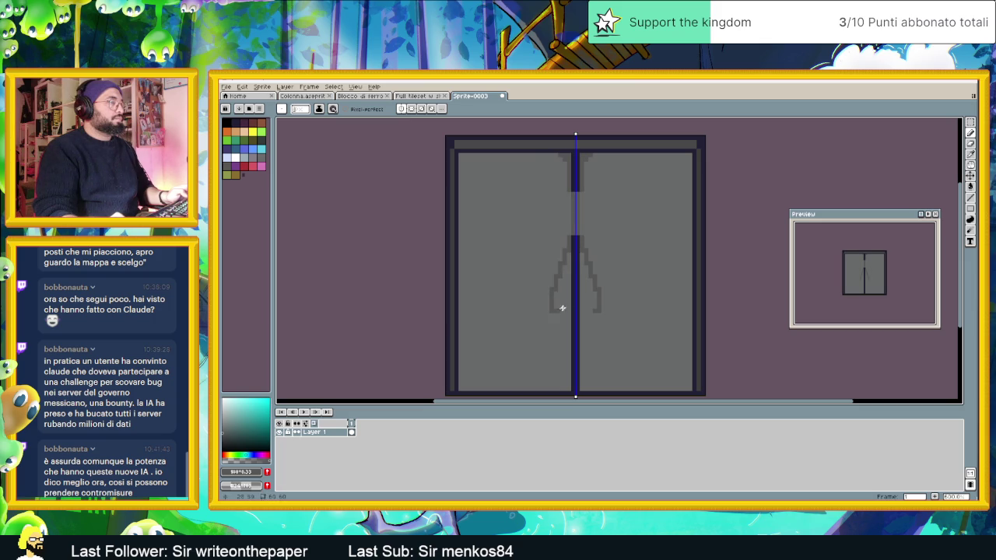
Redraw the seam stroke as a straight mirrored line and add mirrored shading along both panels
key(ctrl+z)
click(970, 201)
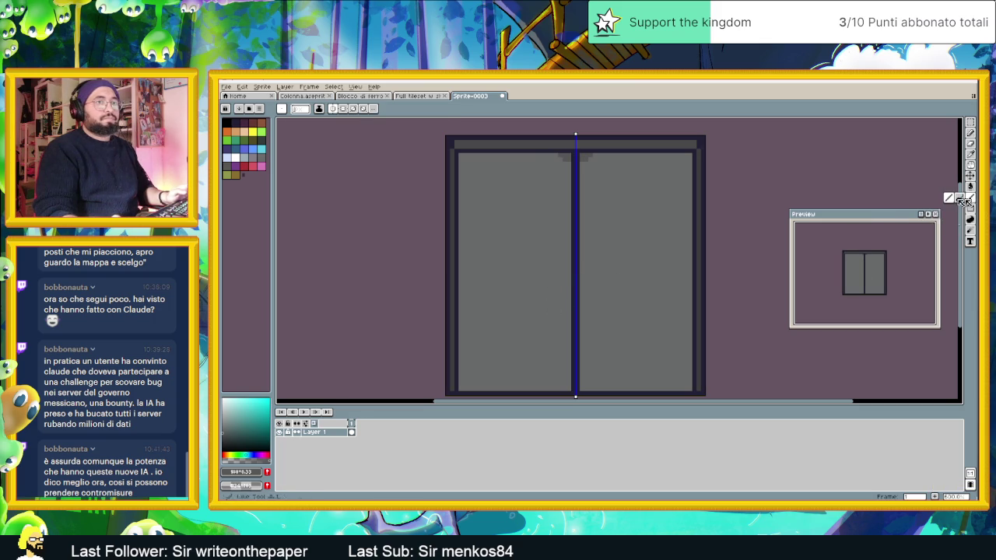
mouse_move(569, 161)
mouse_down()
mouse_move(566, 387)
mouse_move(467, 383)
mouse_move(560, 387)
mouse_up()
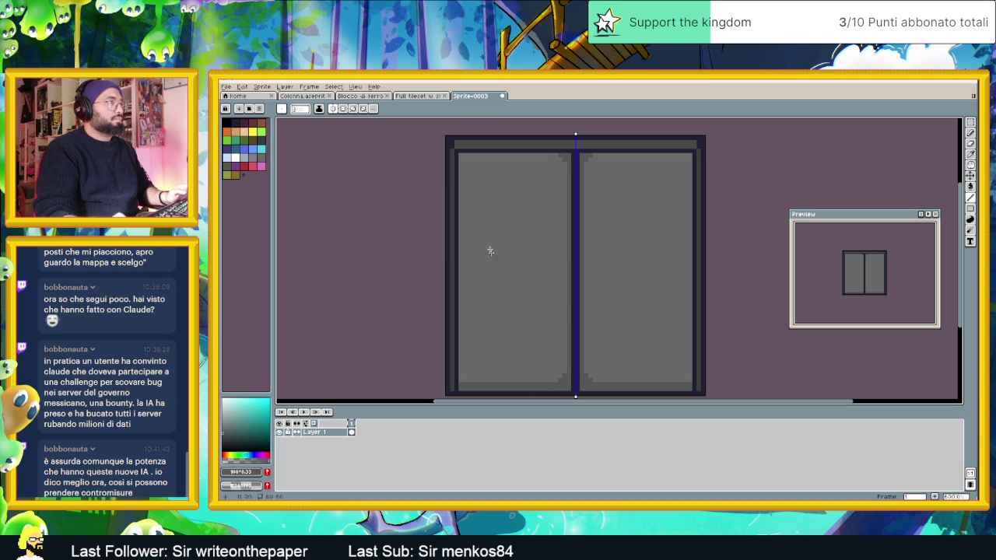
mouse_move(558, 154)
mouse_down()
mouse_move(466, 153)
mouse_move(462, 385)
mouse_up()
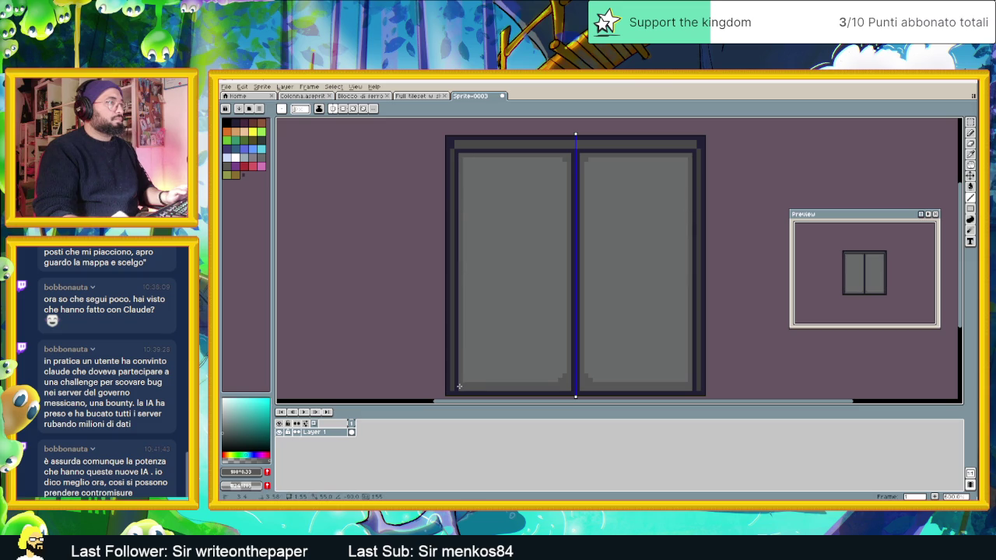
scroll(522, 339, down, 1)
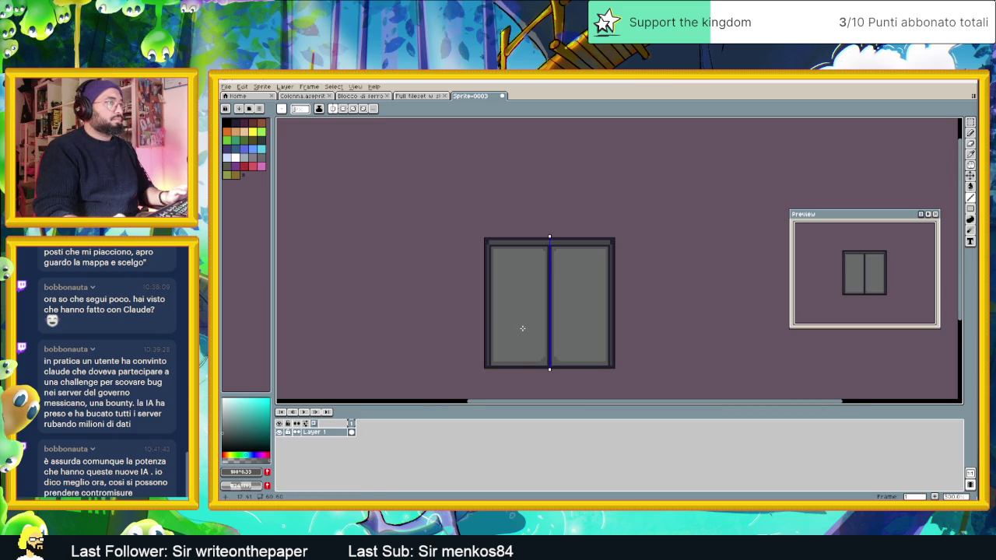
Inspect the door at several zoom levels, darken a pixel row along the frame's top band, then undo the last line
scroll(522, 328, down, 1)
scroll(515, 336, up, 3)
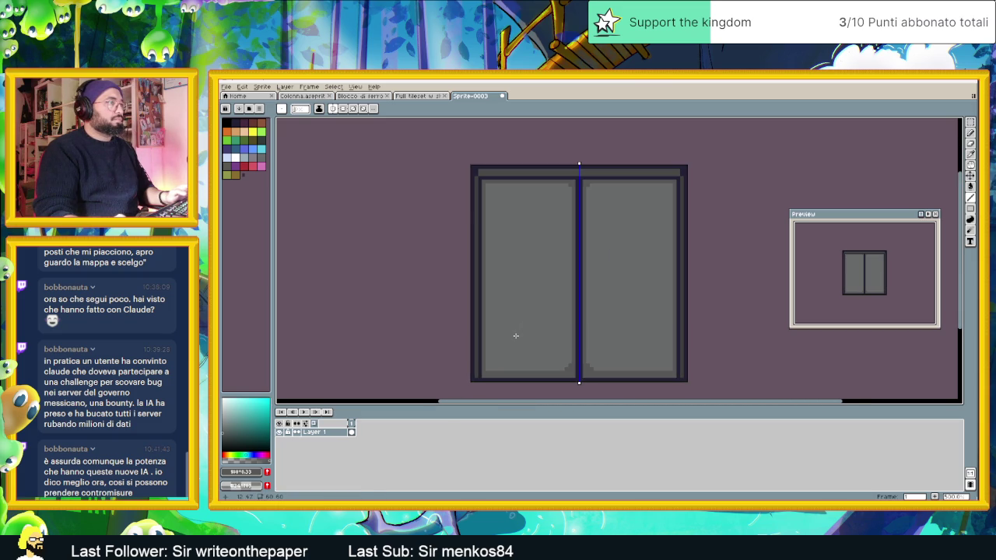
scroll(513, 321, up, 1)
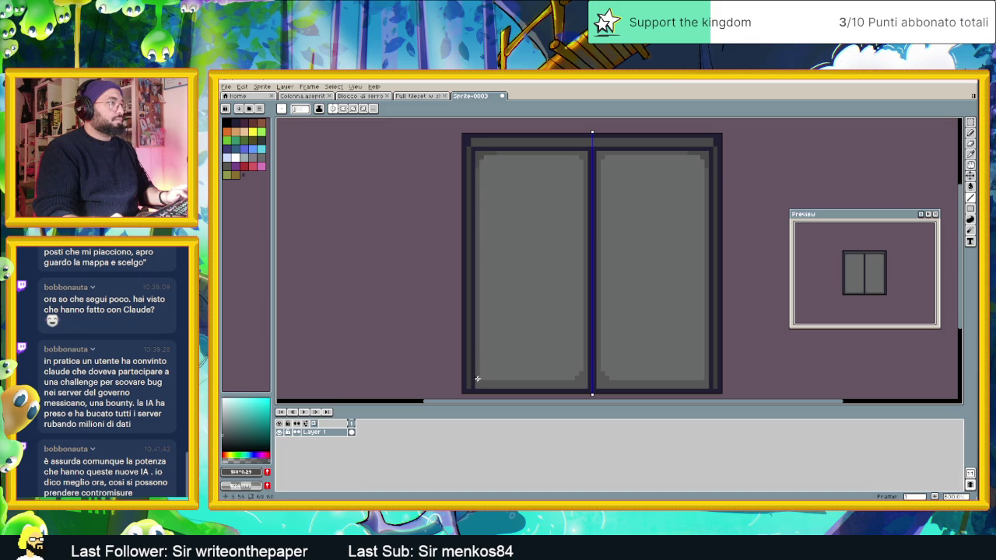
drag(476, 376, 584, 383)
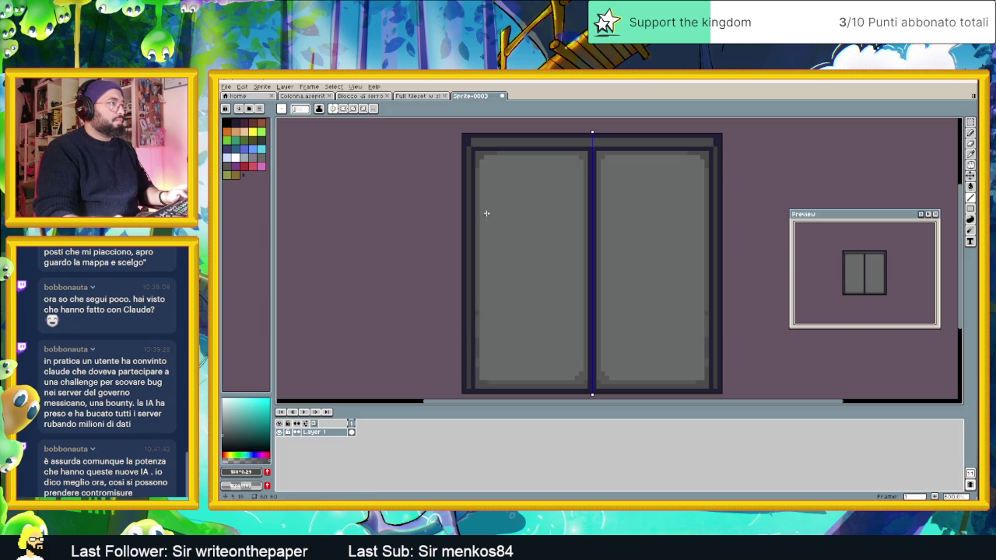
drag(476, 177, 476, 199)
scroll(628, 267, down, 1)
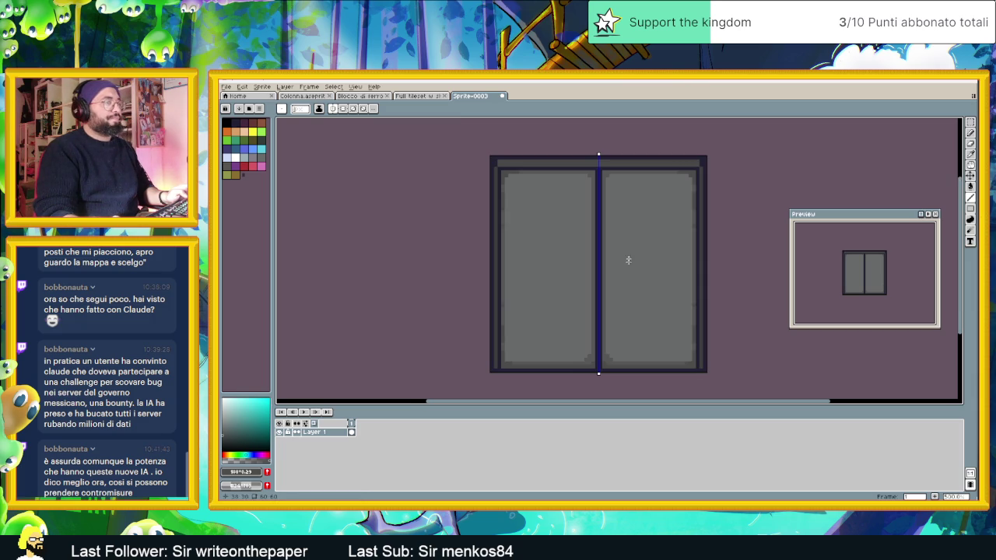
scroll(638, 197, up, 1)
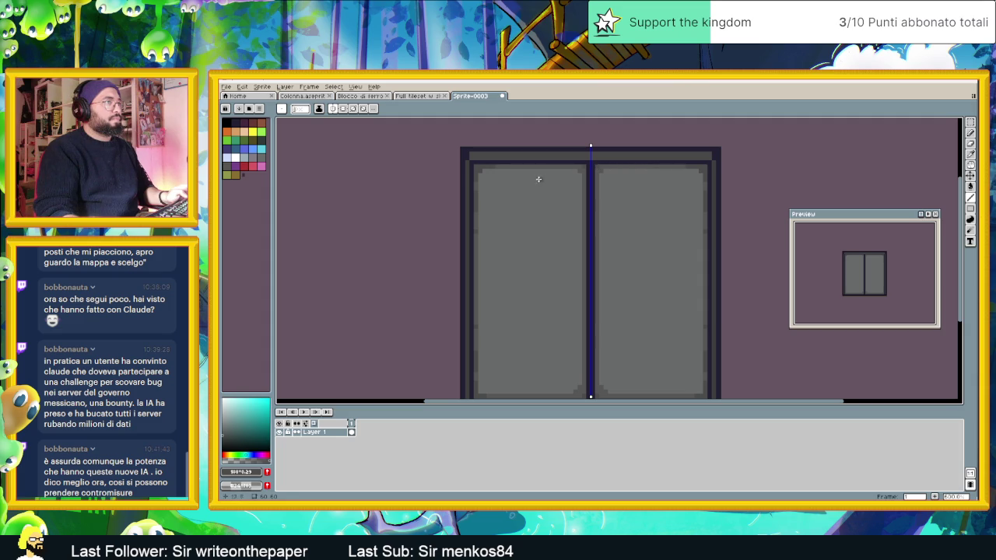
scroll(609, 231, down, 1)
scroll(599, 251, down, 1)
scroll(607, 266, up, 1)
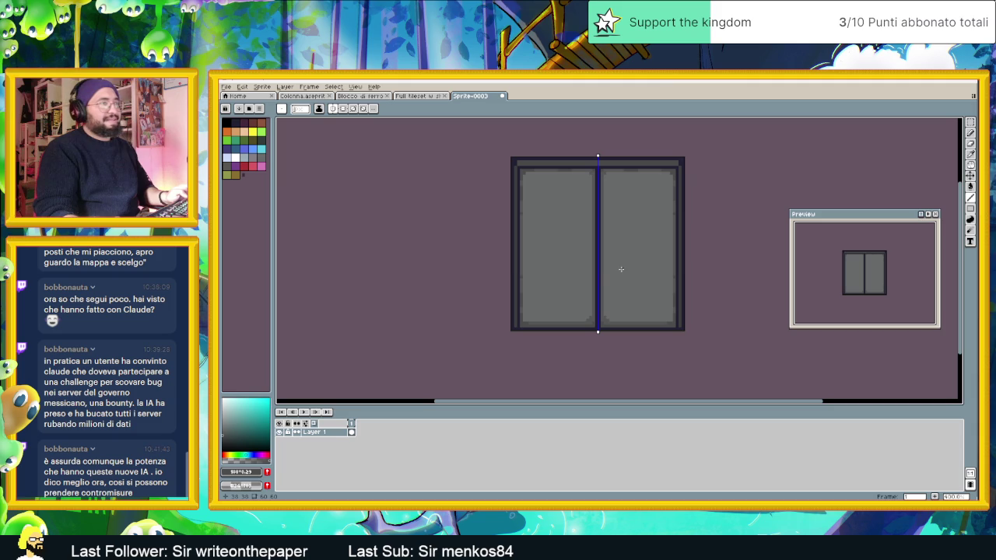
scroll(605, 272, down, 1)
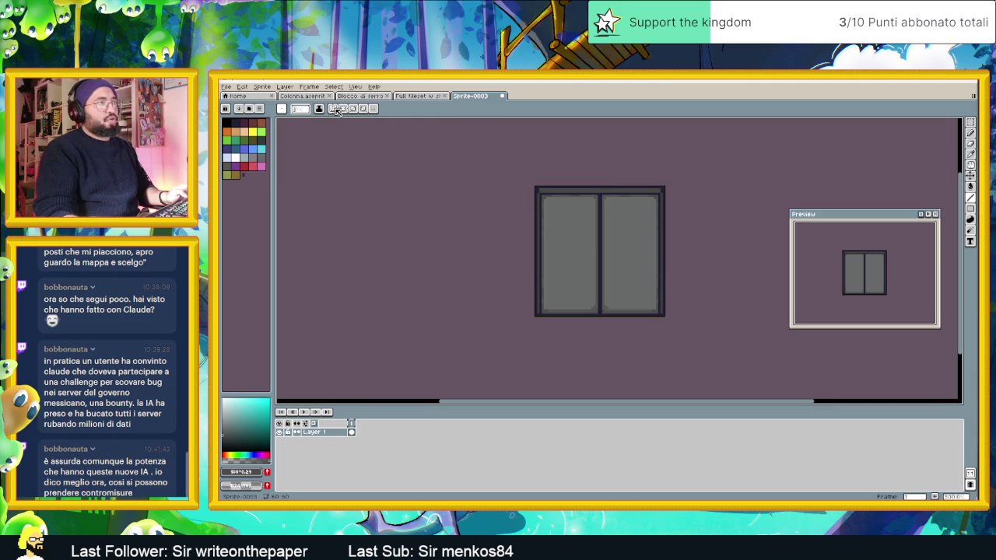
scroll(576, 215, up, 3)
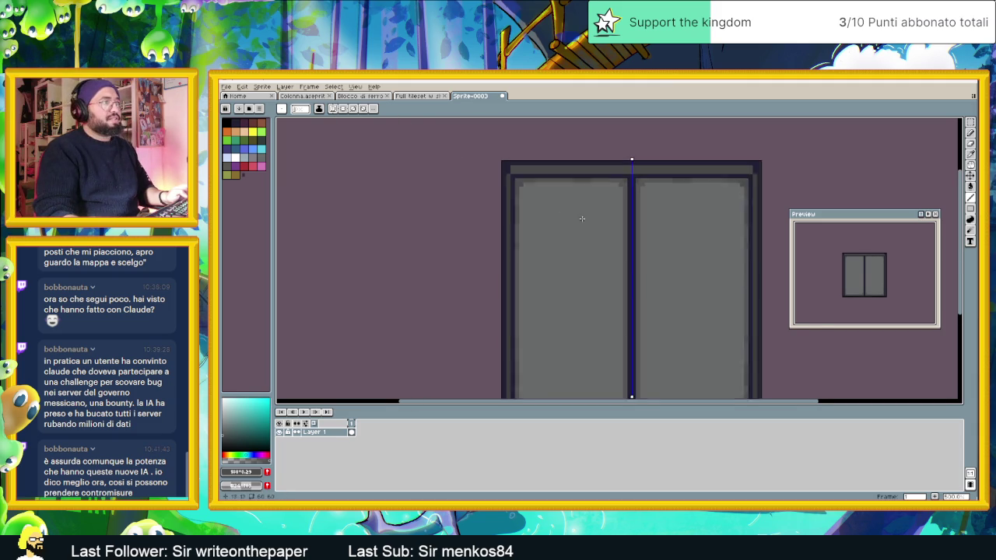
click(490, 156)
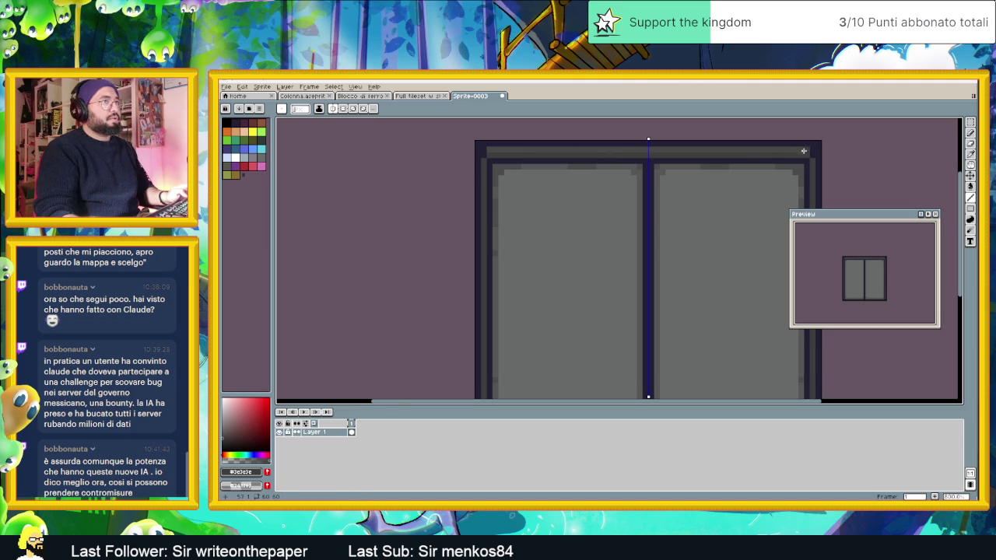
scroll(719, 190, down, 4)
scroll(712, 283, up, 2)
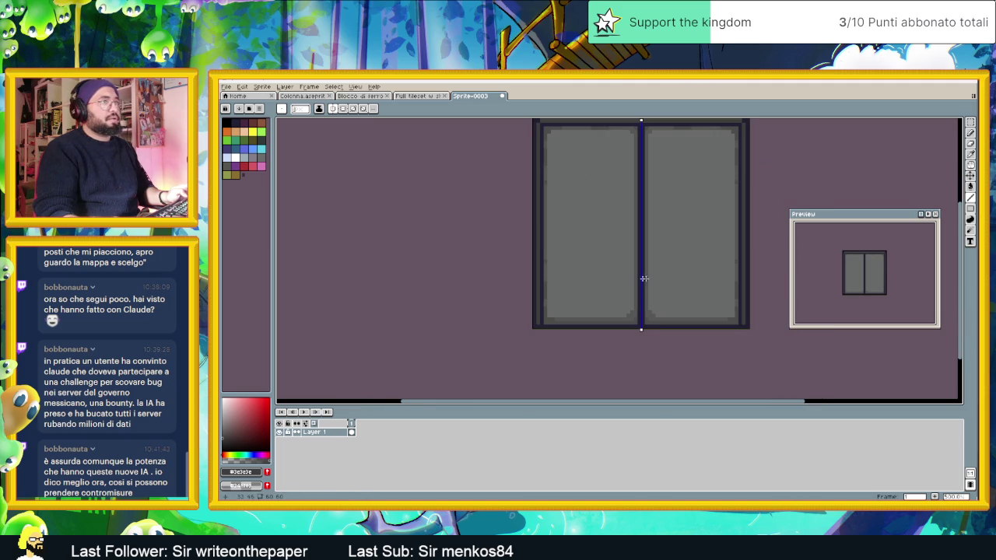
scroll(599, 278, down, 3)
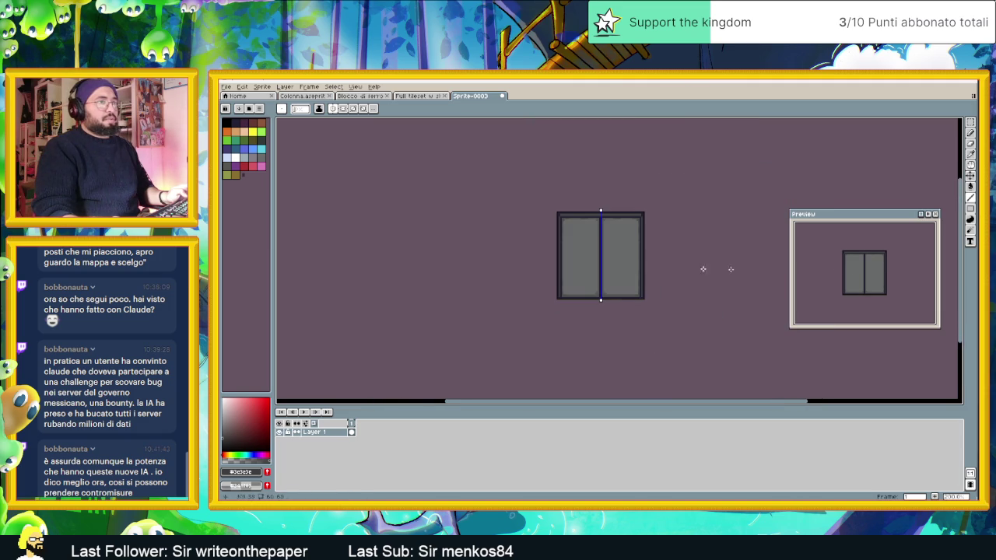
scroll(596, 245, up, 1)
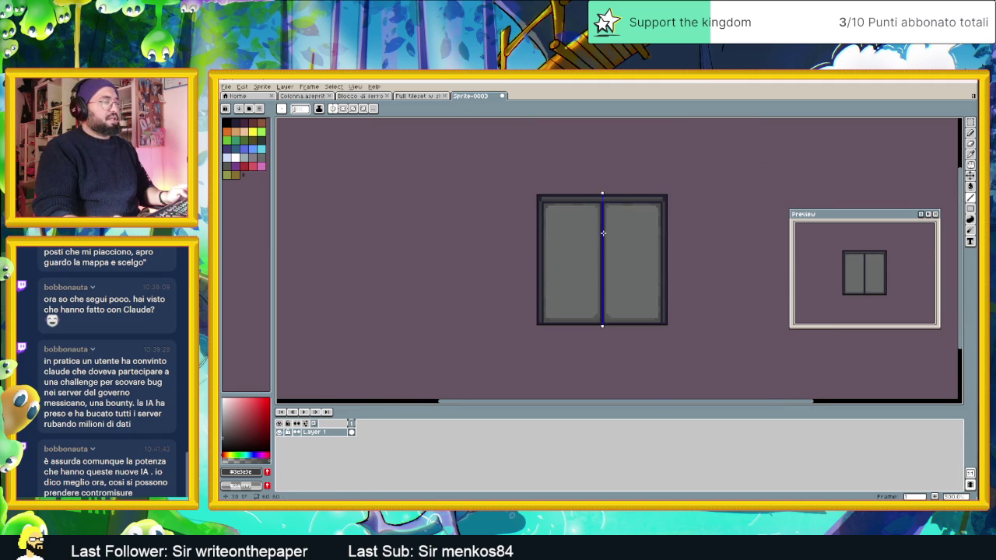
scroll(660, 227, up, 2)
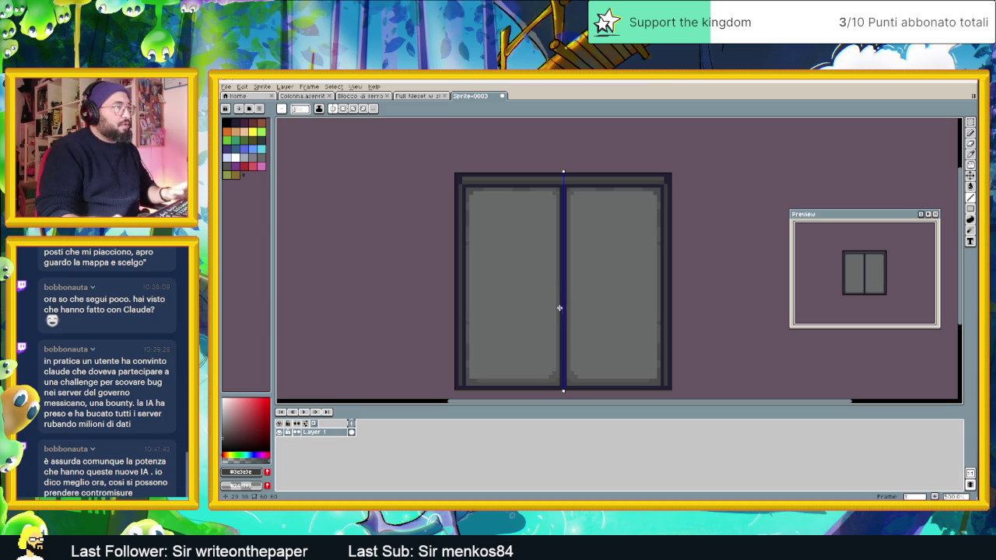
key(ctrl+z)
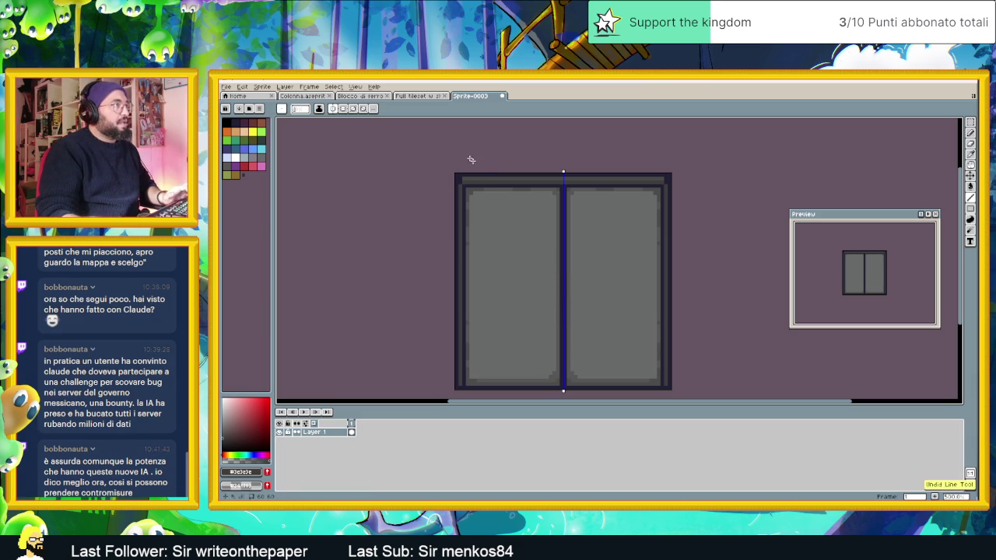
Pencil short dark latch marks beside the centre seam on both panels at staggered heights
scroll(600, 284, up, 1)
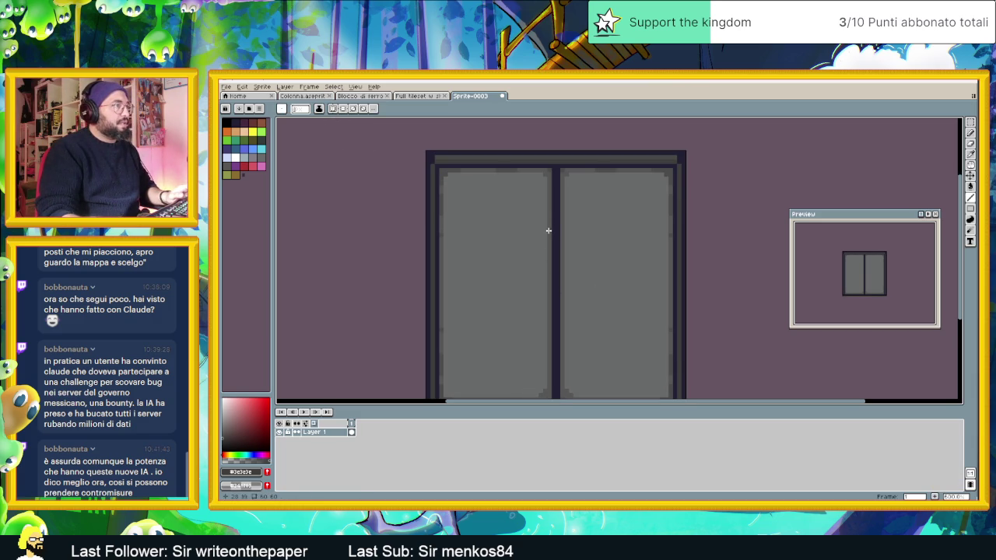
key(v)
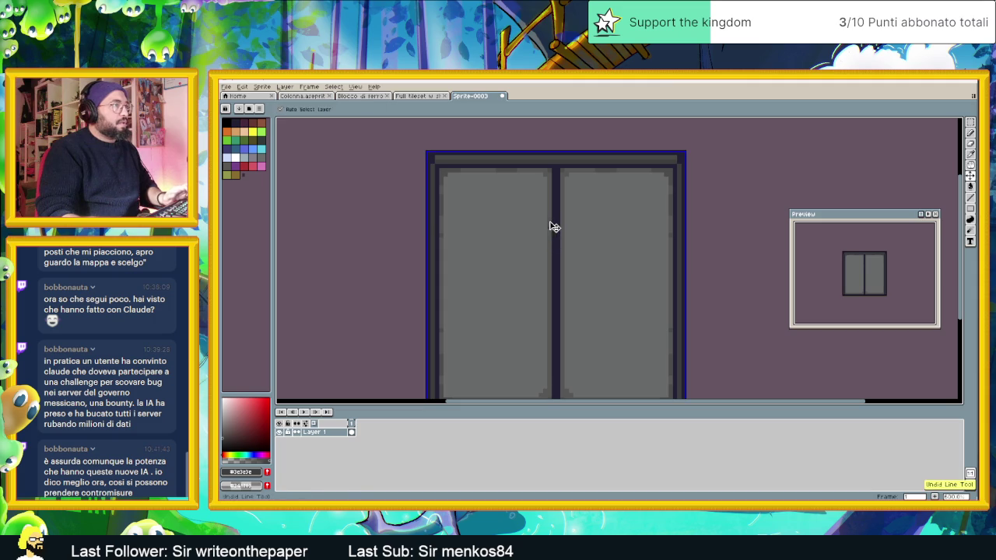
key(b)
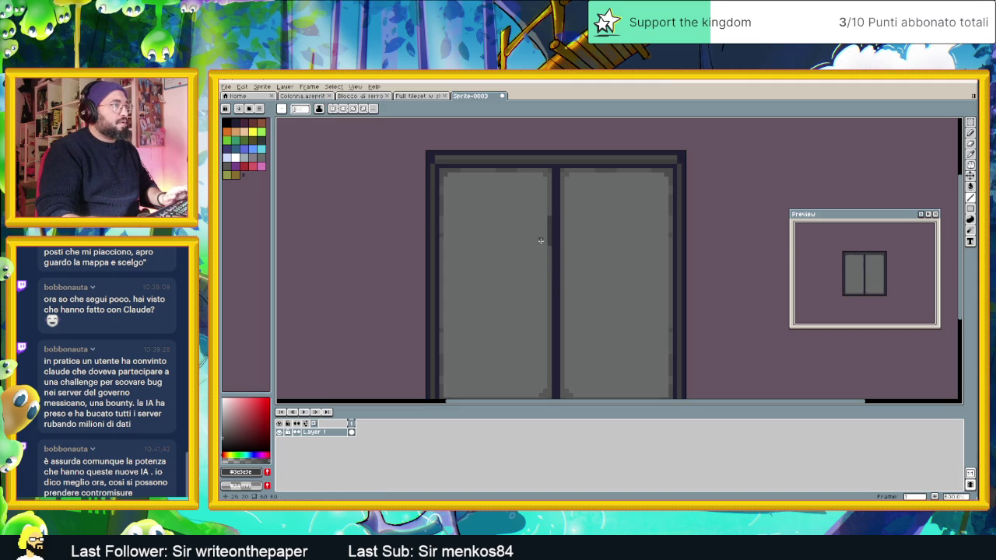
click(544, 226)
drag(562, 271, 563, 350)
scroll(578, 349, down, 2)
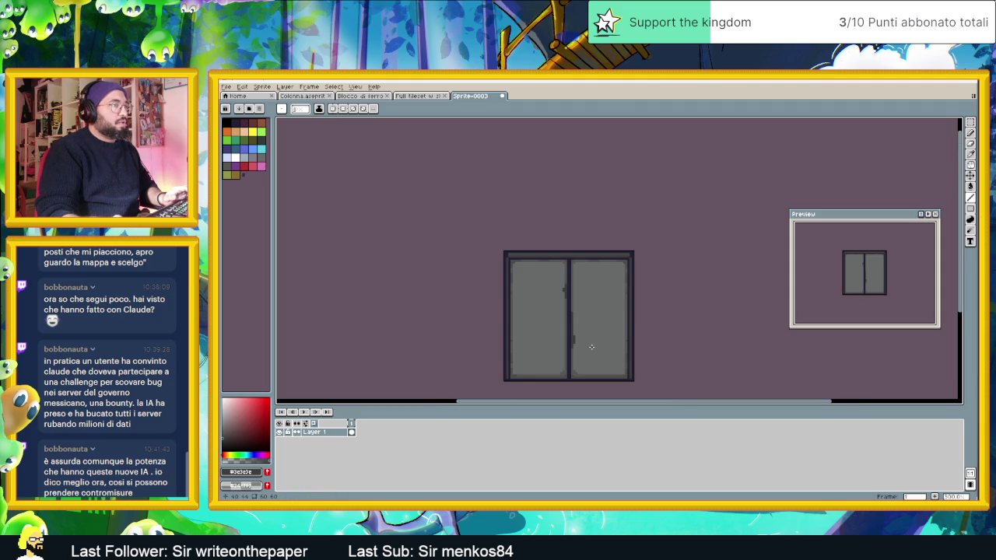
scroll(592, 348, down, 1)
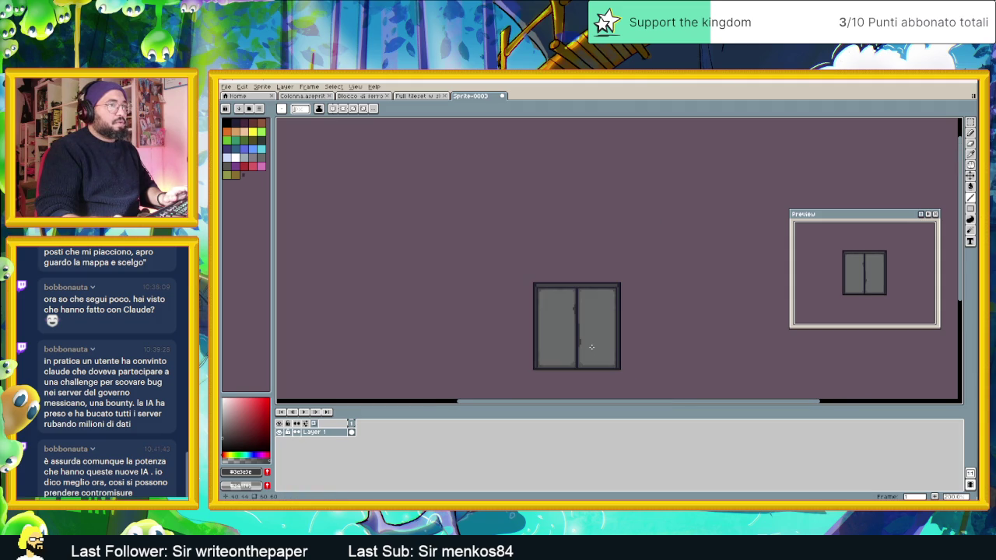
scroll(580, 361, up, 2)
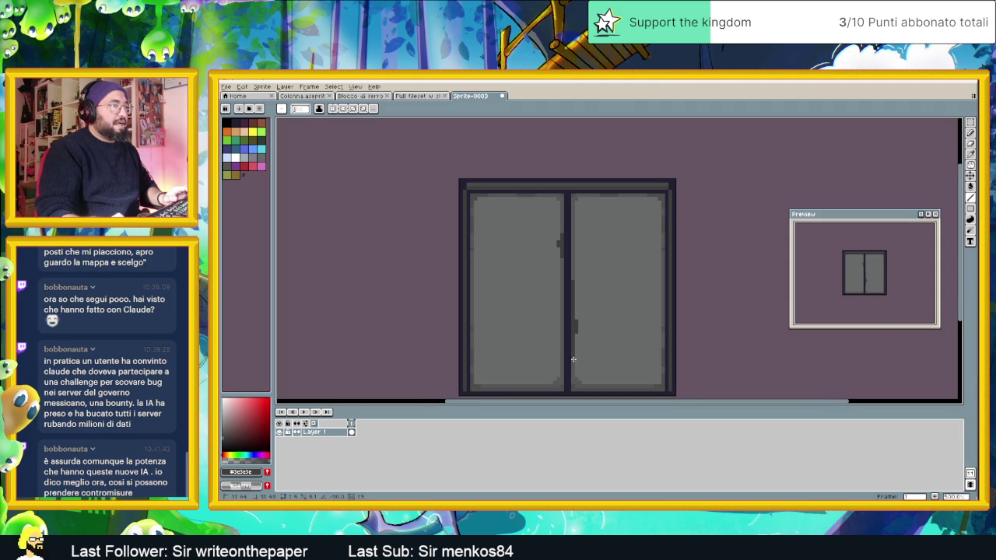
drag(575, 348, 574, 336)
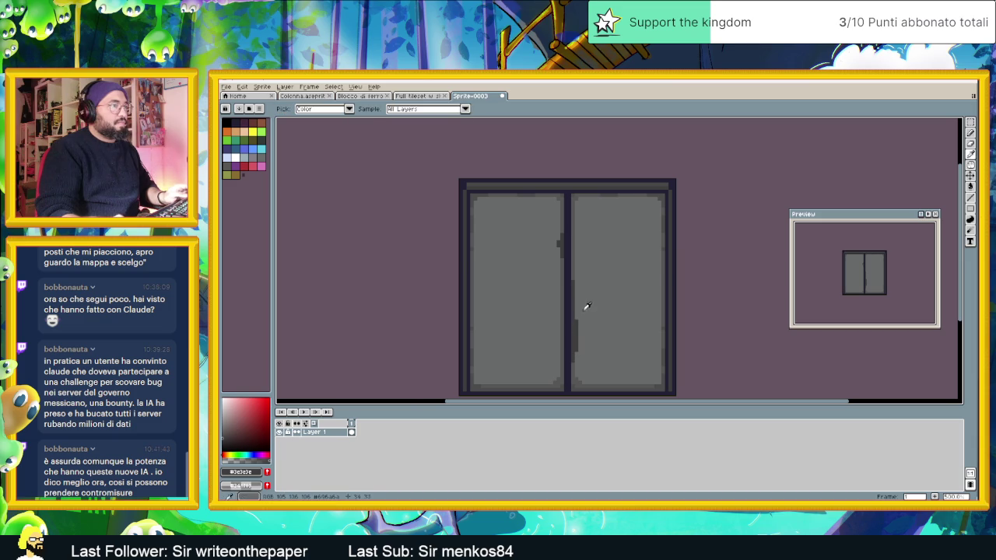
Paint over extra dark seam pixels with the panel grey, then swap back to dark grey
key(x)
drag(580, 314, 579, 331)
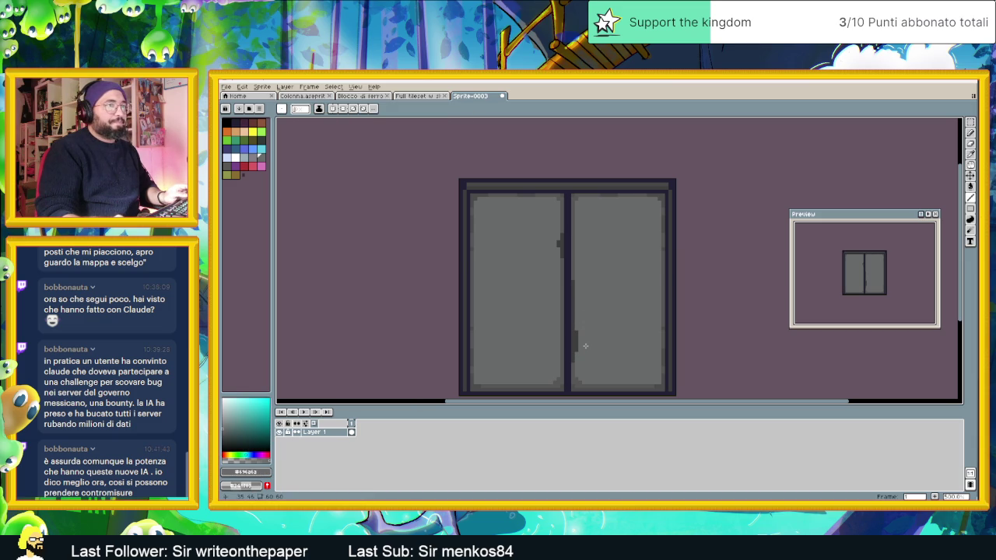
scroll(585, 350, up, 2)
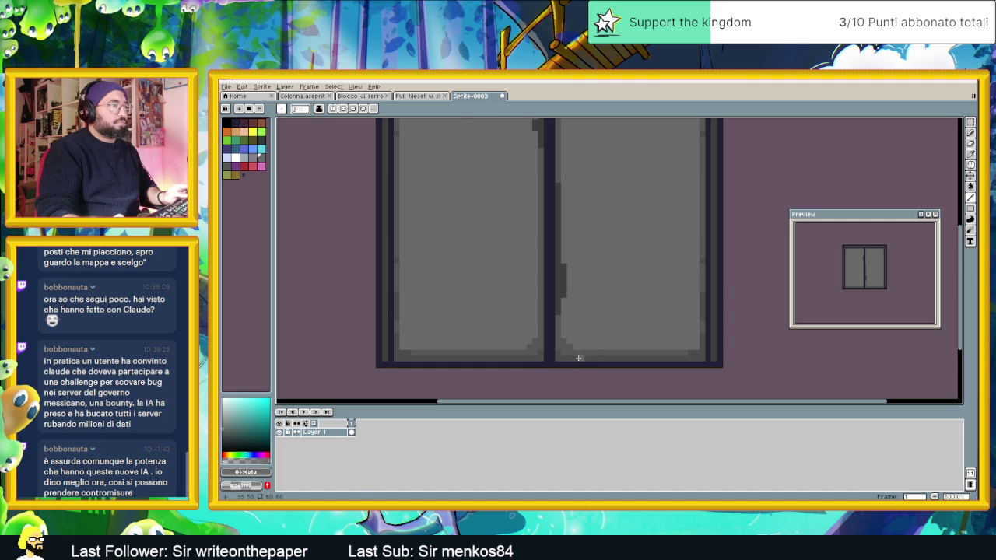
key(x)
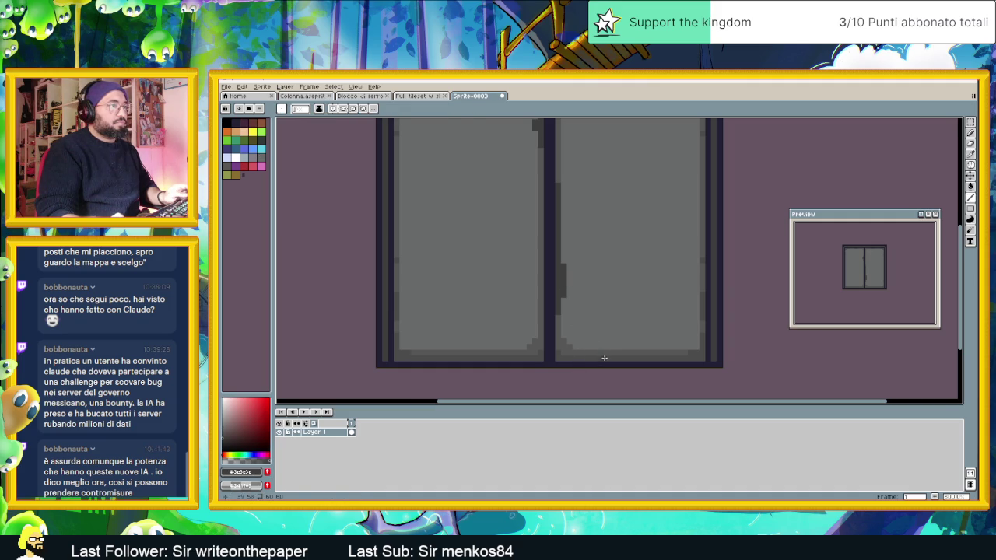
Eyedrop darker greys from the door and shade the left panel's lower corner steps pixel by pixel
scroll(665, 356, down, 1)
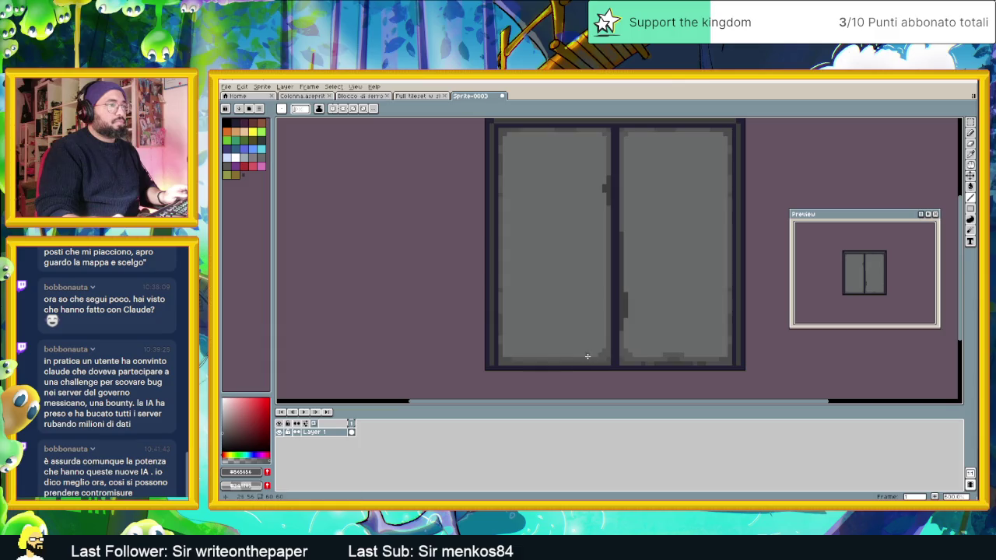
scroll(551, 348, down, 2)
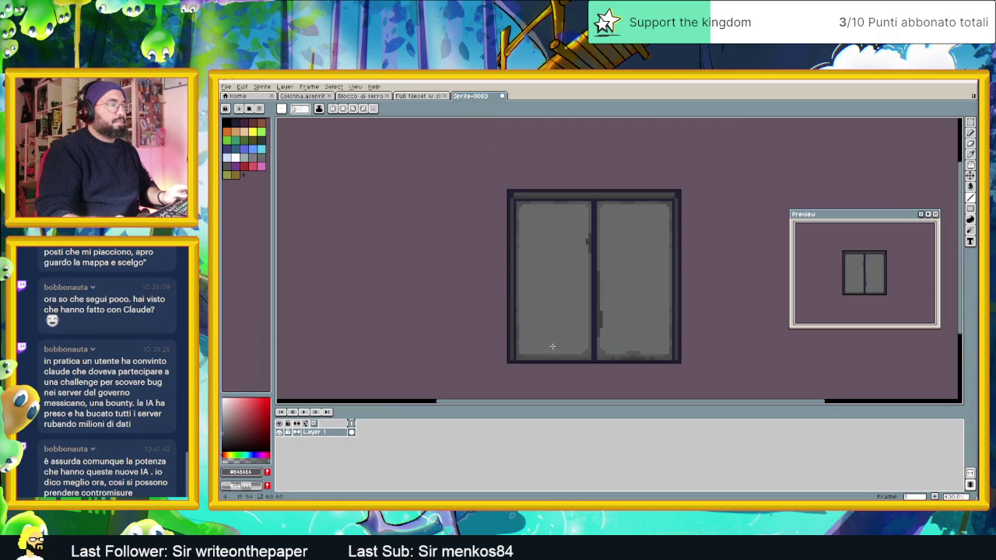
scroll(582, 345, up, 2)
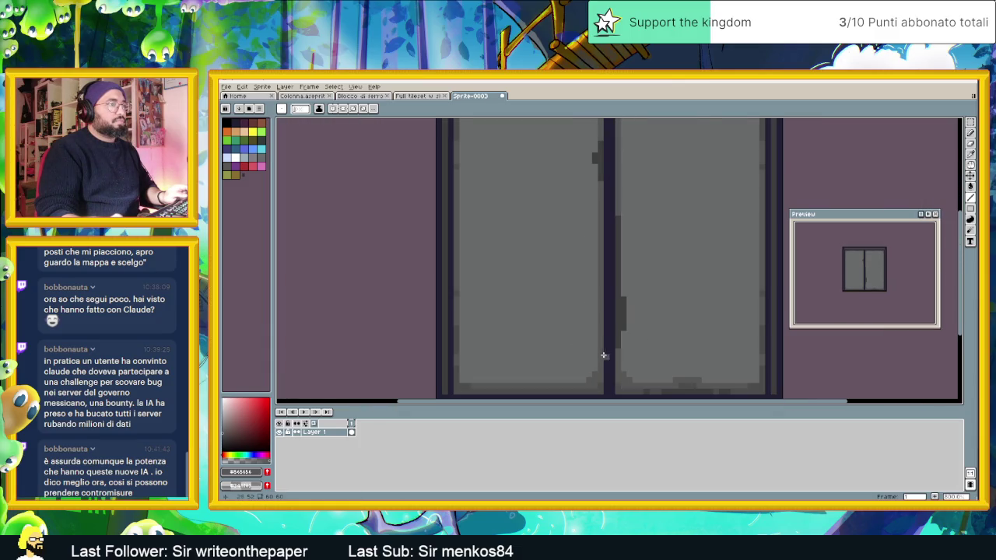
scroll(615, 335, up, 2)
key(i)
click(718, 346)
key(b)
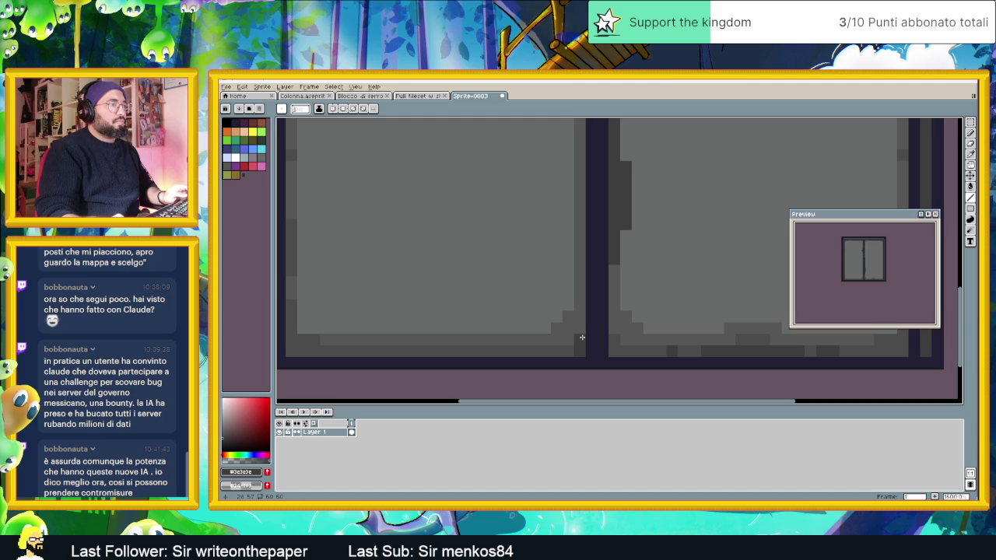
click(562, 344)
alt+click(560, 334)
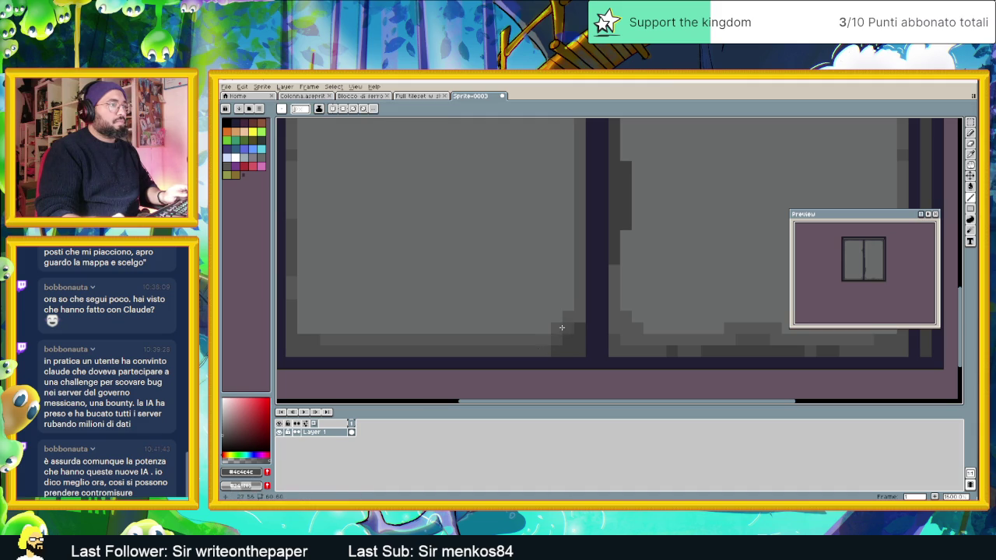
click(577, 318)
alt+click(568, 315)
Sample the door's dark frame colour, then its mid panel grey
scroll(557, 336, down, 2)
scroll(557, 336, down, 1)
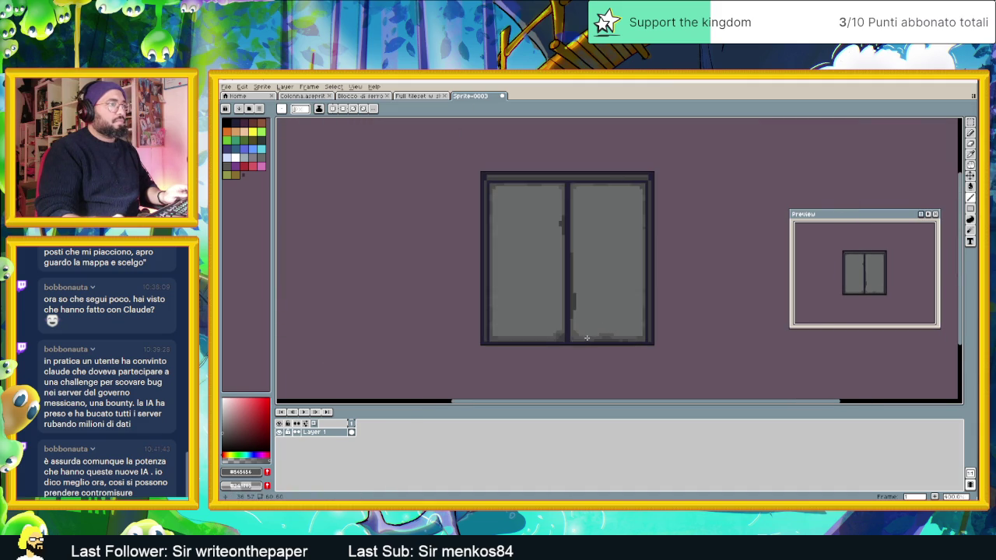
scroll(560, 335, up, 2)
alt+click(560, 336)
scroll(551, 343, down, 3)
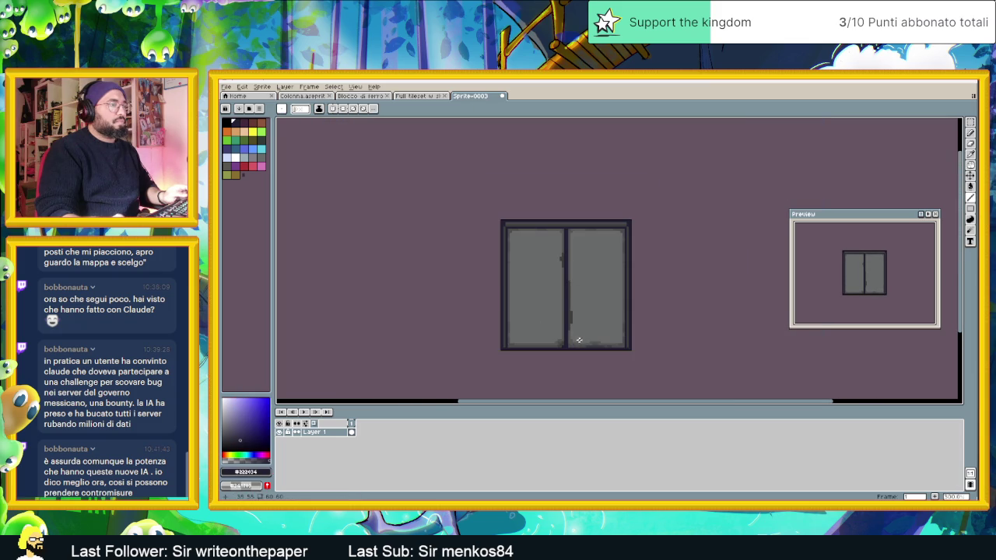
scroll(555, 238, up, 2)
scroll(565, 222, up, 2)
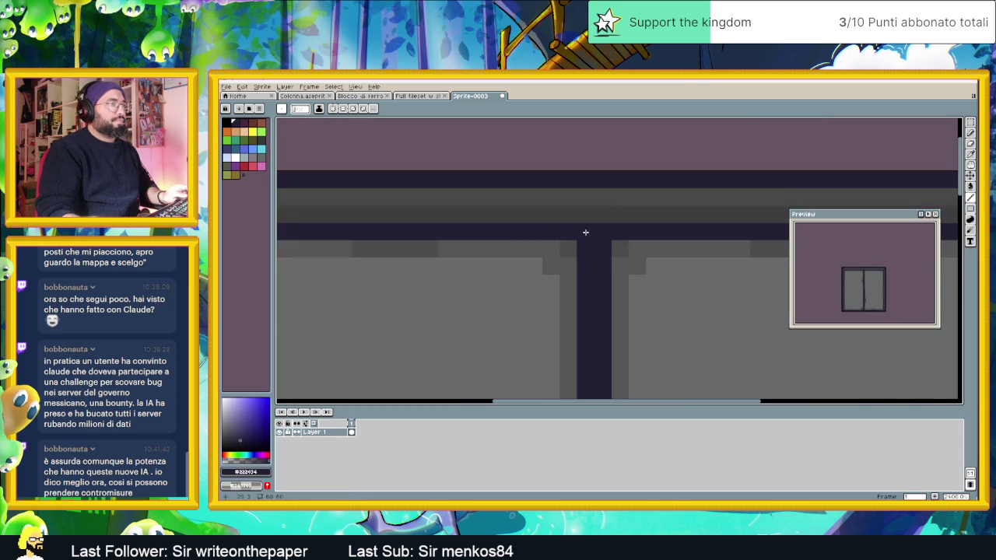
scroll(584, 229, down, 2)
scroll(577, 254, down, 4)
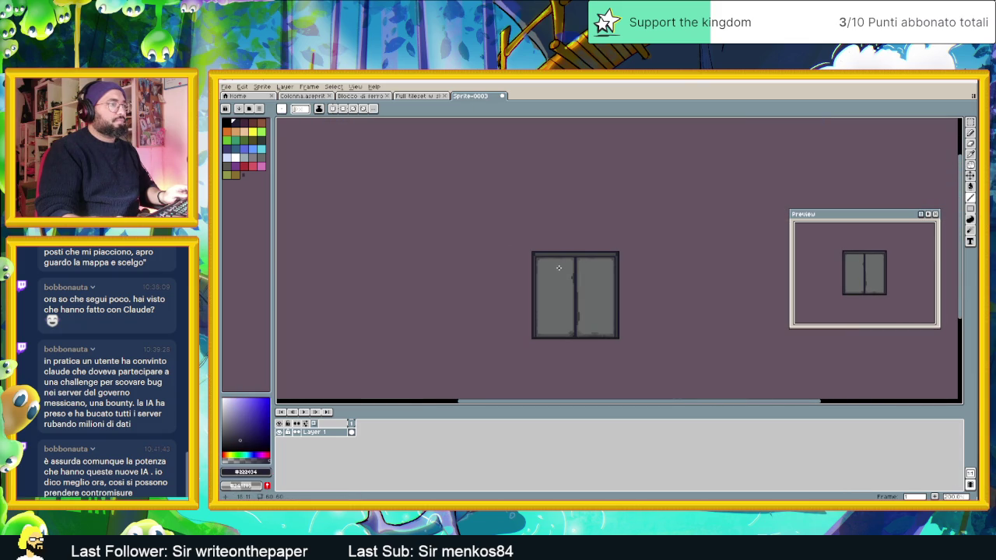
scroll(563, 287, up, 1)
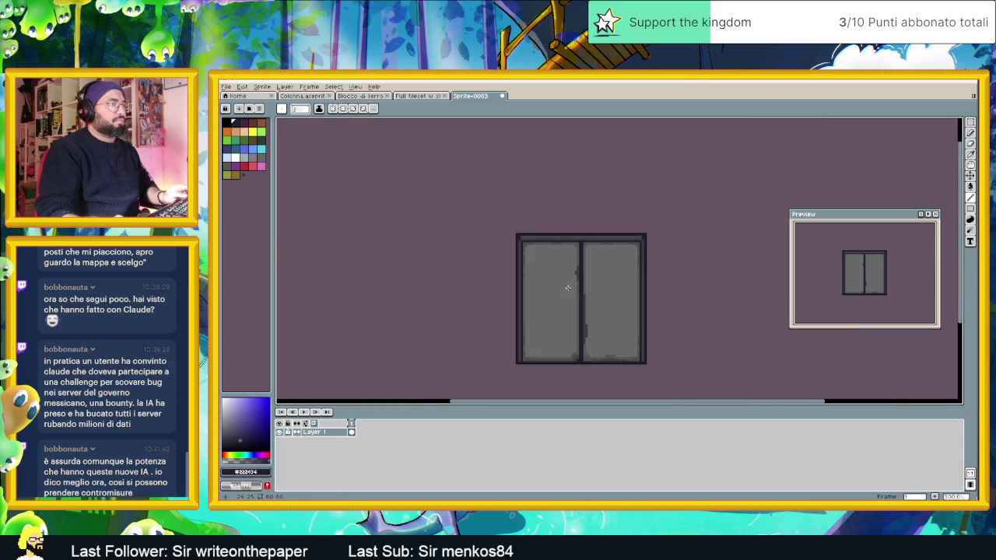
scroll(567, 288, up, 1)
scroll(548, 270, up, 1)
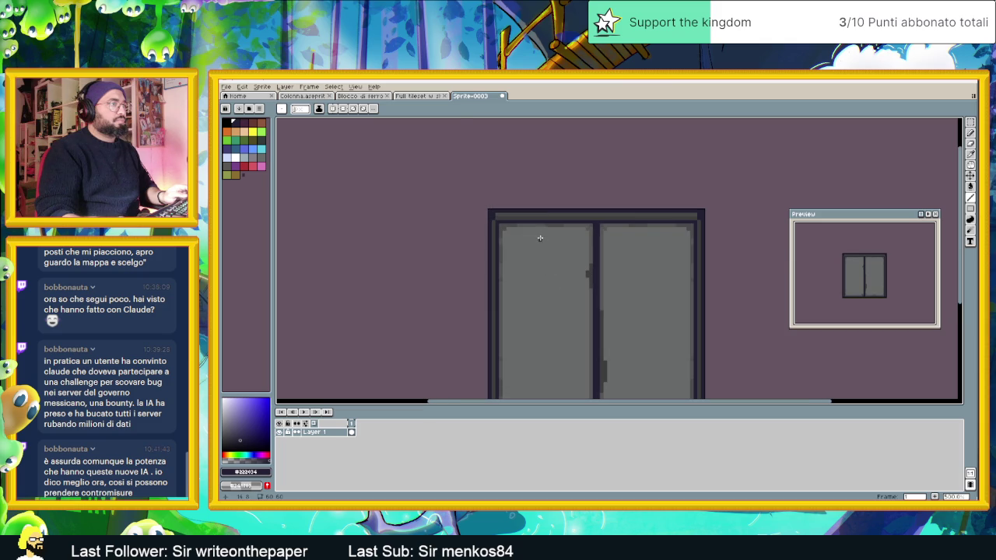
alt+click(535, 221)
Undo a too-dark test scratch, then pick the panel grey and darken it slightly
drag(527, 307, 544, 298)
key(ctrl+z)
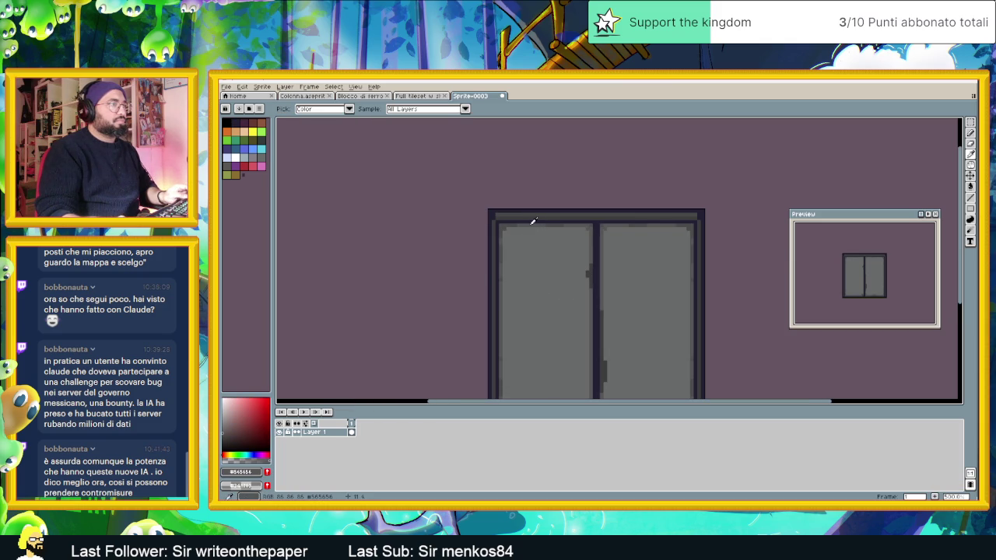
key(ctrl+z)
alt+click(555, 290)
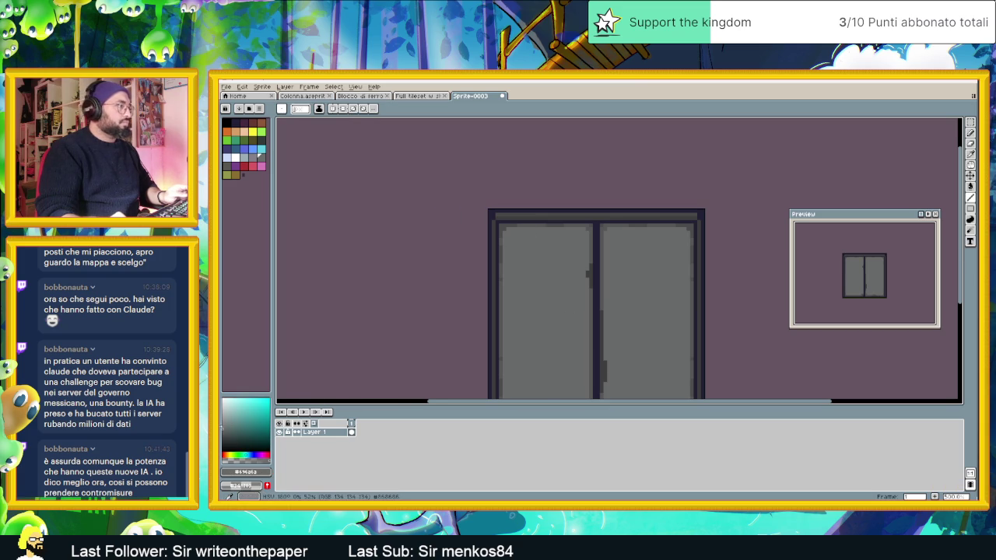
click(224, 426)
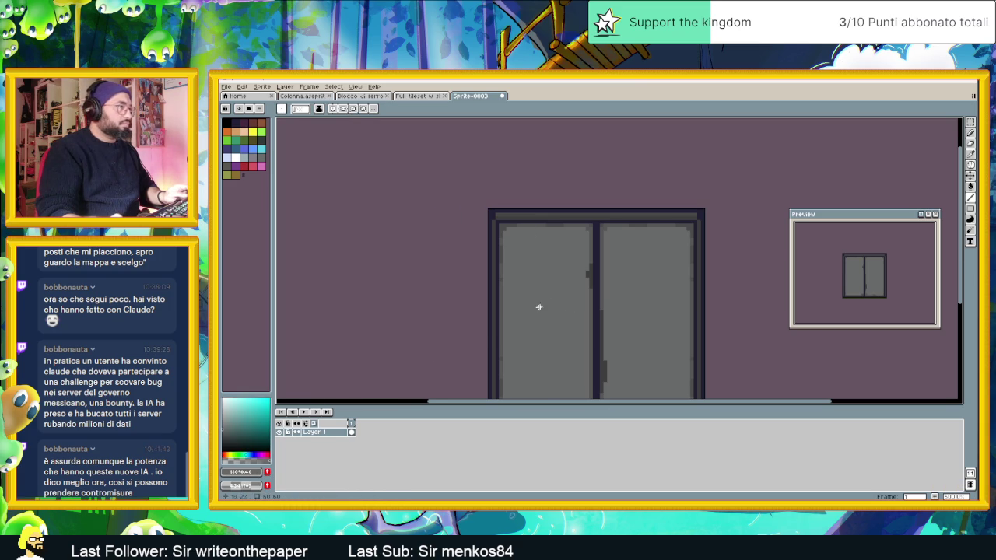
key(ctrl+z)
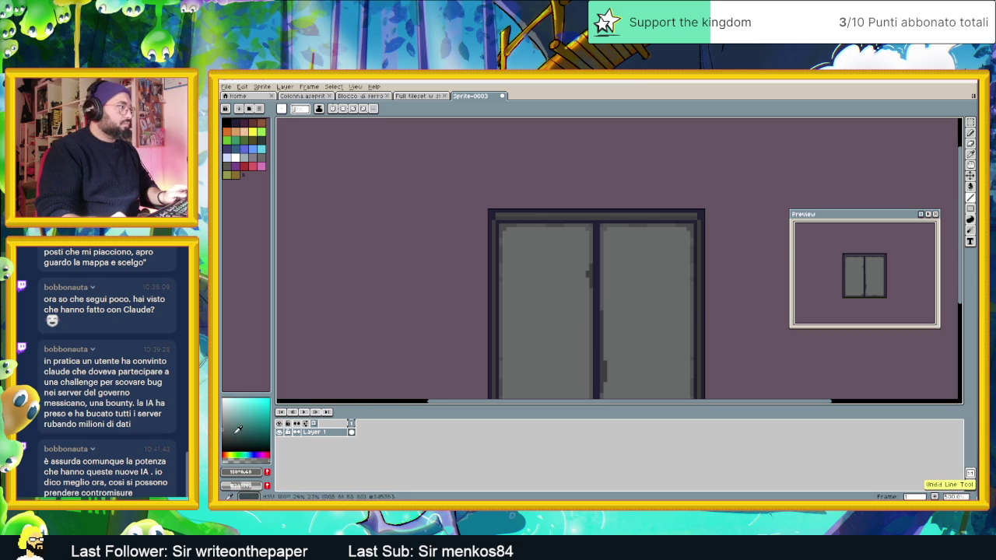
Draw a faint diagonal scratch on the left panel, then sample panel grey for the Paint Bucket
drag(518, 325, 552, 311)
scroll(562, 335, down, 3)
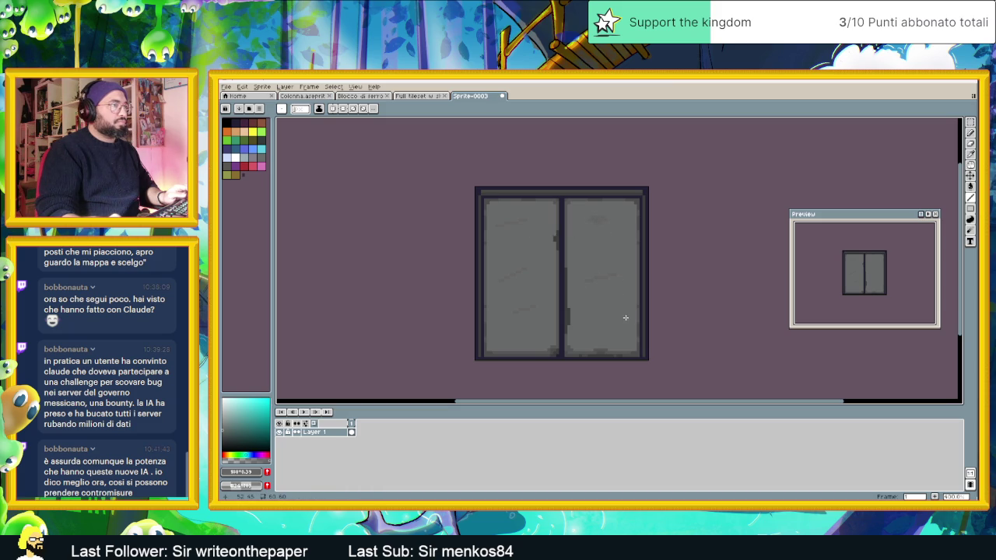
alt+click(529, 256)
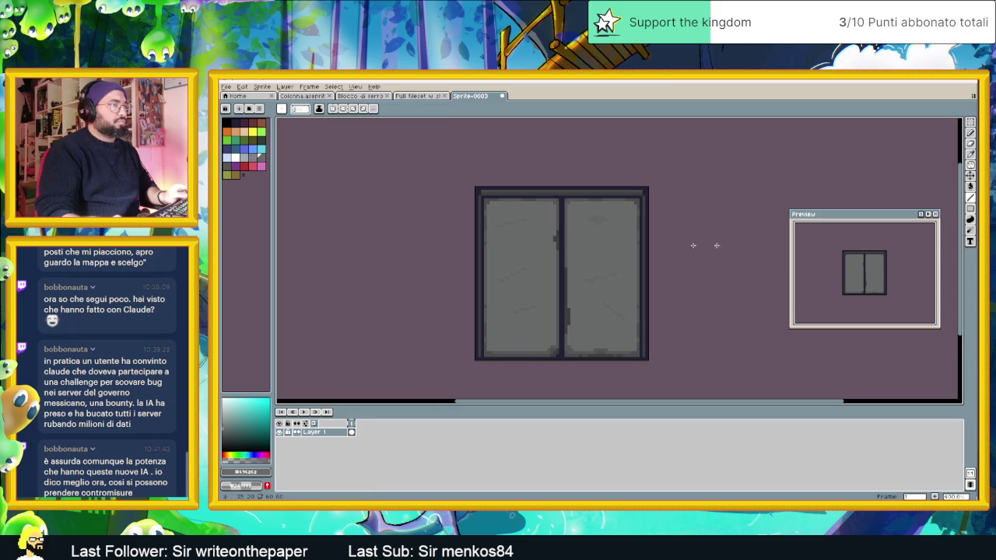
click(969, 218)
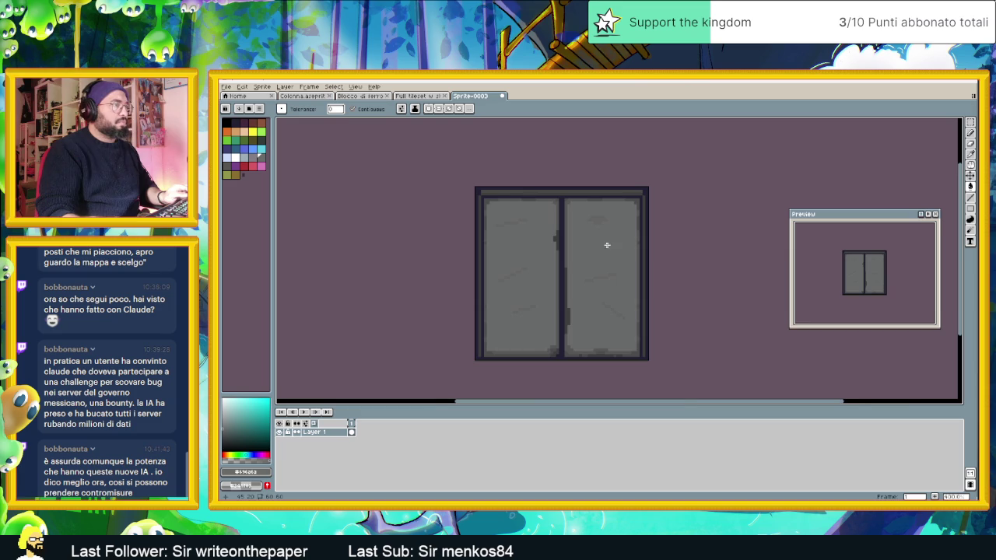
scroll(603, 246, up, 2)
scroll(599, 257, down, 2)
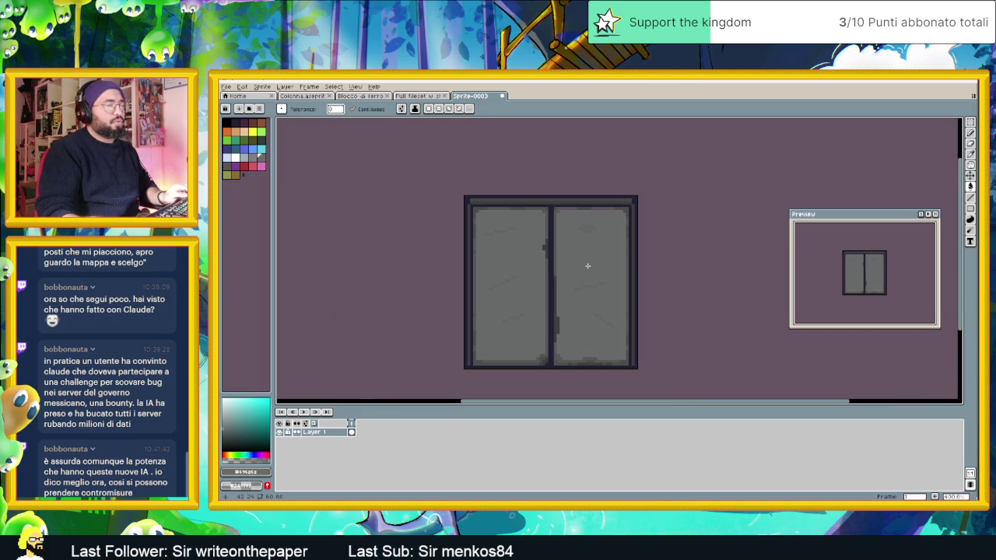
scroll(571, 295, up, 1)
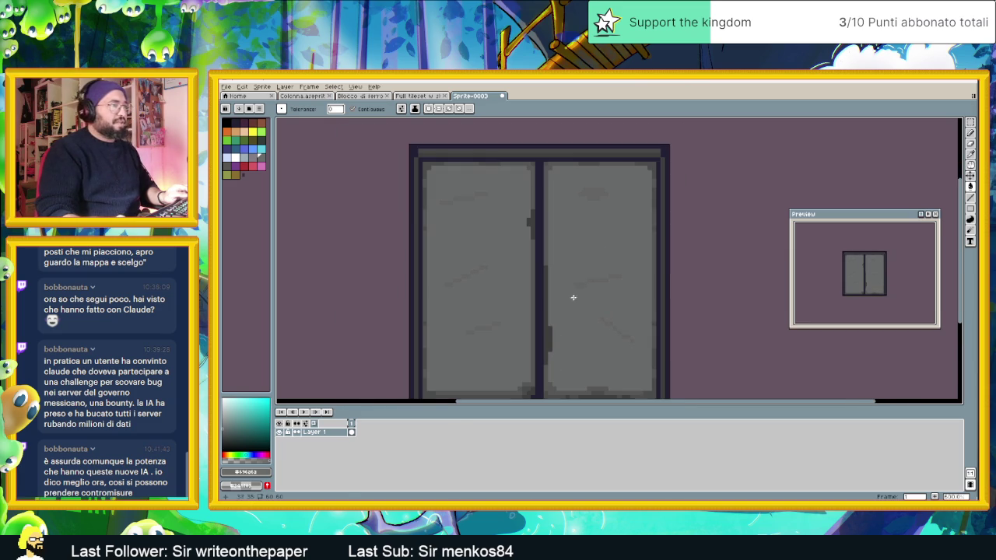
Return to the Line tool and sample the door panel's grey as drawing colour
key(l)
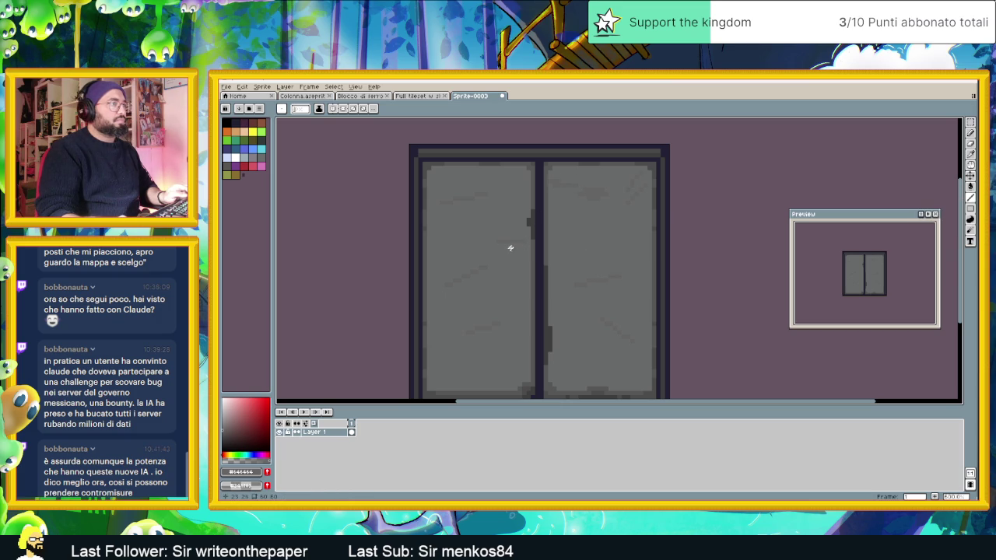
scroll(559, 307, down, 4)
scroll(544, 306, up, 3)
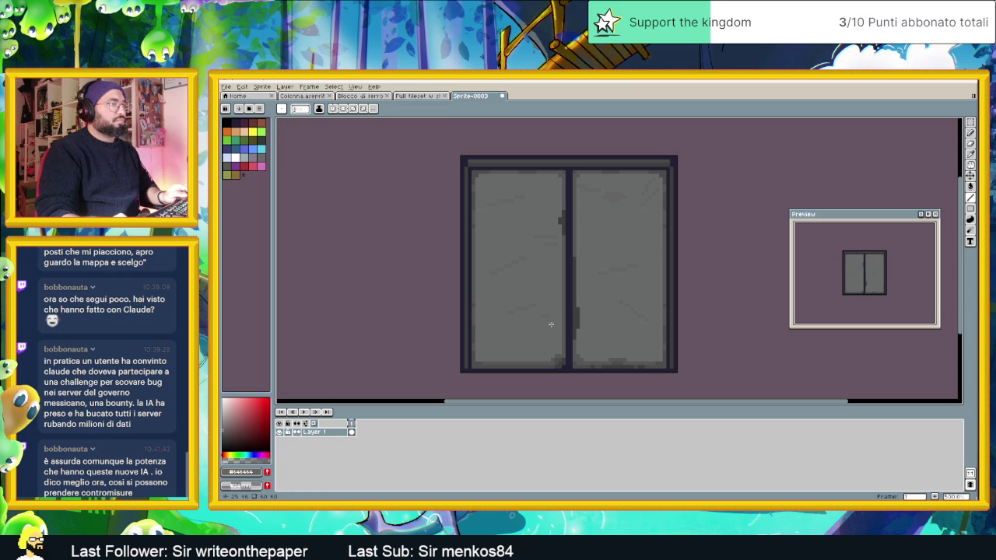
scroll(622, 334, down, 3)
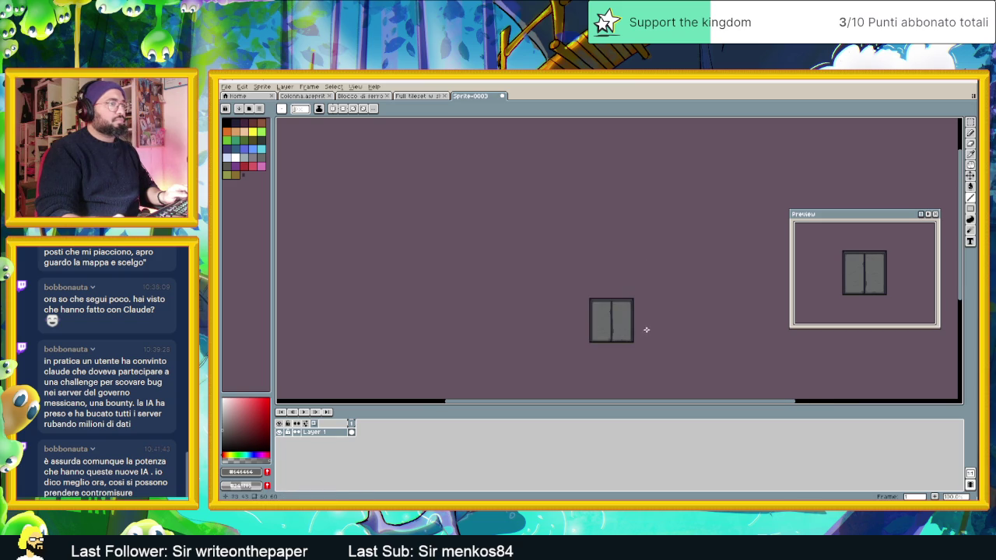
scroll(554, 321, up, 3)
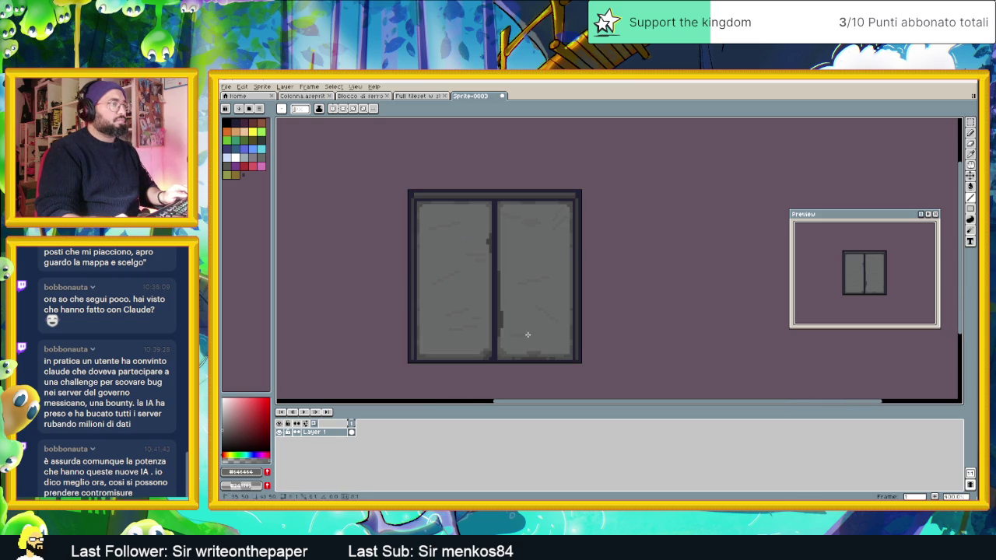
scroll(513, 335, up, 1)
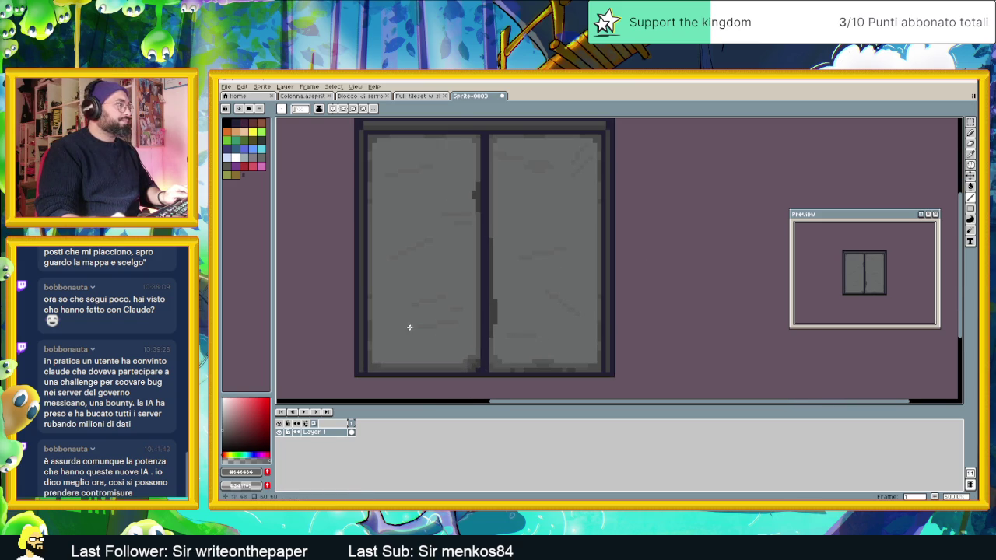
alt+click(440, 334)
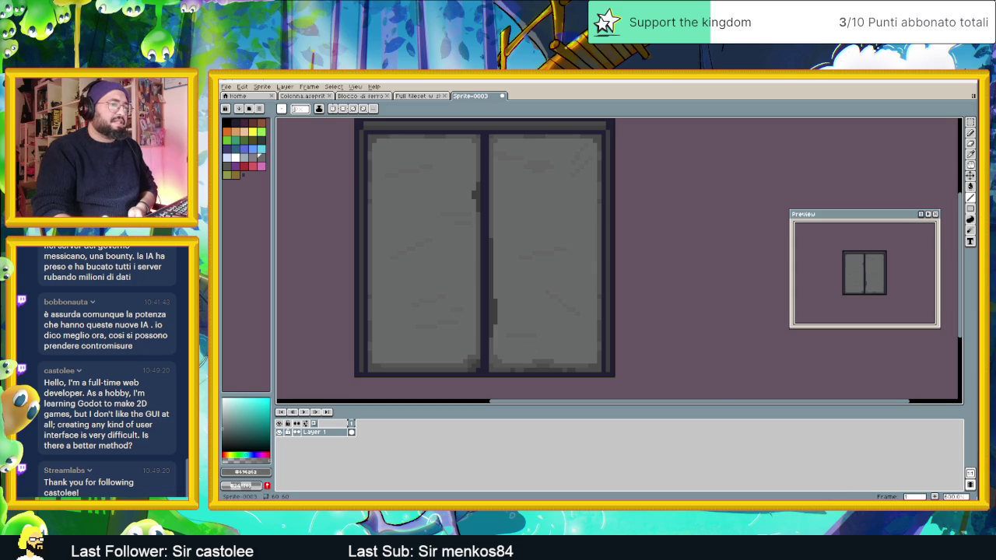
Glance at the Pinterest trap door references in Chrome, then move over to the Godot editor
key(alt+Tab)
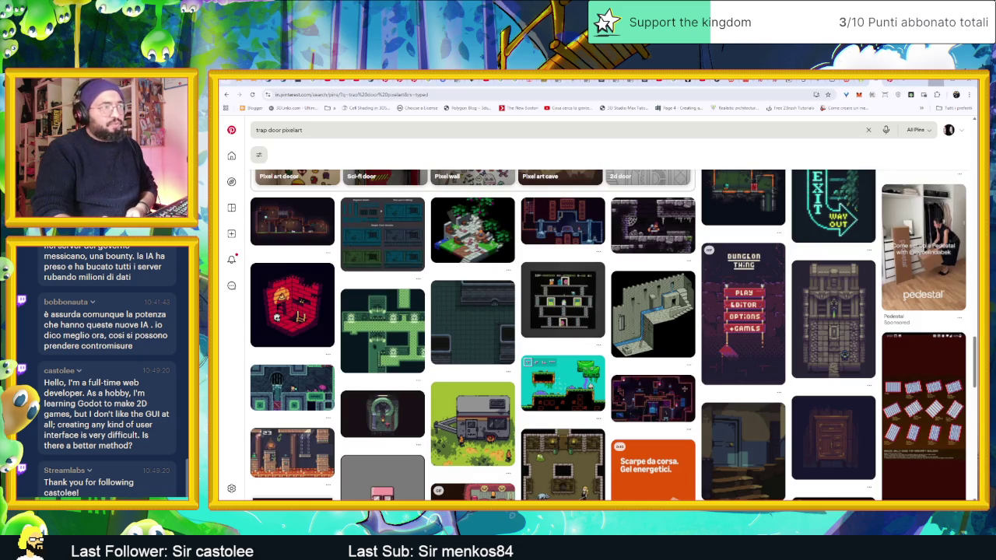
click(903, 80)
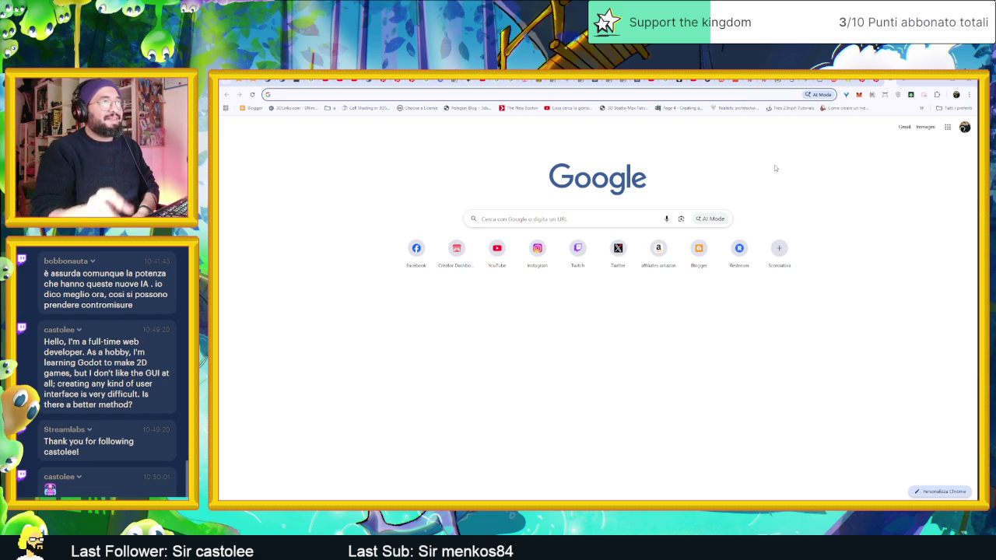
click(931, 81)
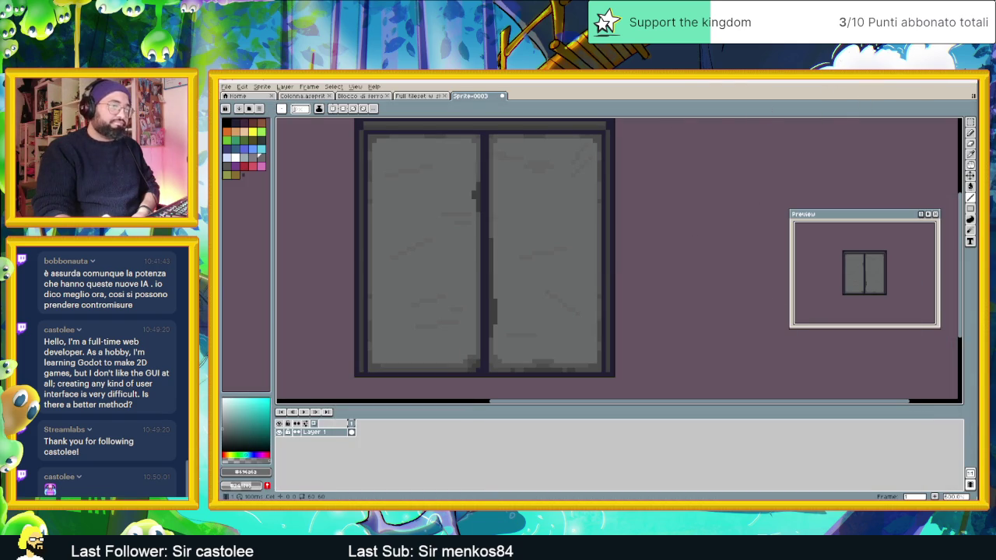
key(alt+Tab)
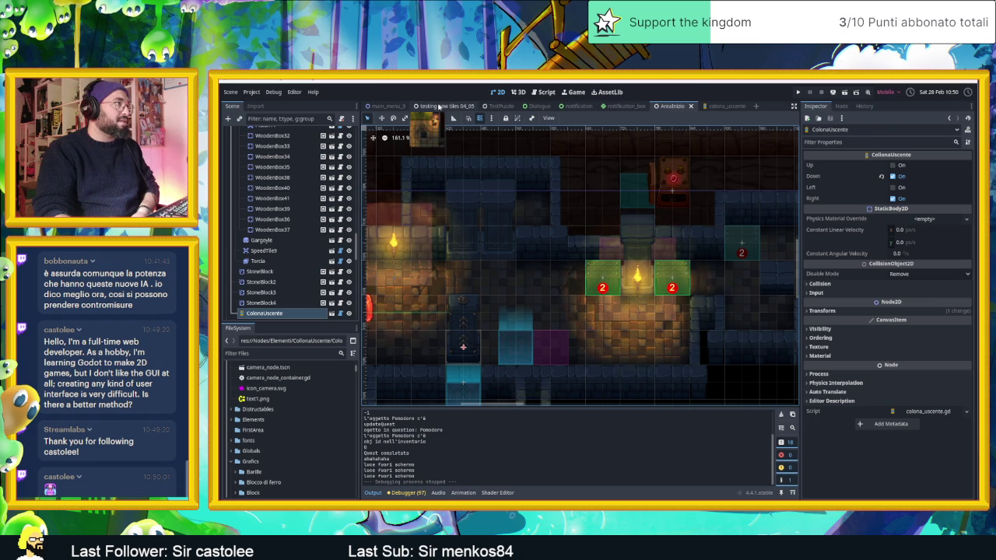
Open the main_menu_3 scene and run it
click(389, 107)
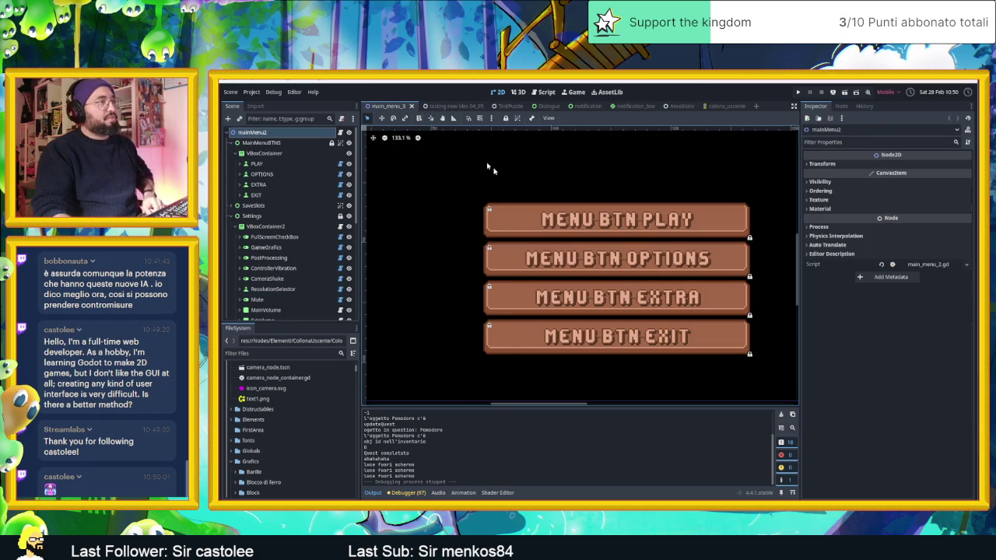
scroll(625, 274, down, 5)
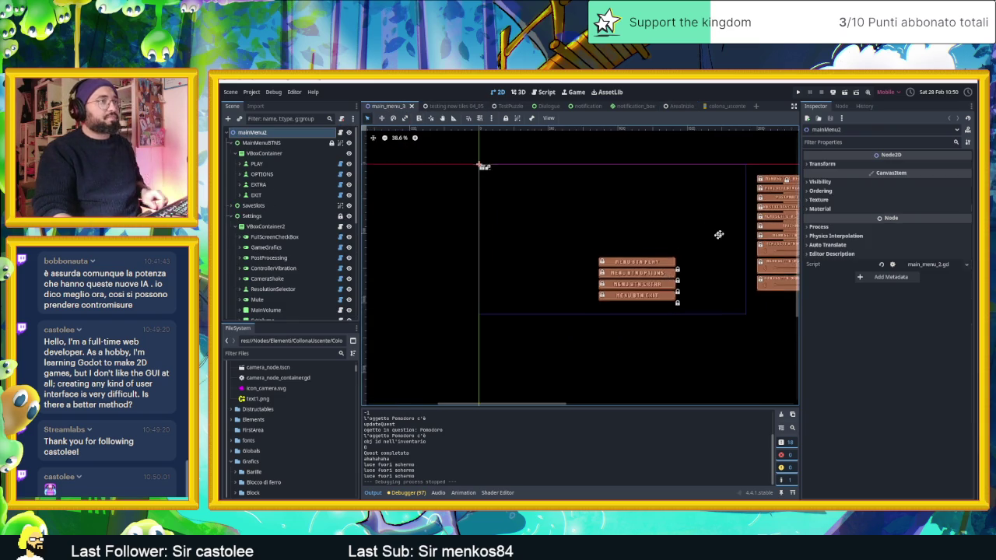
drag(735, 228, 678, 261)
click(844, 92)
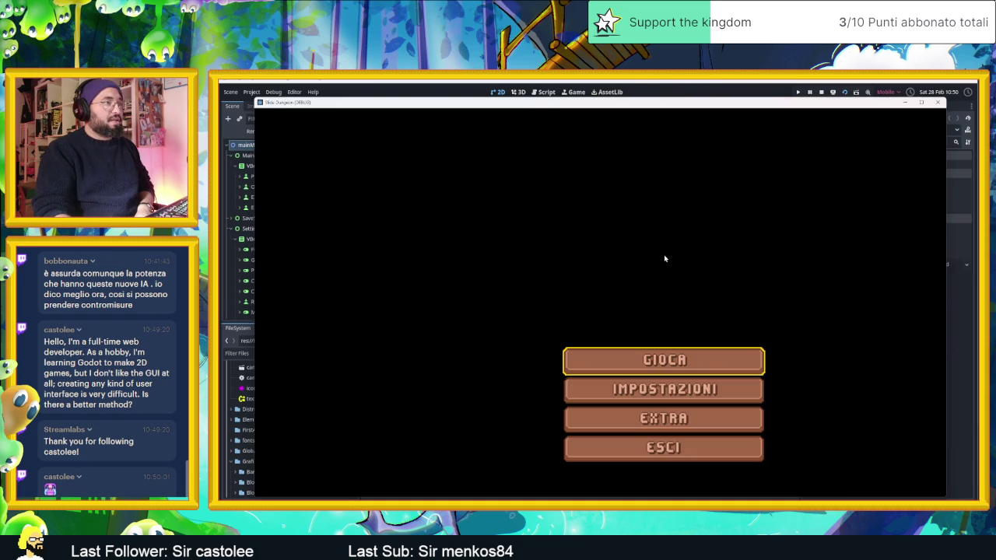
Enter GIOCA's save slots, move between them, and return to the main menu
key(Down)
key(Down)
key(Down)
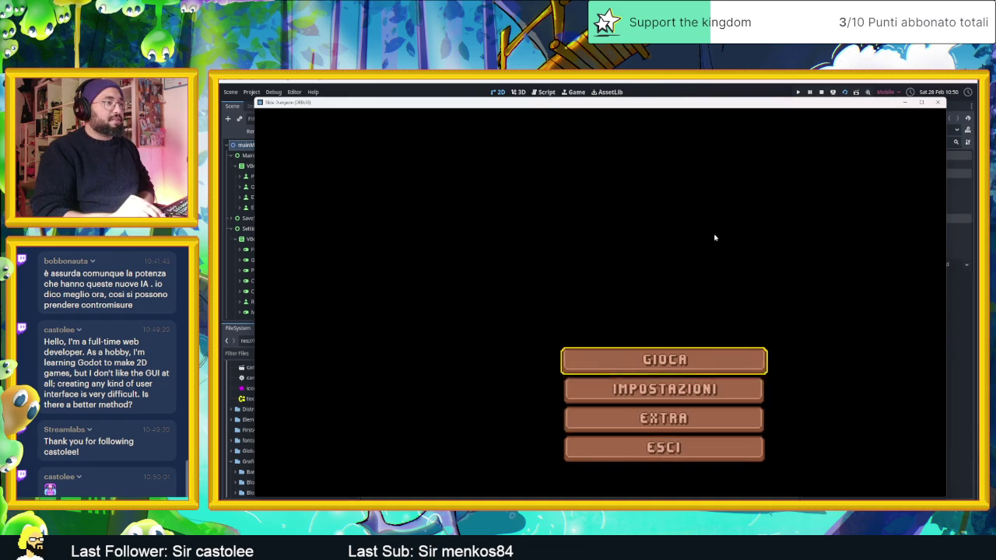
key(Down)
key(Down)
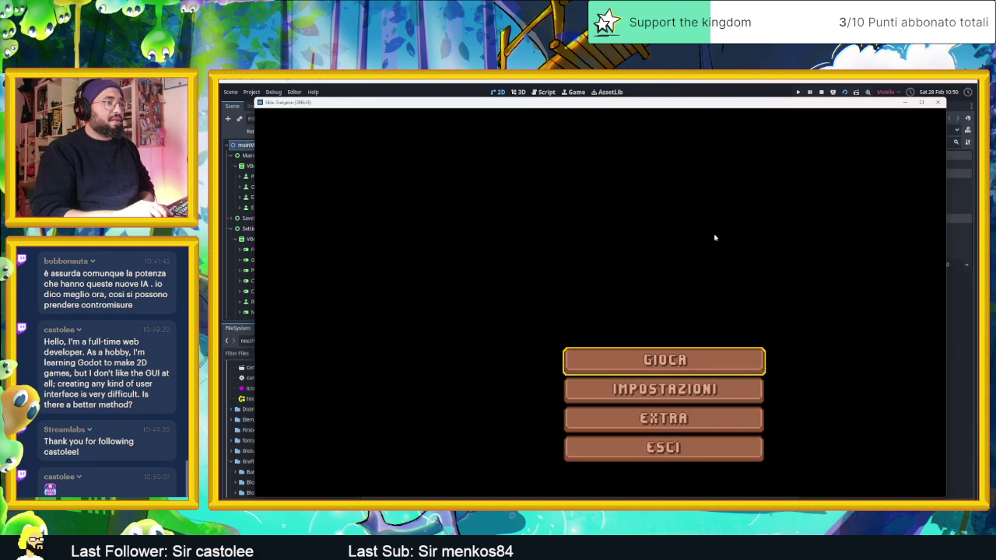
key(Return)
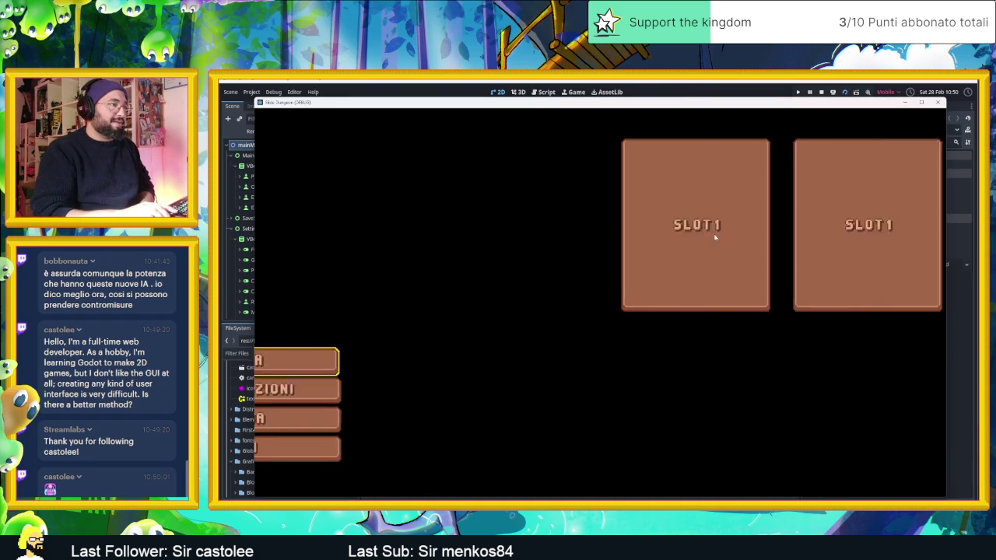
key(Right)
key(Right)
key(Right)
key(Right)
key(Right)
key(Left)
key(Right)
key(Left)
key(Left)
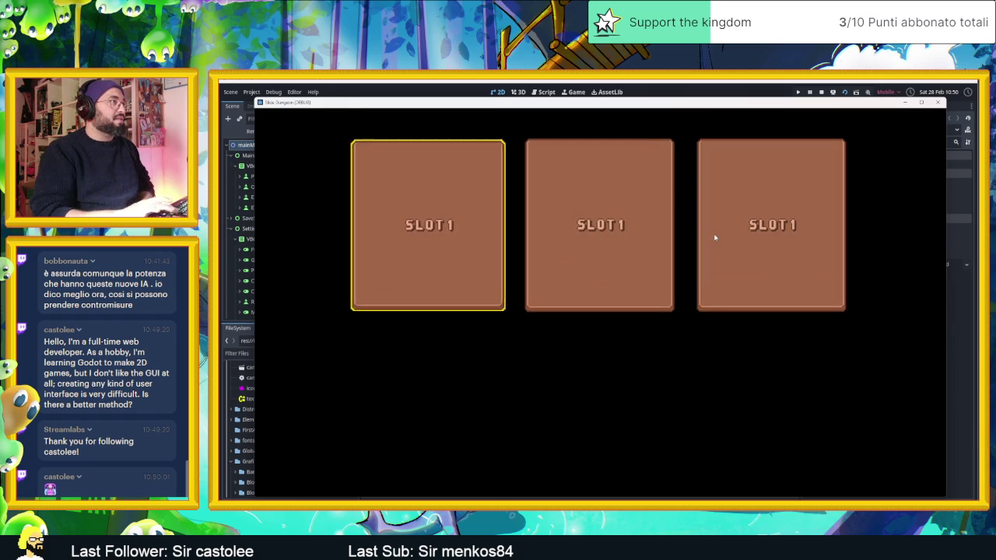
key(Escape)
In IMPOSTAZIONI, try the SCHERMO INTERO, POST PROCESSING and GRAFICA GIOCO toggles
key(Down)
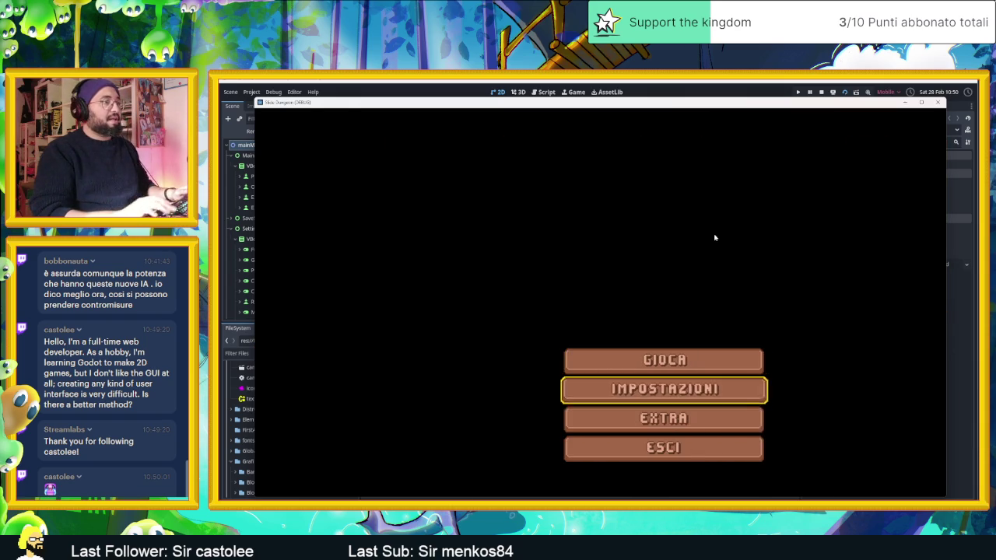
key(Return)
key(Down)
key(Down)
key(Up)
key(Up)
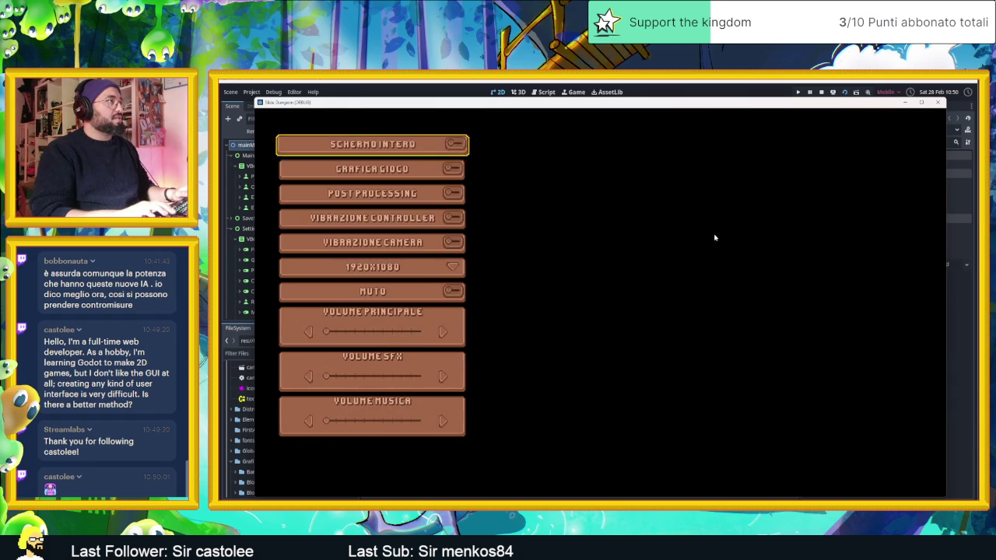
key(Down)
key(Return)
key(Return)
key(Down)
key(Up)
key(Down)
key(Down)
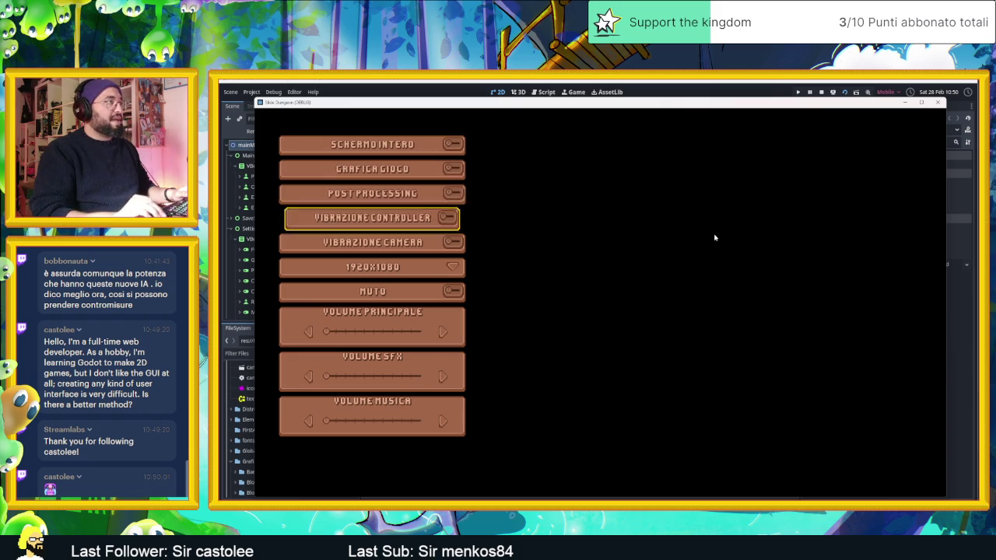
Switch the resolution to 1920X1080, then back to 1280X720
key(Down)
key(Down)
key(Return)
key(Down)
key(Return)
key(Return)
key(Up)
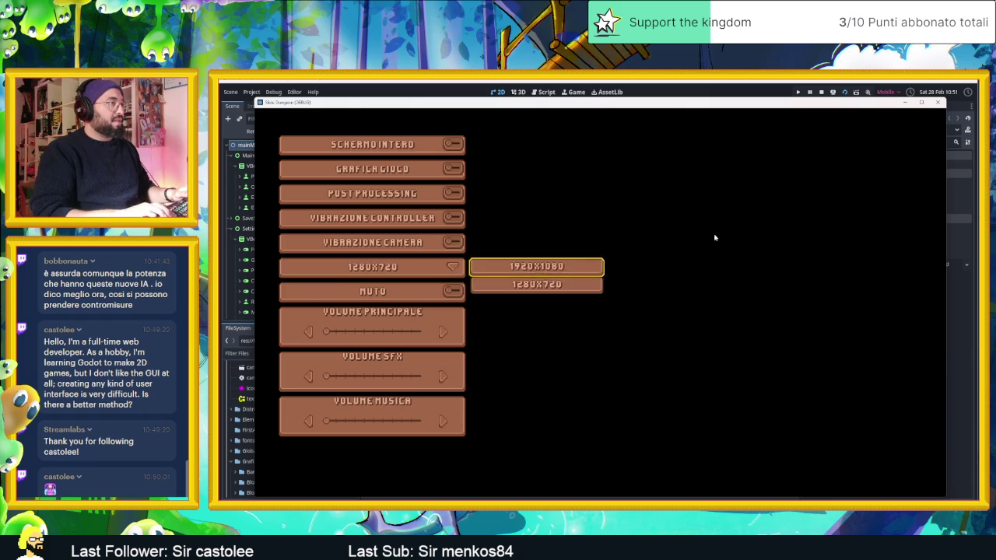
key(Return)
key(Down)
key(Up)
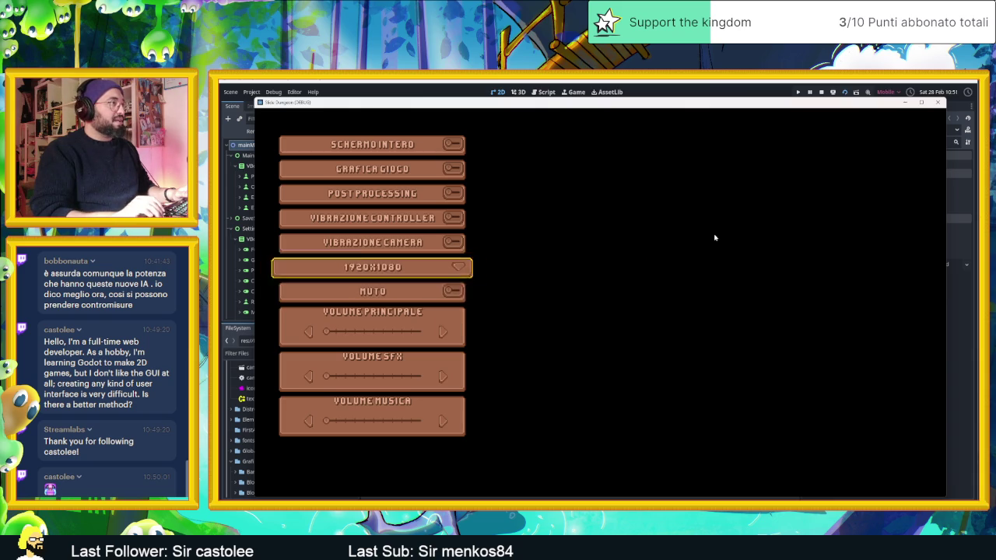
key(Return)
key(Down)
key(Return)
Adjust the main, SFX and music volume sliders, then close the running game
key(Down)
key(Down)
key(Right)
key(Right)
key(Right)
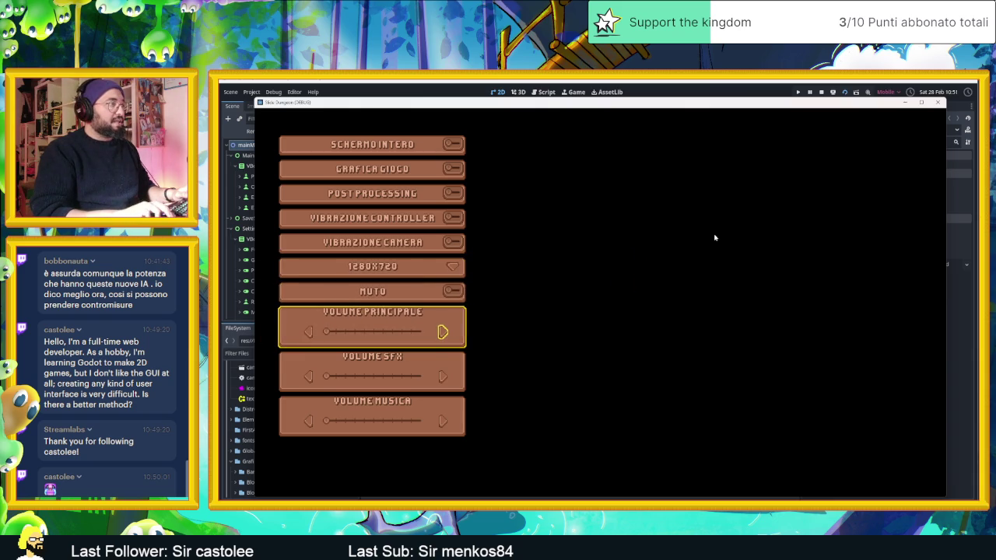
key(Right)
key(Left)
key(Right)
key(Left)
key(Left)
key(Left)
key(Left)
key(Left)
key(Right)
key(Down)
key(Right)
key(Right)
key(Right)
key(Left)
key(Left)
key(Left)
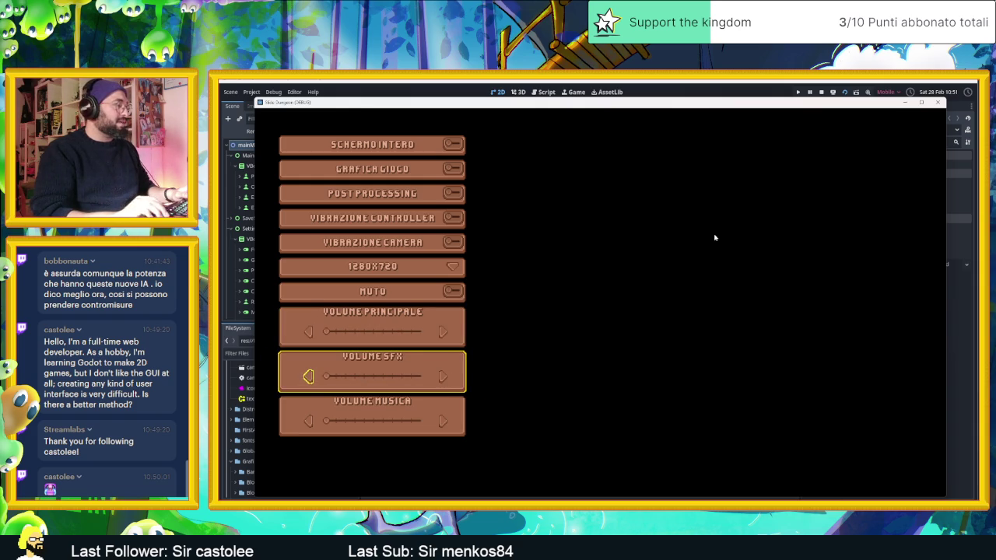
key(Down)
key(Right)
key(Left)
key(Right)
key(Right)
key(Right)
key(Right)
key(Left)
key(Right)
key(Left)
key(Left)
key(Left)
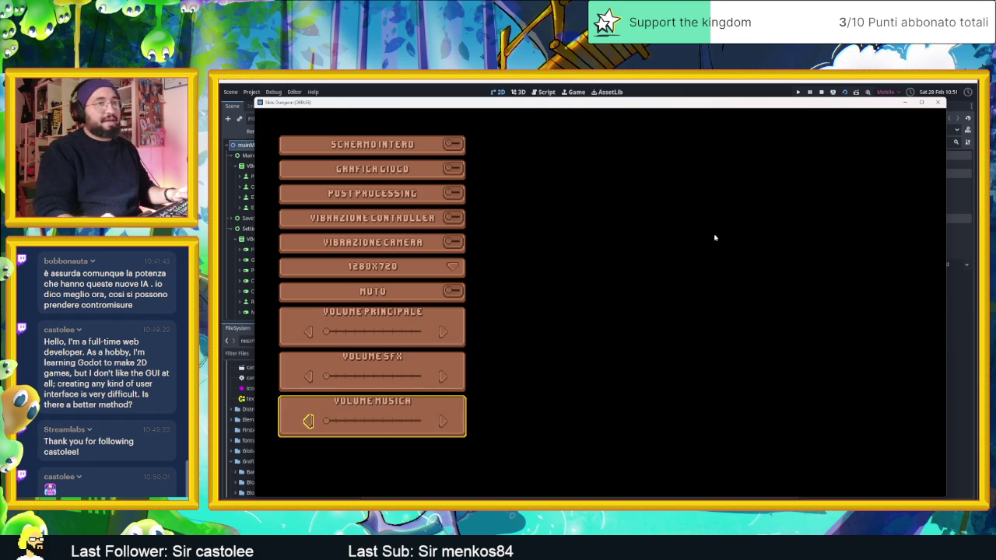
click(937, 102)
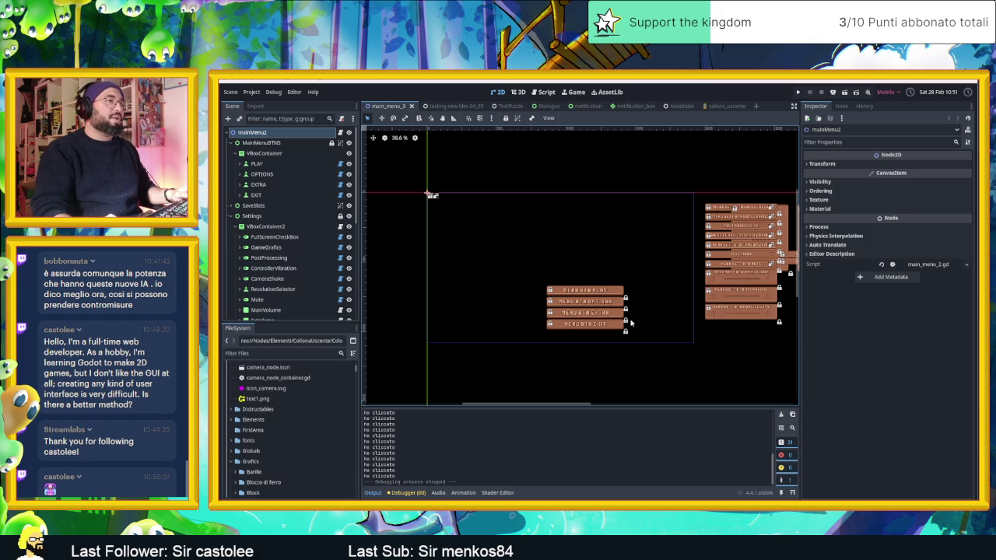
Select and expand the PLAY node, toggling customPanel's children open and closed
scroll(630, 320, up, 5)
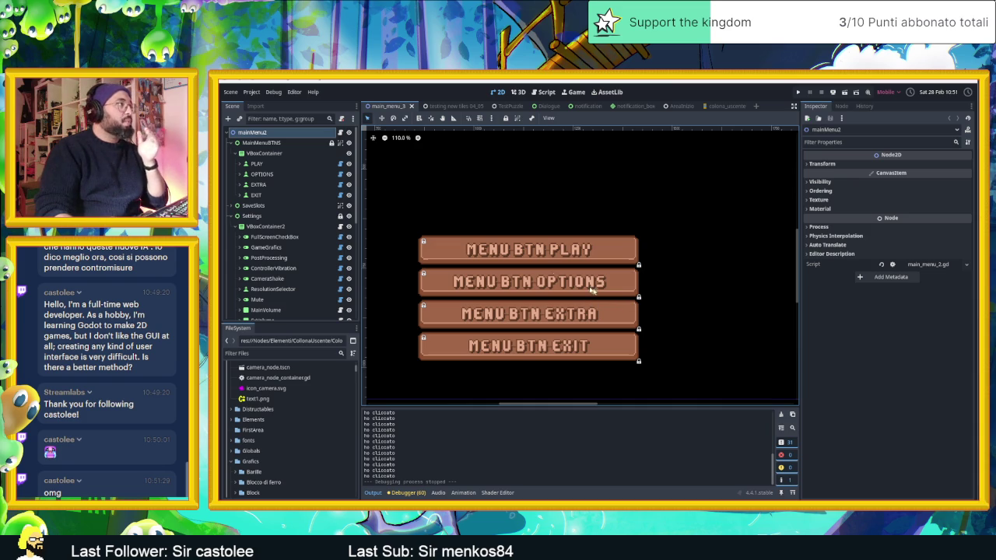
click(244, 164)
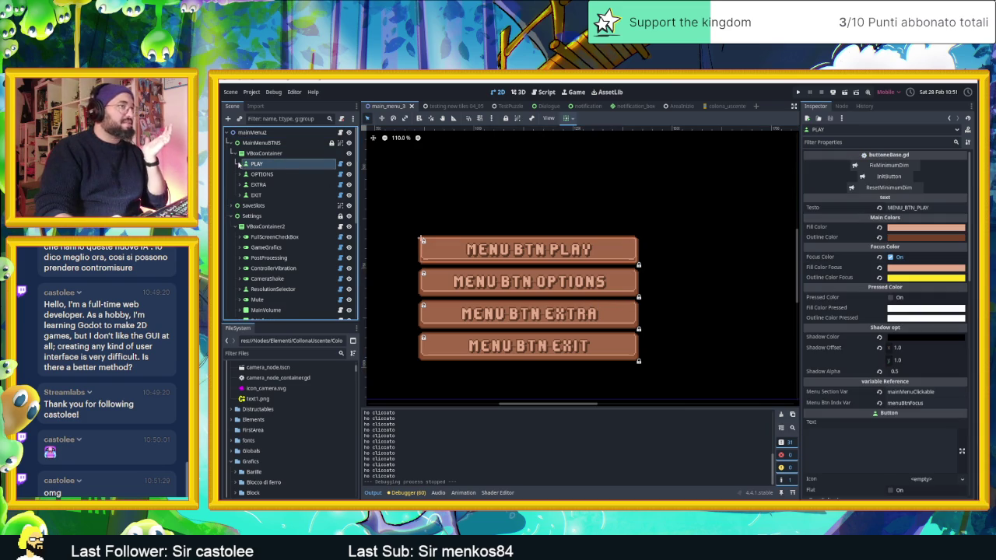
click(239, 164)
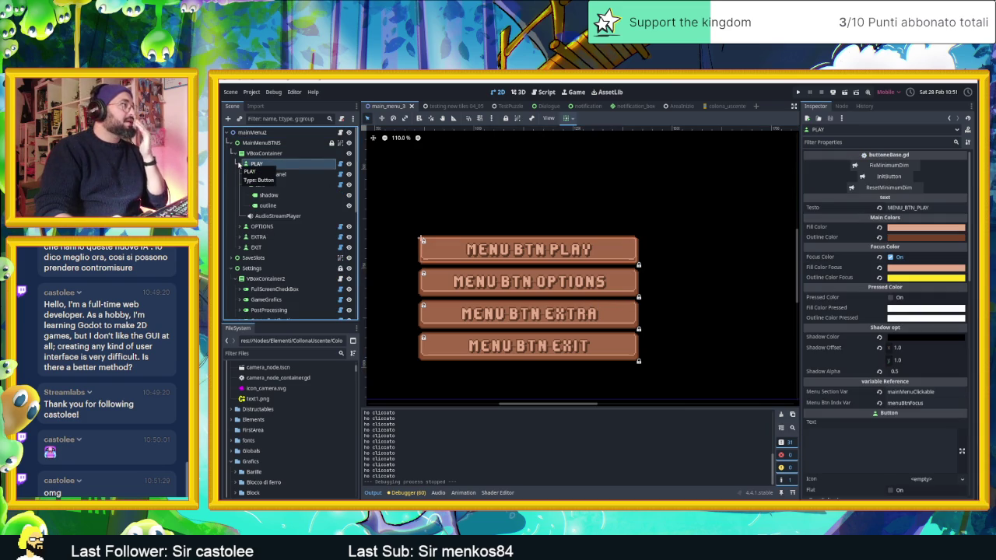
click(243, 175)
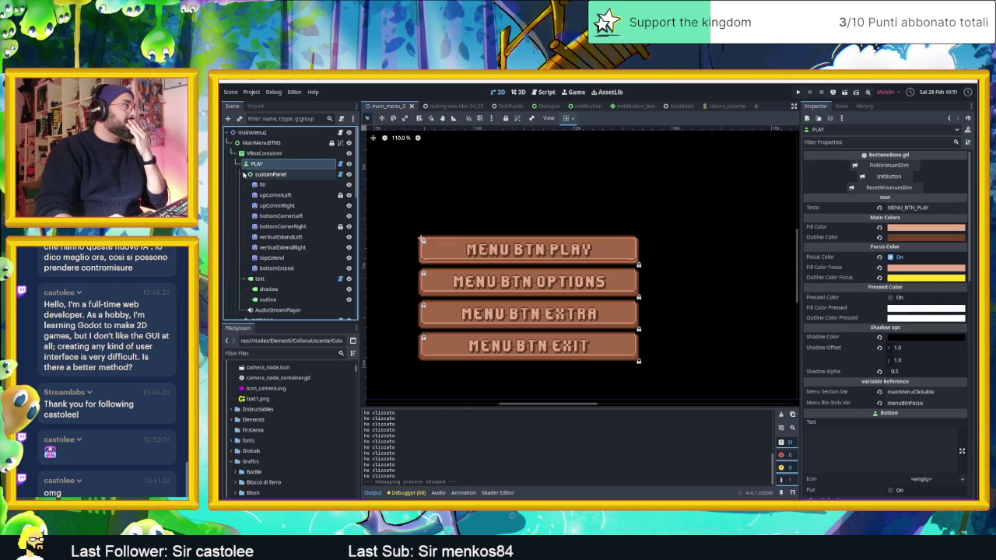
click(244, 174)
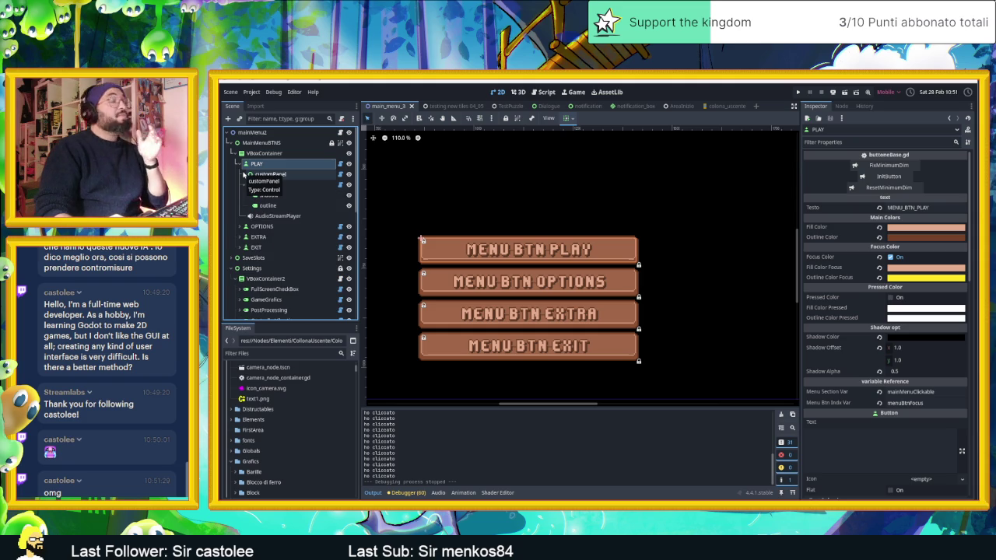
click(244, 174)
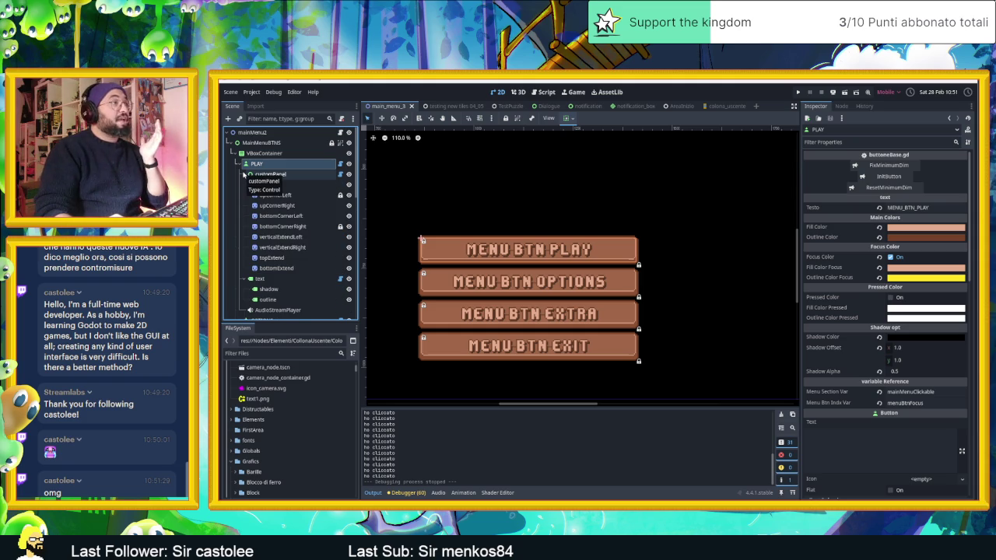
click(244, 175)
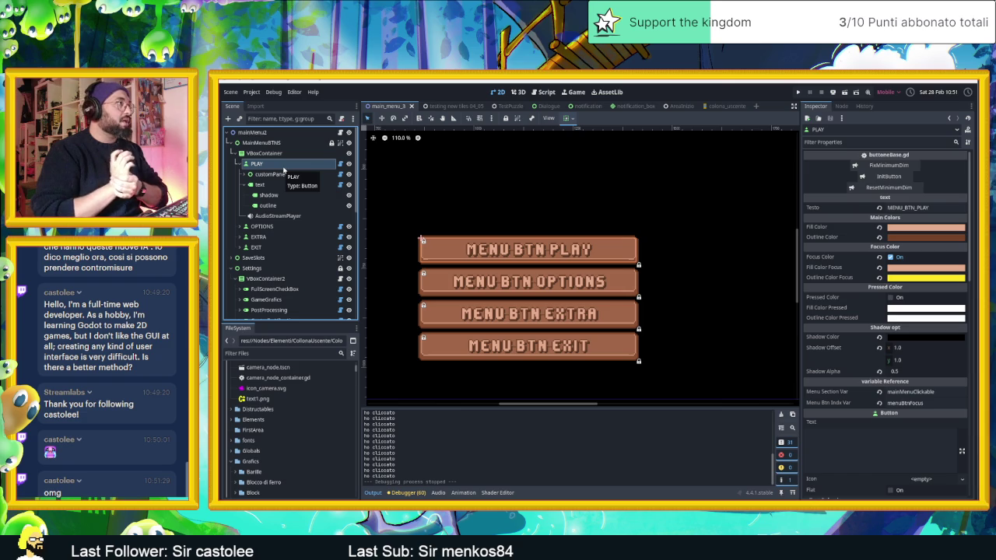
Collapse PLAY, select the VBoxContainer, then open YouTube in Chrome
scroll(475, 244, up, 5)
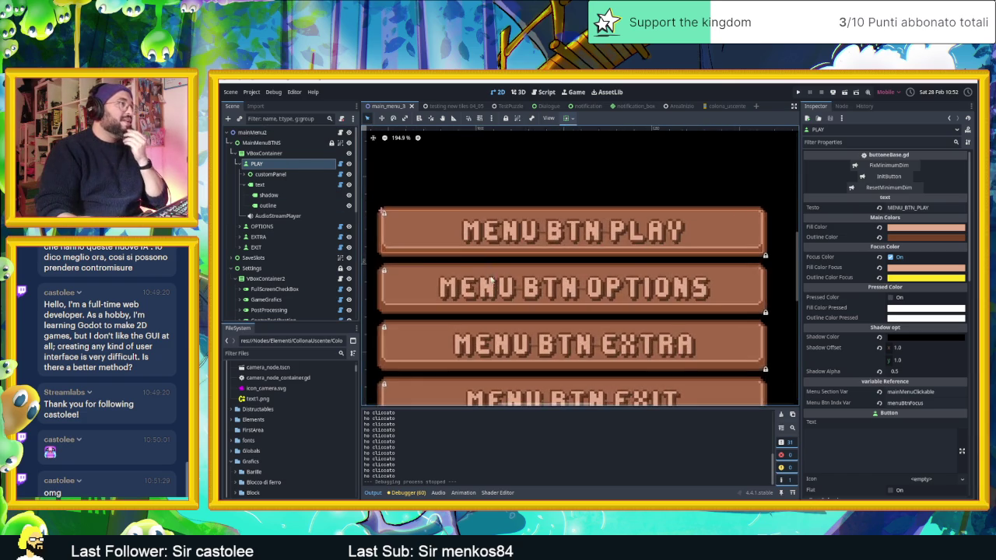
drag(444, 229, 552, 255)
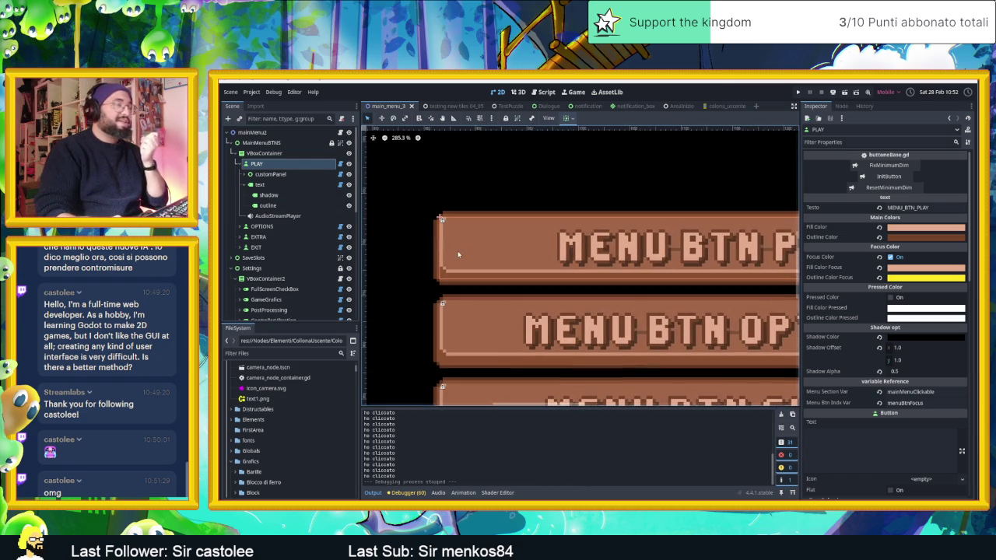
scroll(456, 255, down, 5)
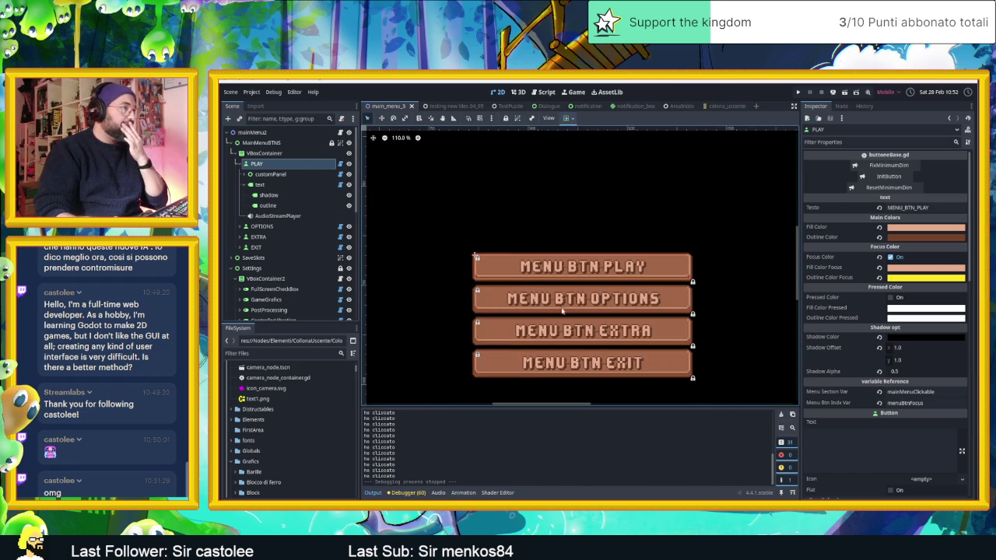
scroll(582, 312, down, 2)
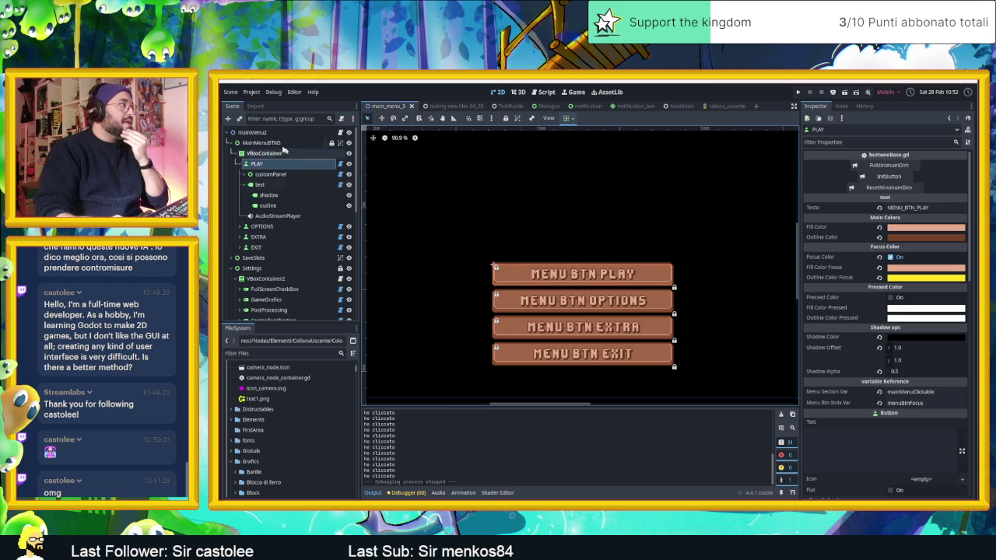
click(237, 165)
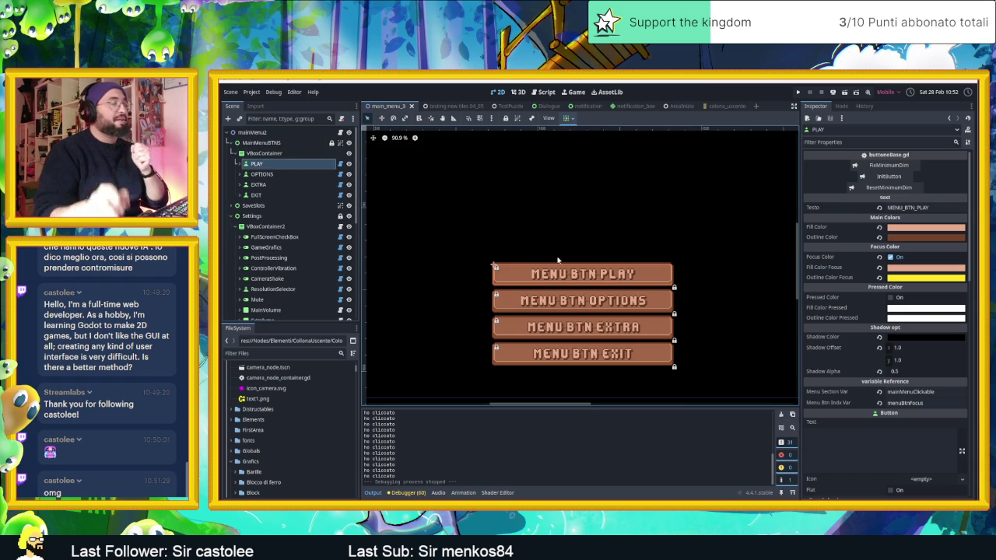
click(270, 154)
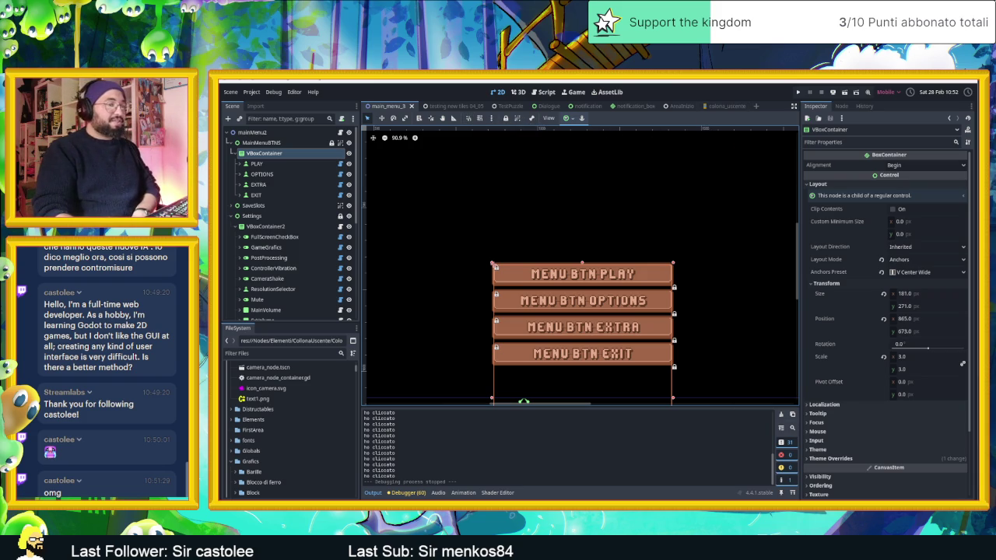
key(alt+Tab)
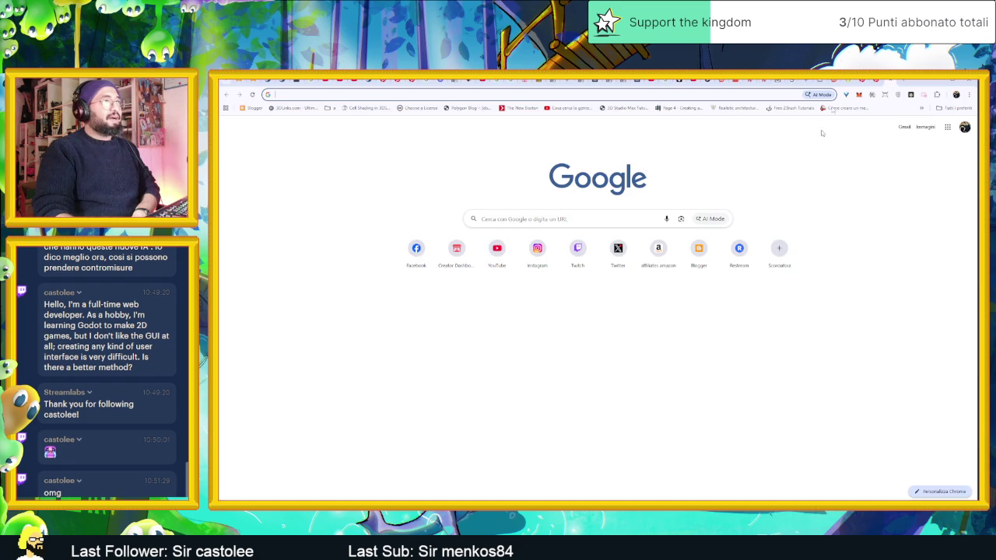
click(493, 263)
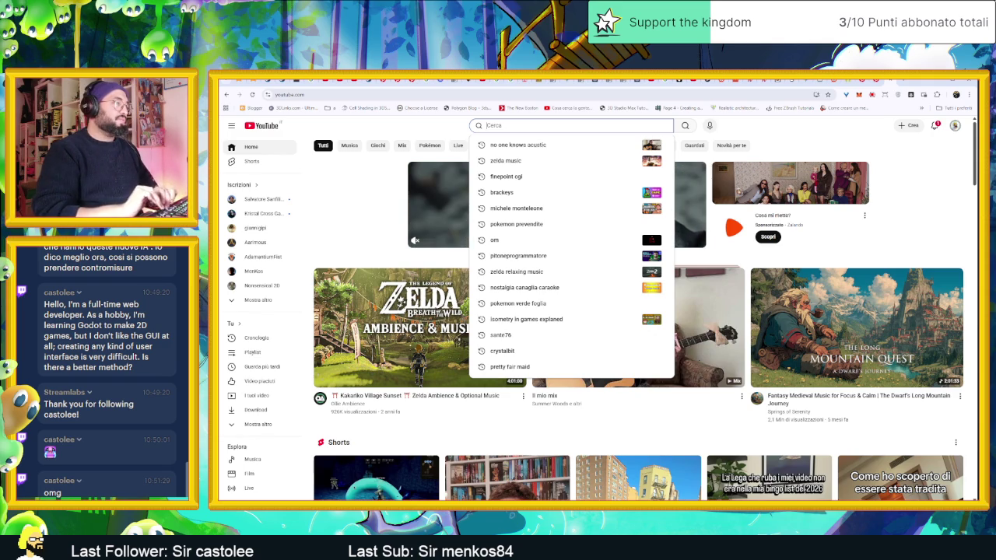
Search YouTube for 'gdquest ui tutorial' and open the Godot interface tutorial video
scroll(545, 145, down, 3)
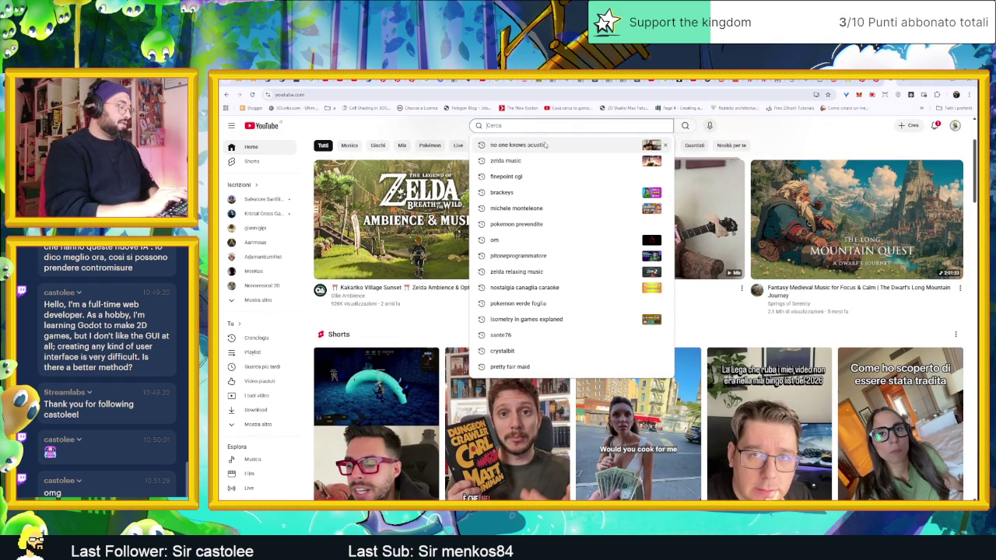
text(gdeve)
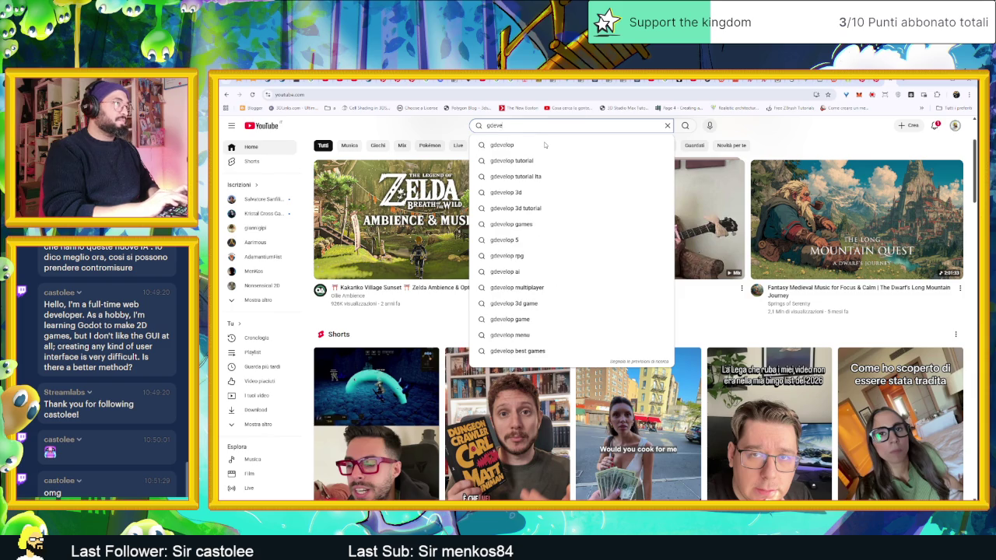
key(BackSpace)
key(BackSpace)
key(BackSpace)
text(qu)
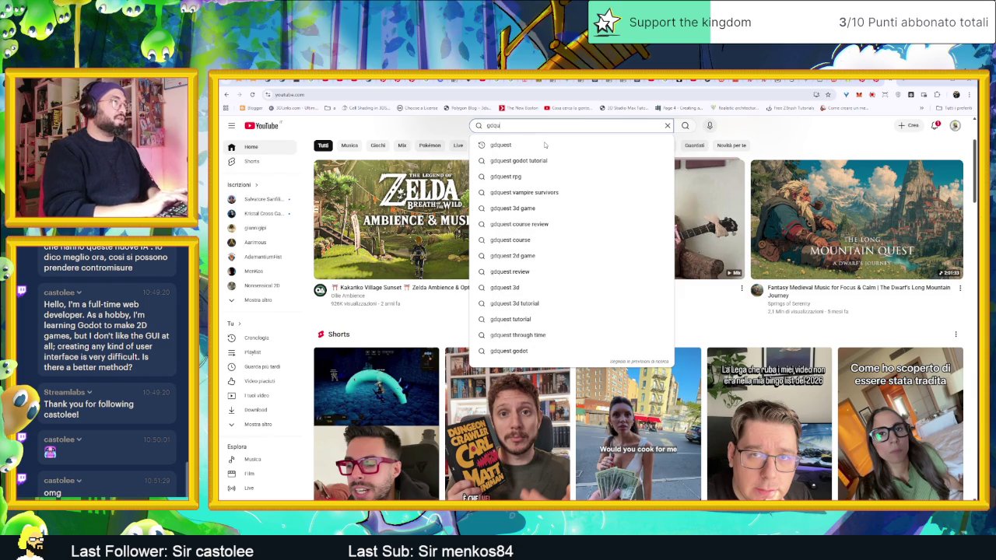
text(est)
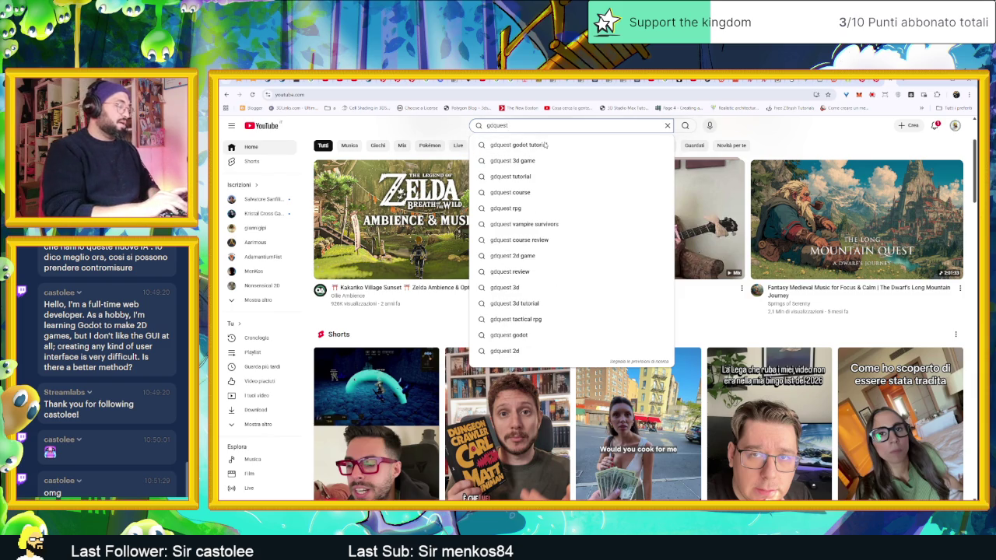
text( ui tutorial)
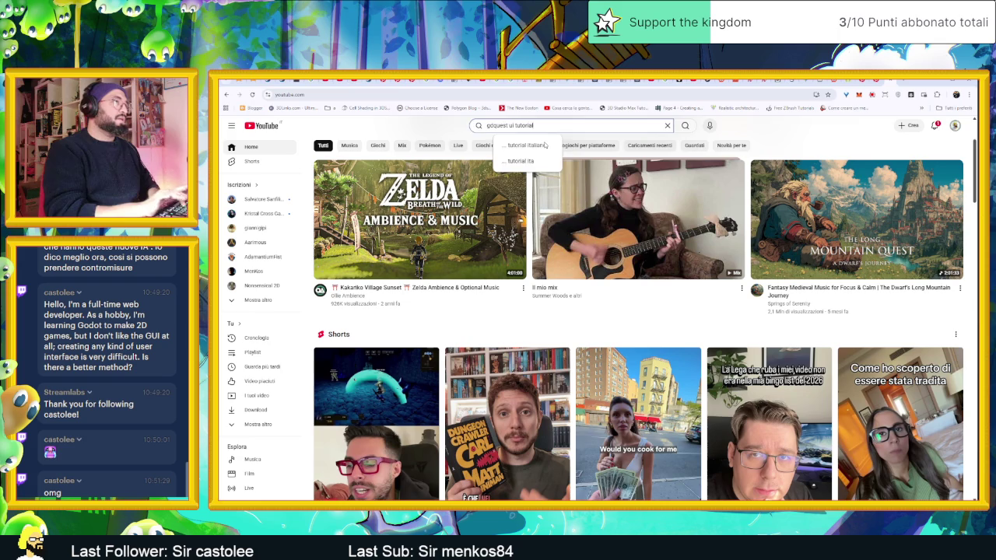
click(536, 146)
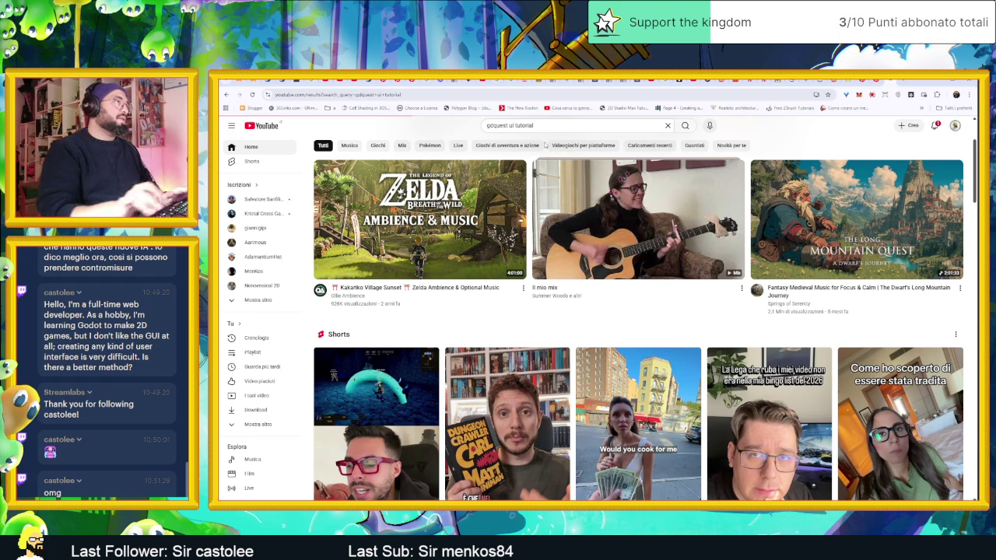
scroll(667, 247, down, 1)
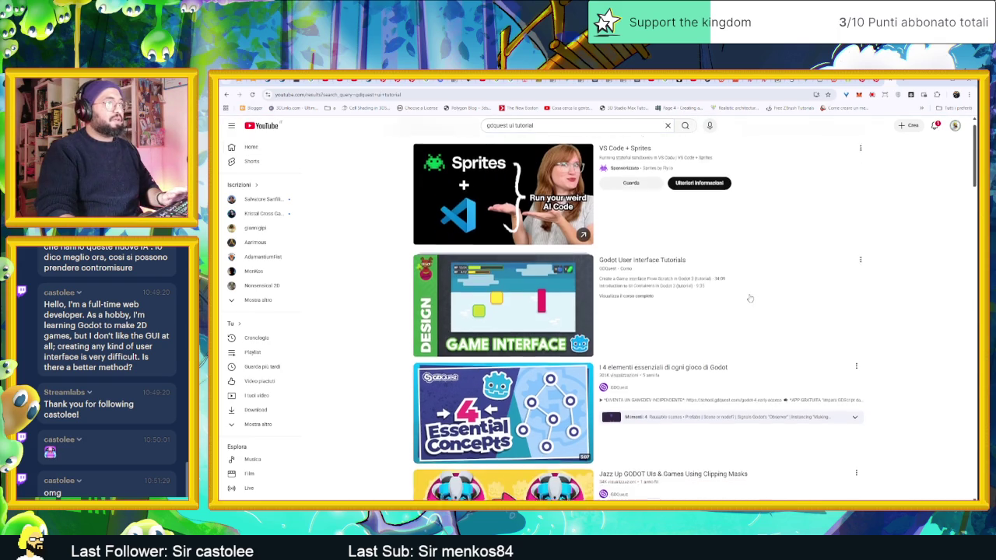
click(666, 248)
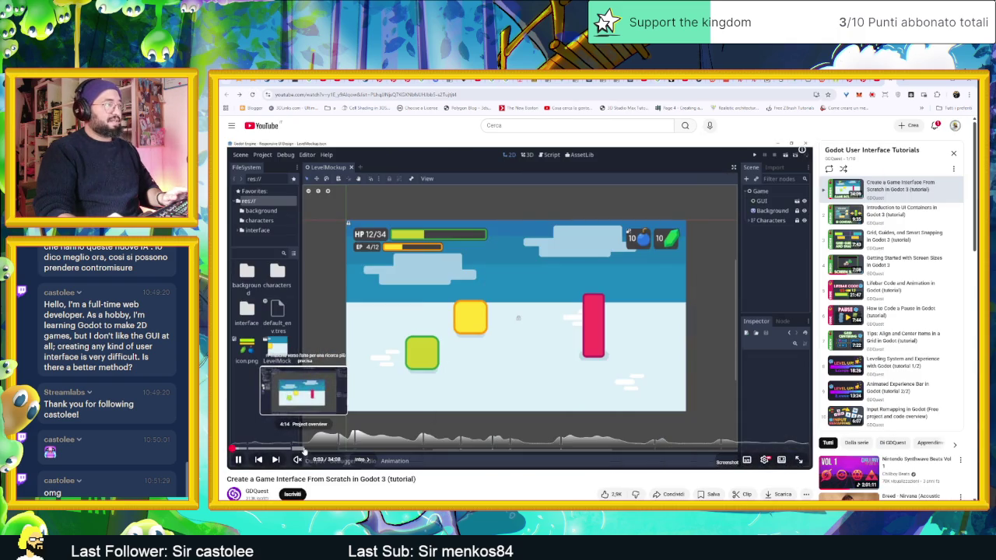
Seek the tutorial to 11:34, pause, then jump to the EnergyBar part at 26:16
drag(320, 451, 609, 450)
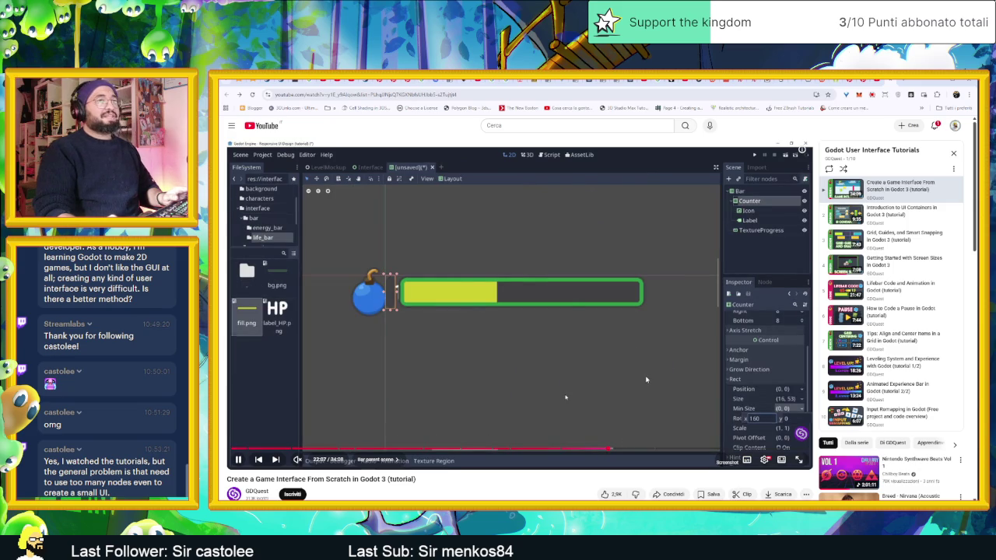
click(610, 319)
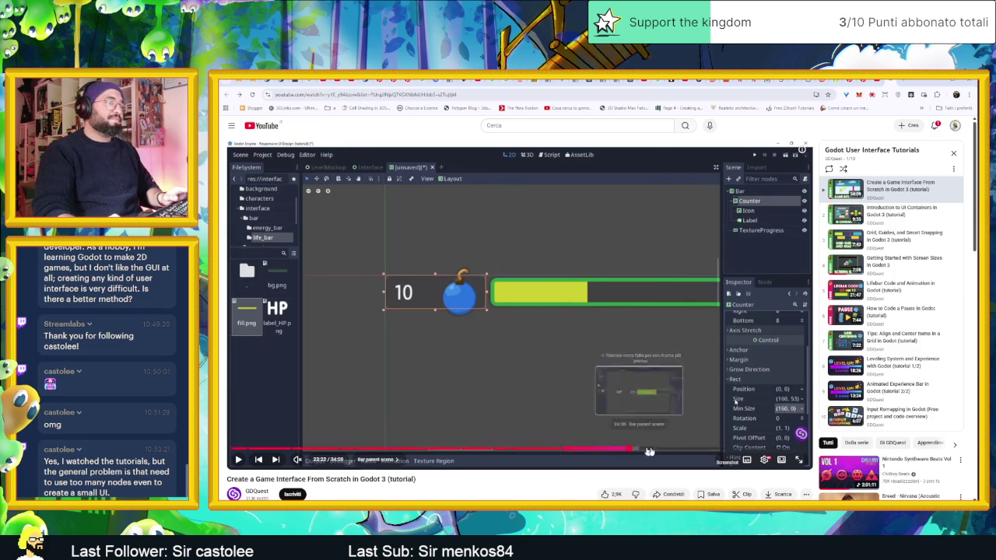
click(630, 448)
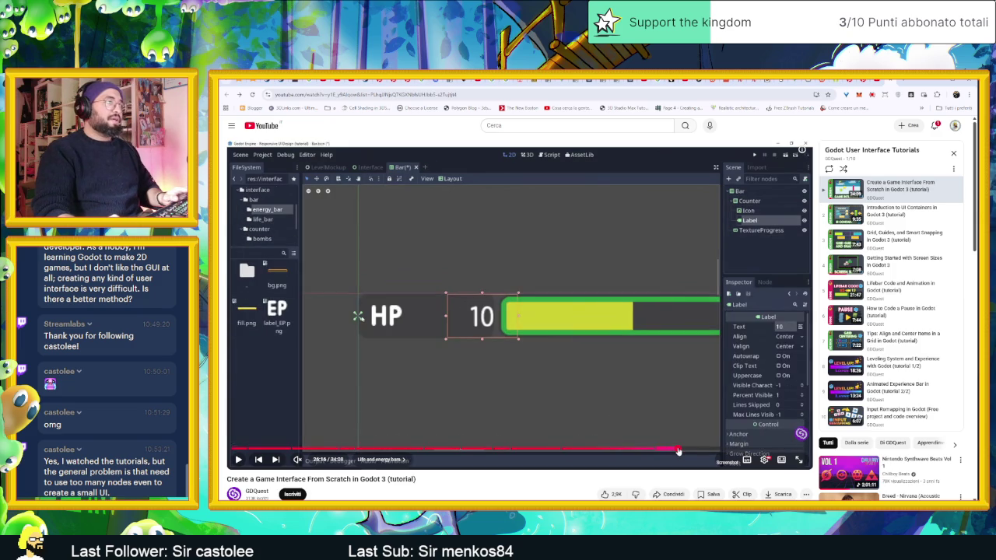
click(679, 449)
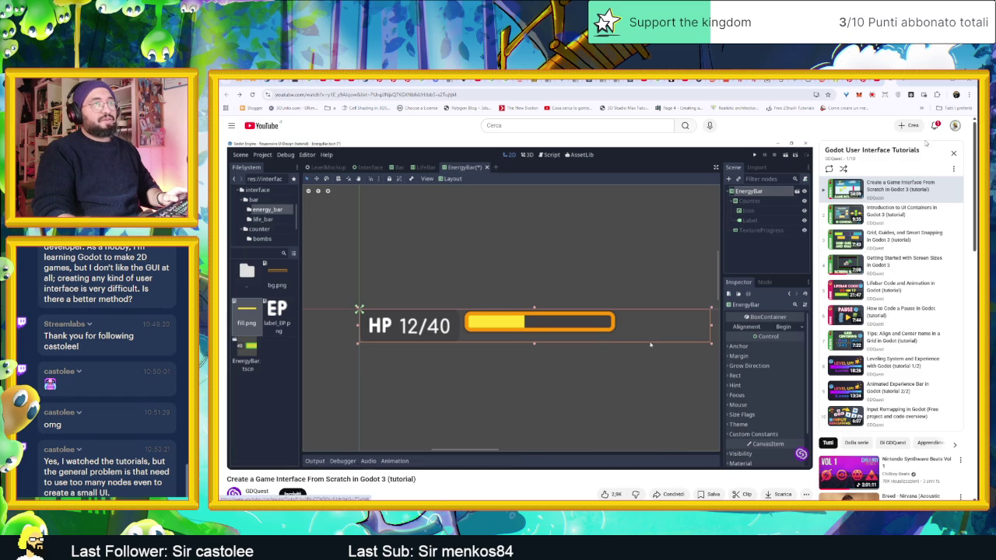
Copy the video's URL from the address bar and return to Godot
key(ctrl+l)
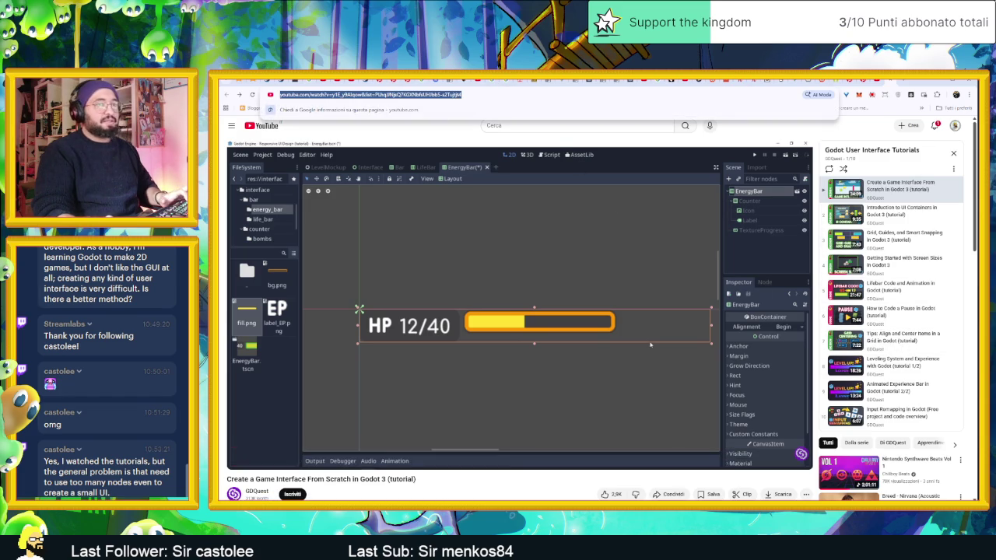
key(Escape)
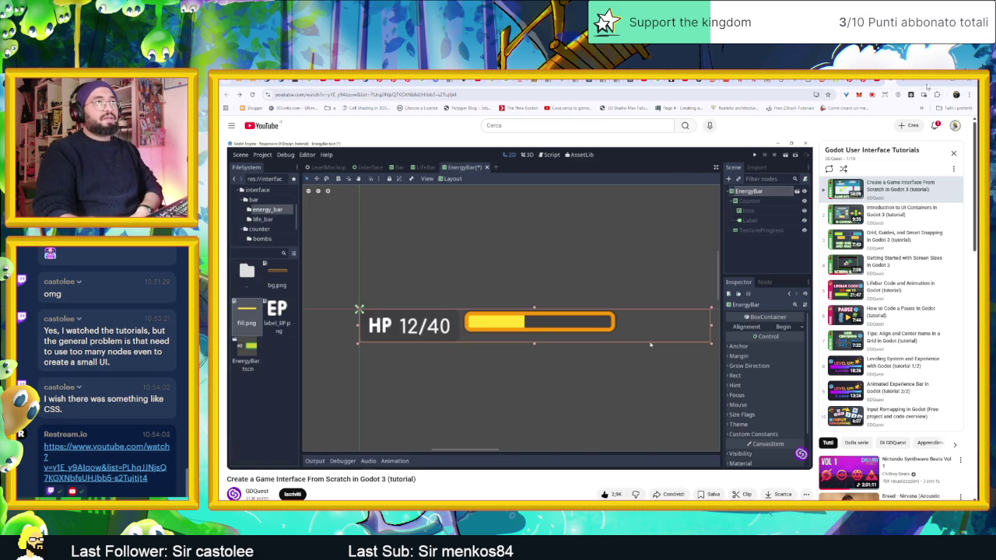
key(alt+Tab)
Open the colonna_uscente scene in Godot, then start a new Chrome tab
scroll(693, 259, down, 5)
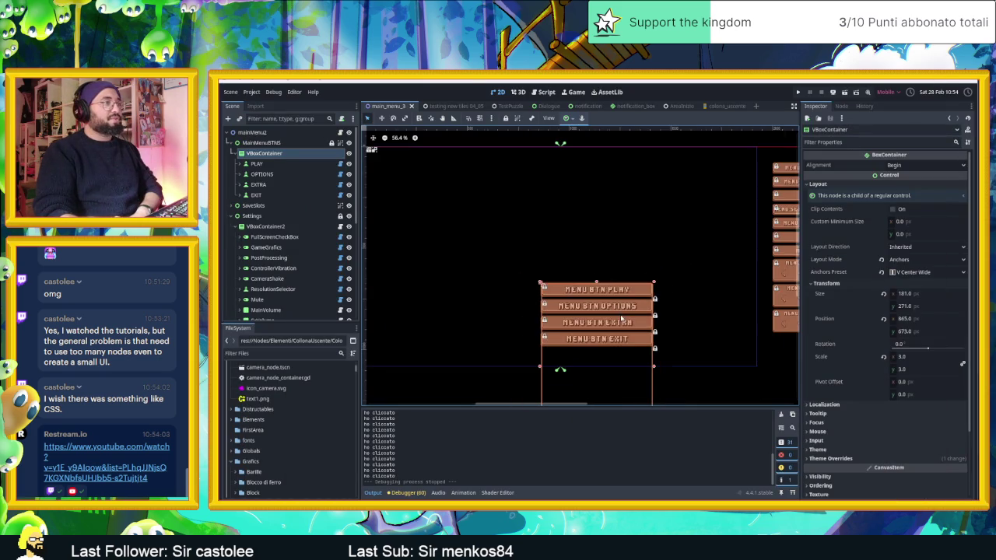
scroll(733, 295, down, 1)
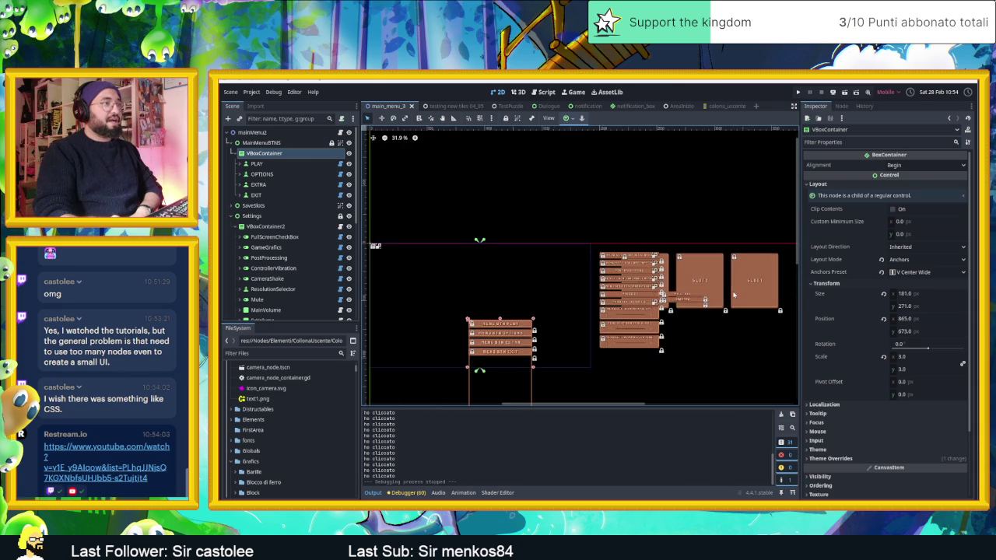
scroll(474, 325, up, 4)
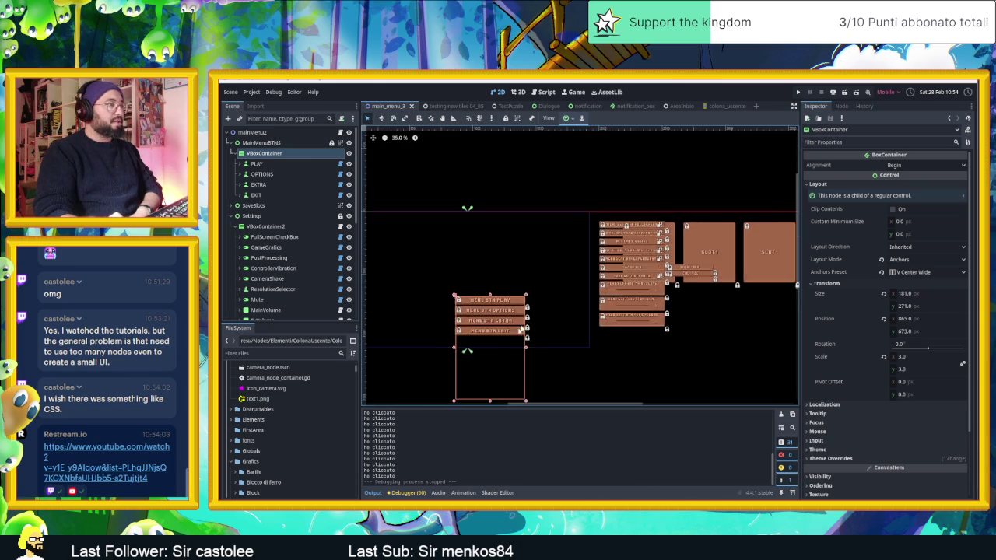
scroll(504, 335, up, 1)
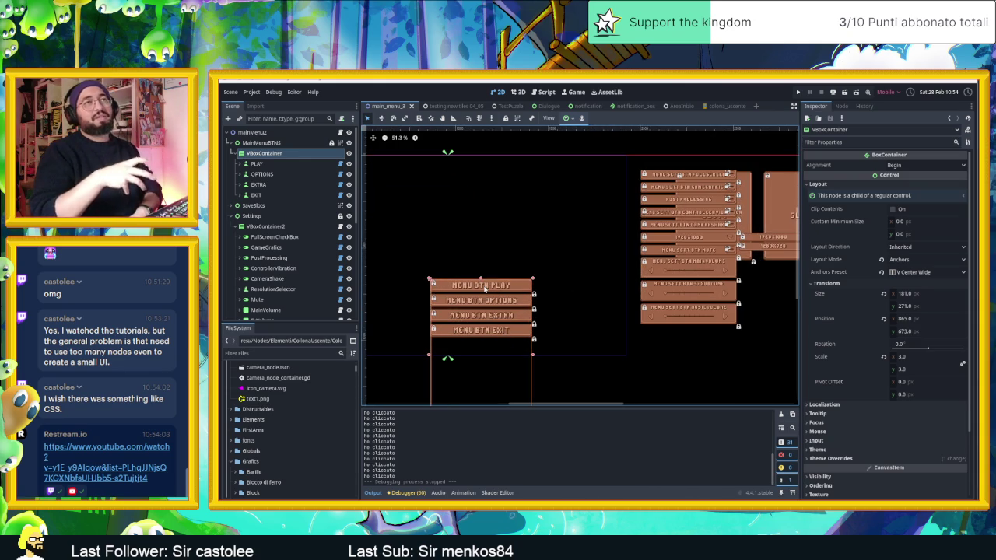
scroll(476, 288, up, 7)
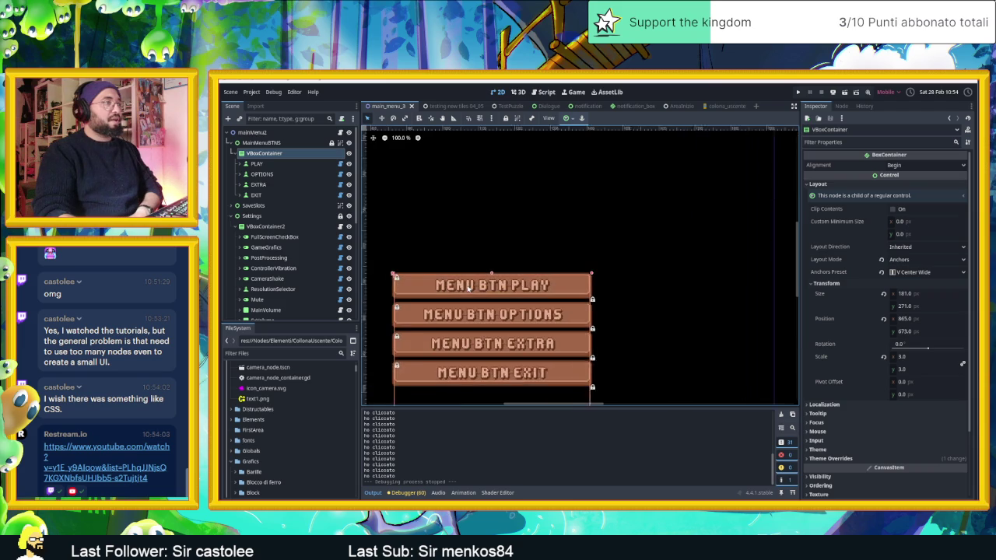
scroll(467, 288, up, 1)
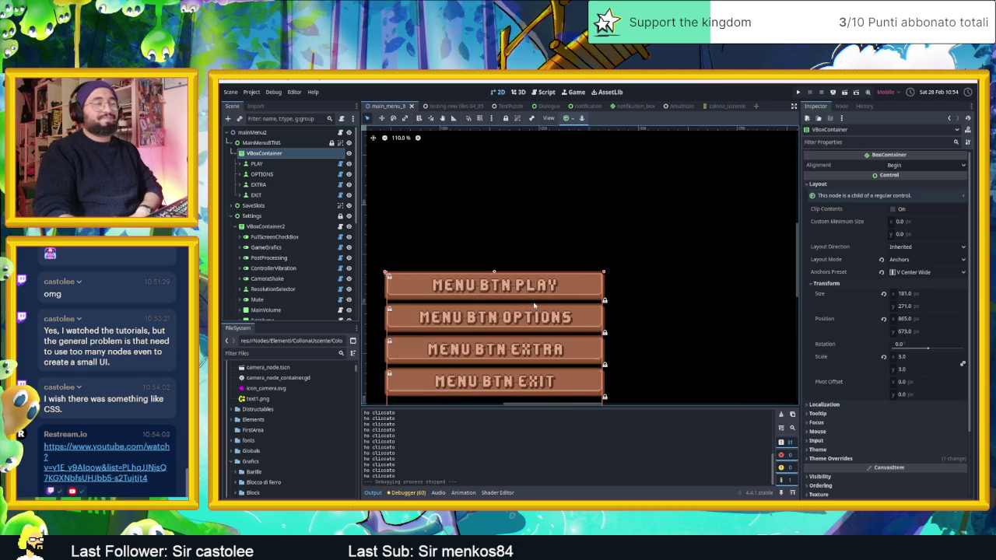
scroll(536, 305, down, 4)
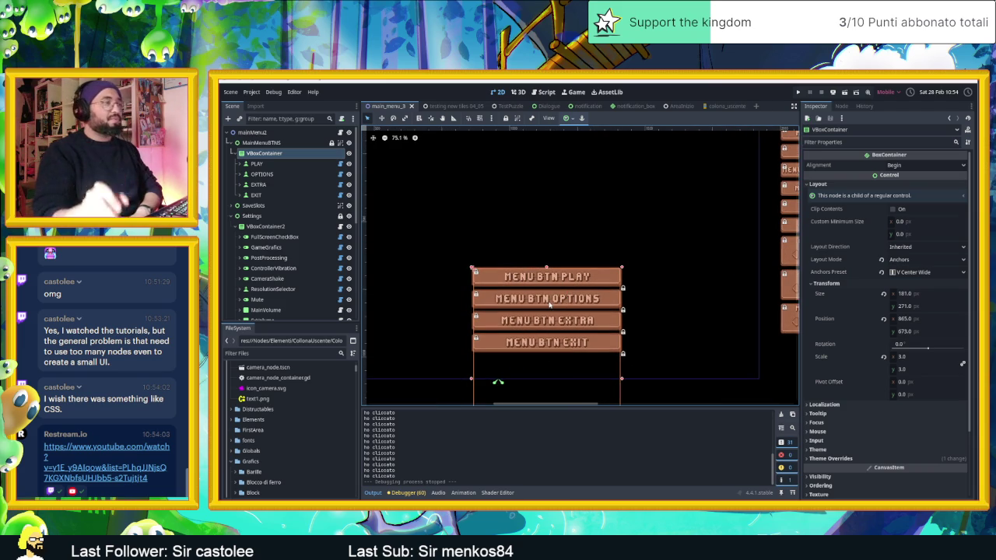
click(725, 106)
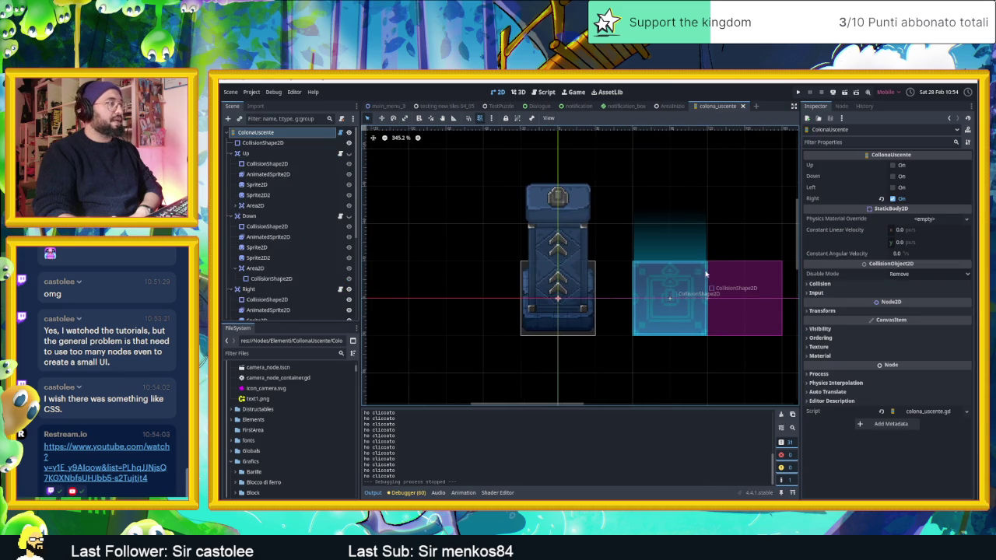
scroll(678, 277, down, 3)
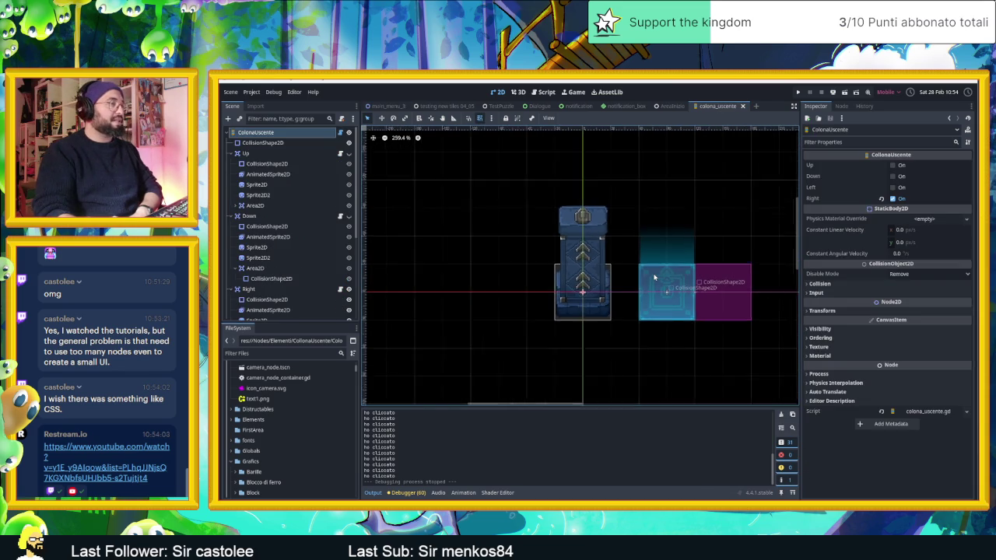
scroll(653, 276, down, 2)
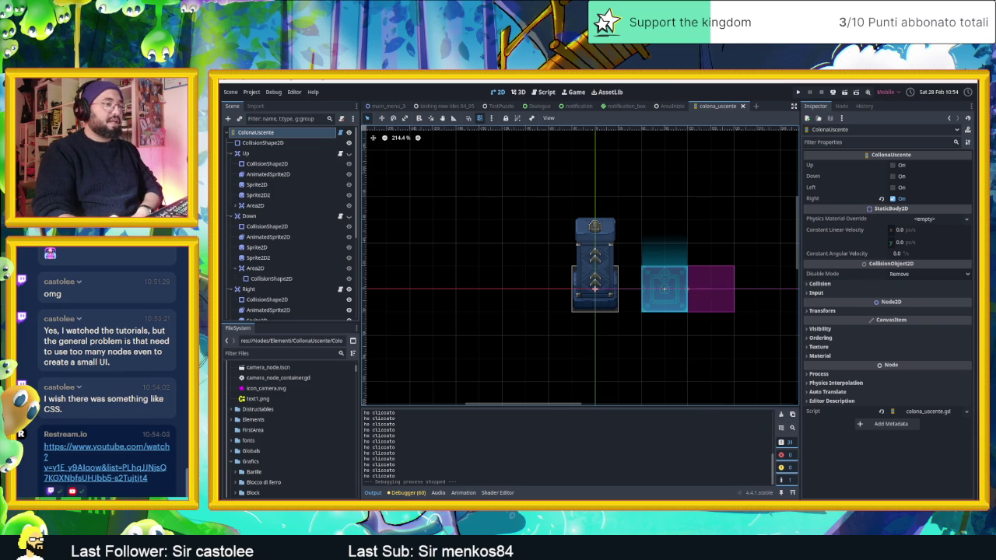
key(alt+Tab)
click(901, 80)
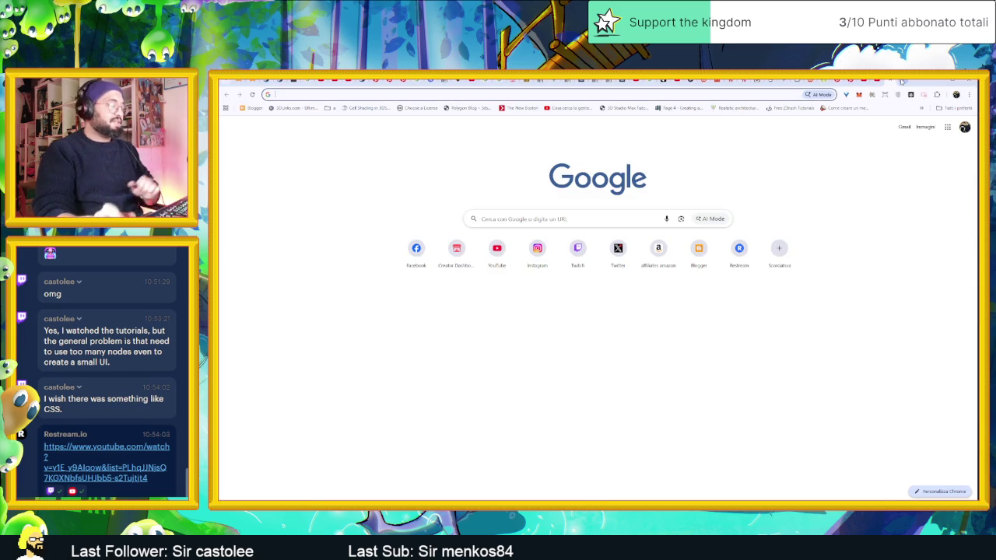
Search Google for 'godot more inclusive ui design'
text(godot more)
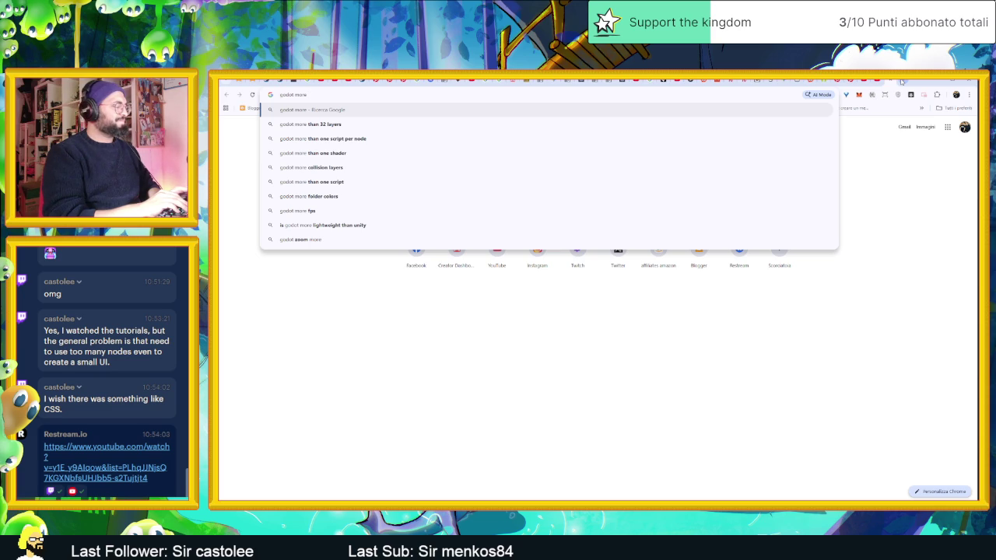
text( incl)
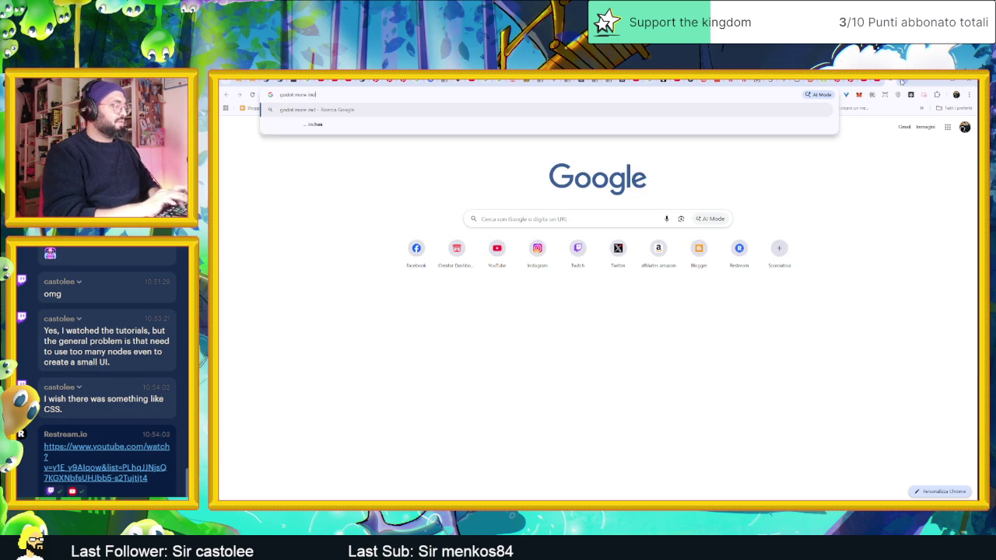
text(usive ui)
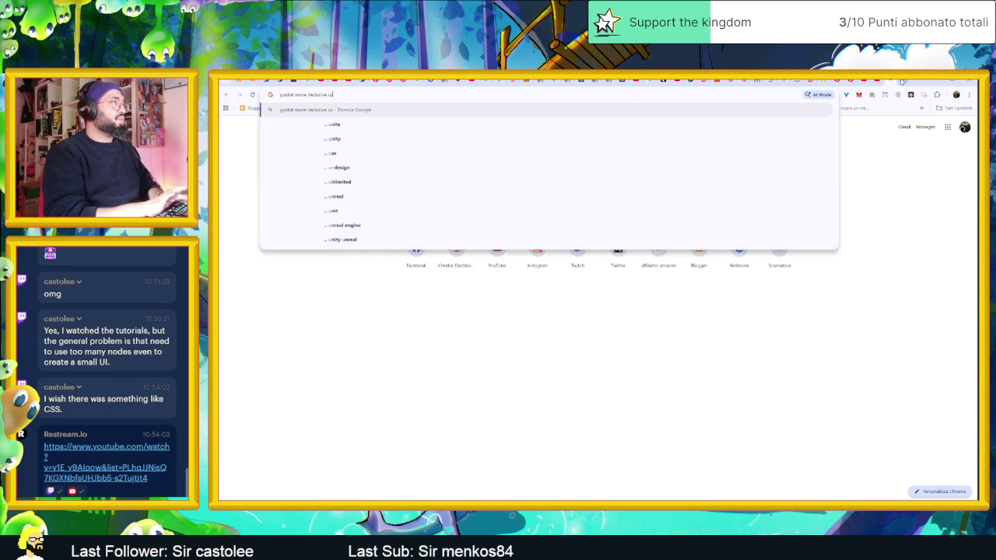
key(Down)
key(Return)
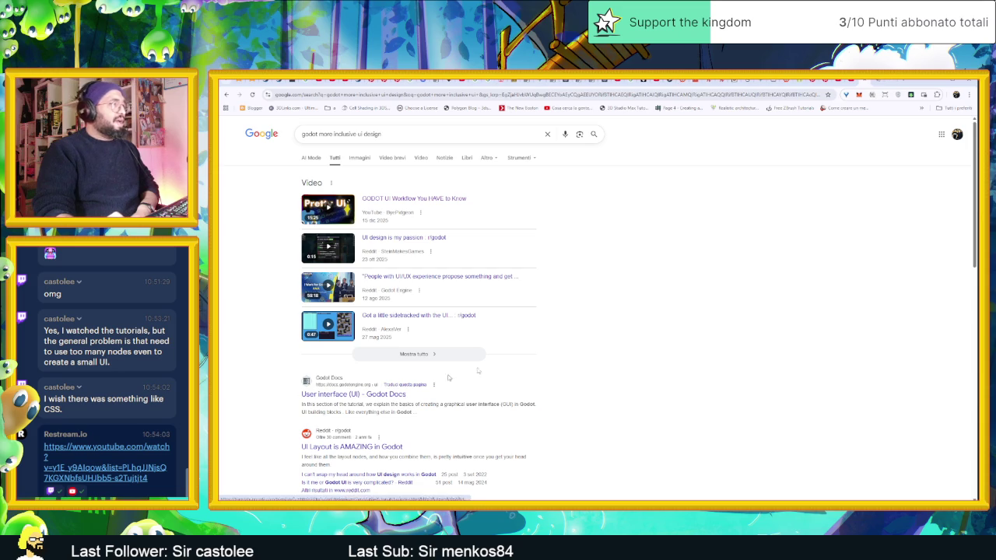
Read the Godot Docs UI page and Button class reference, then return to the tutorial video
click(381, 394)
scroll(766, 261, down, 3)
scroll(764, 247, up, 4)
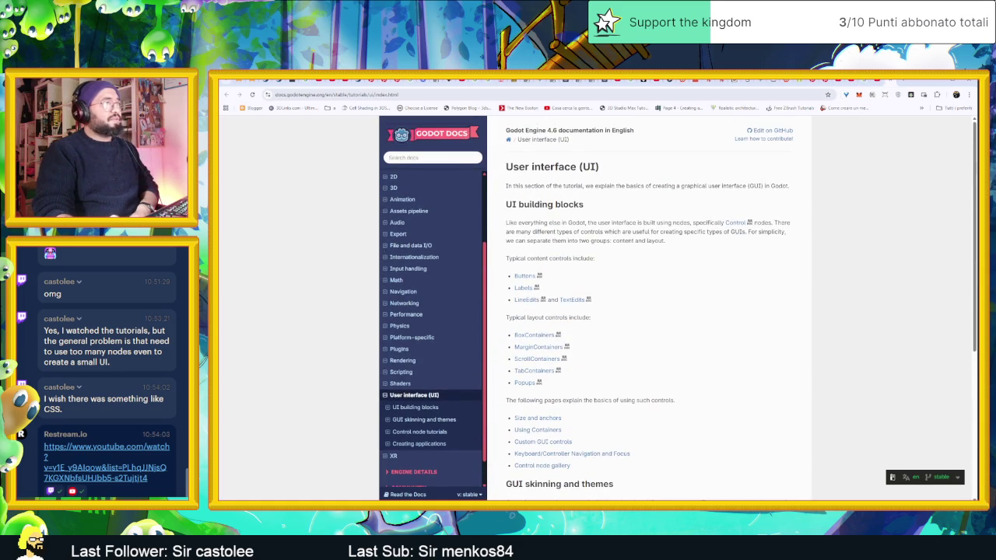
click(526, 280)
scroll(759, 294, down, 5)
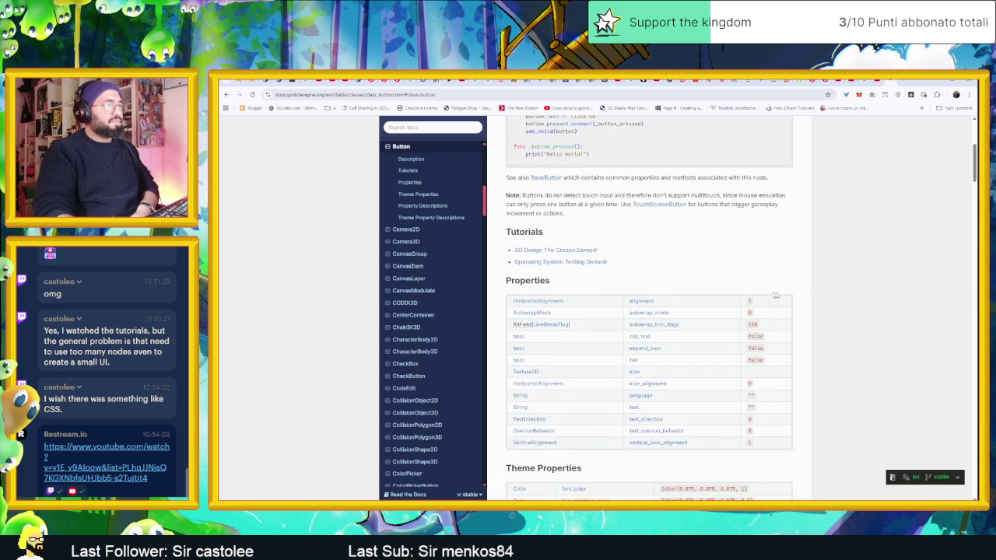
scroll(809, 291, up, 5)
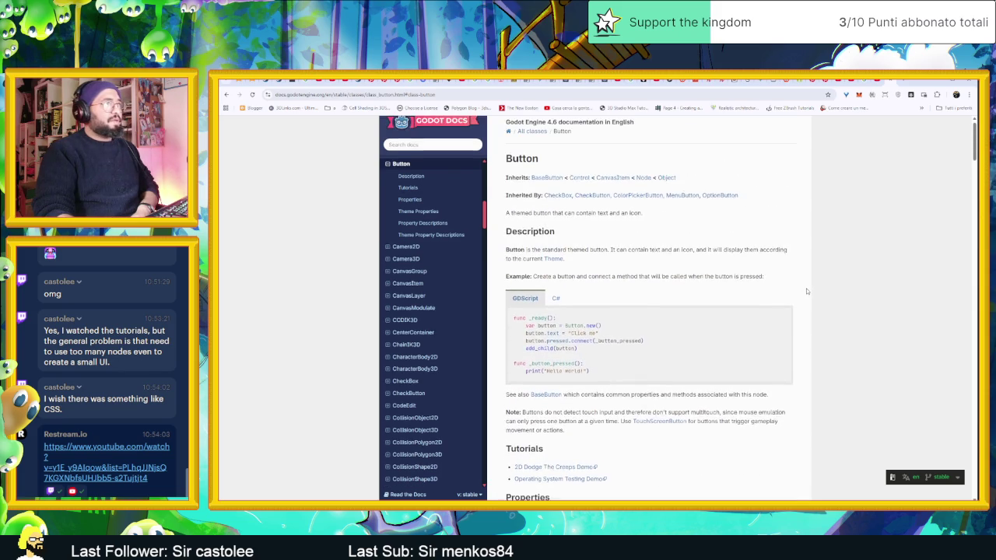
click(877, 81)
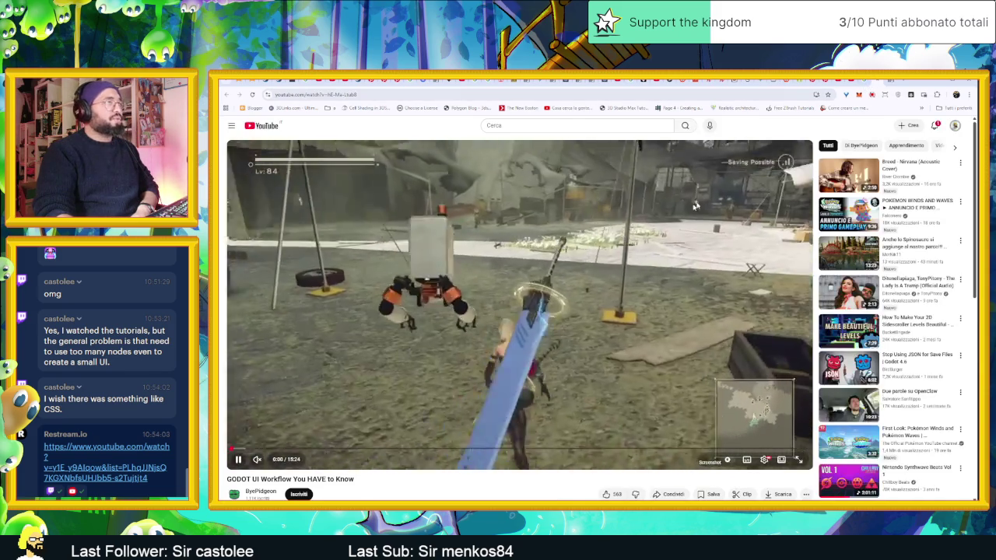
Skim the GODOT UI Workflow video at 4:36, 6:30, 7:12, 7:48 and 11:08, then return to the test-buttons scene
click(643, 241)
click(387, 449)
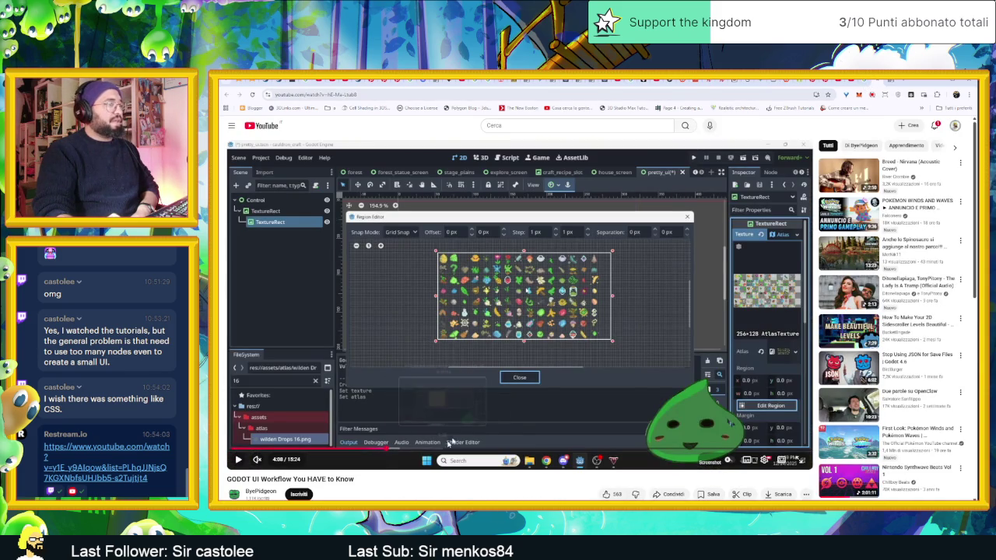
click(486, 388)
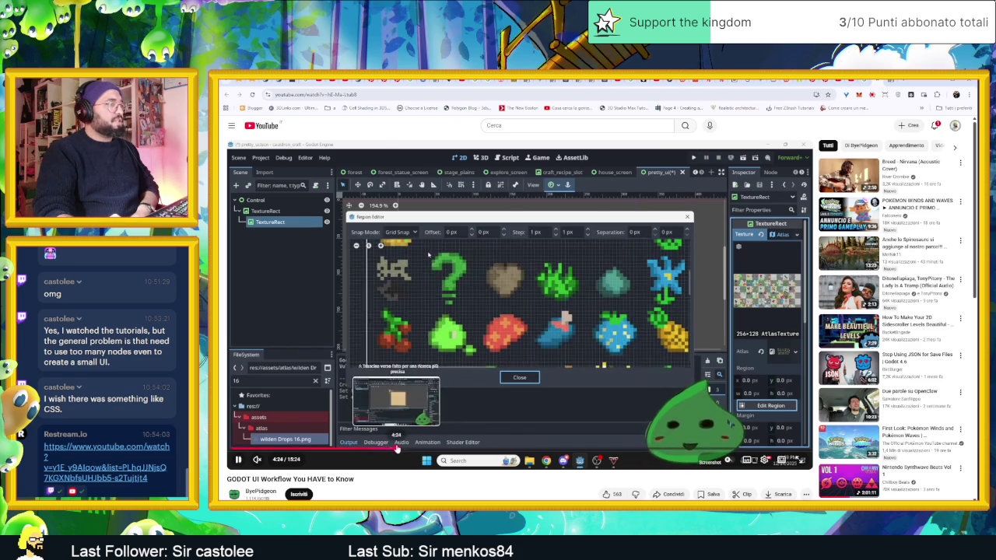
click(475, 448)
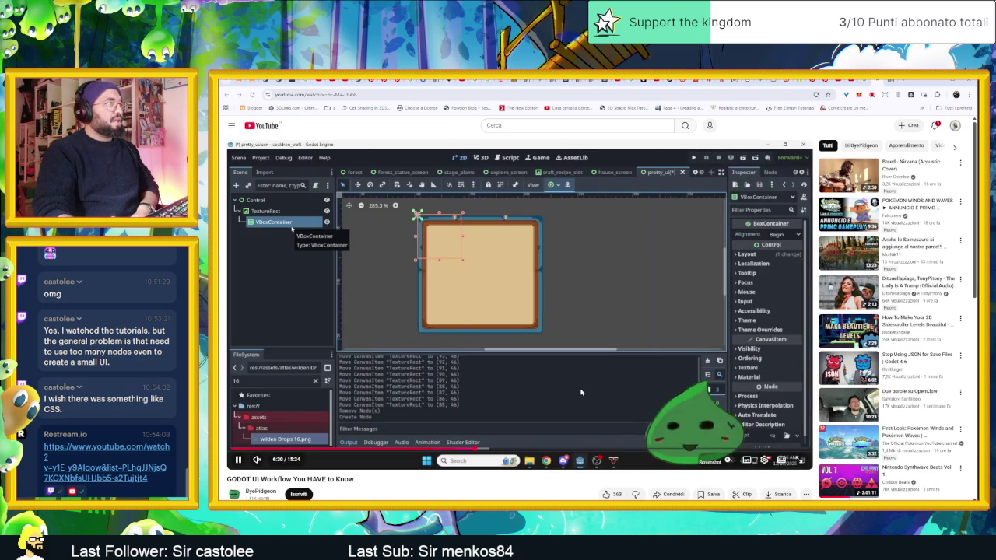
click(580, 393)
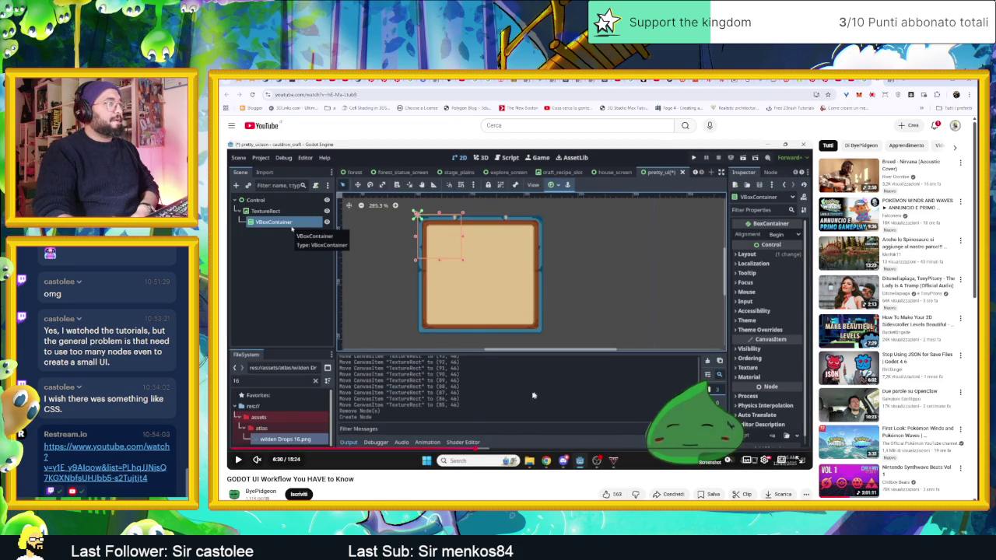
click(503, 449)
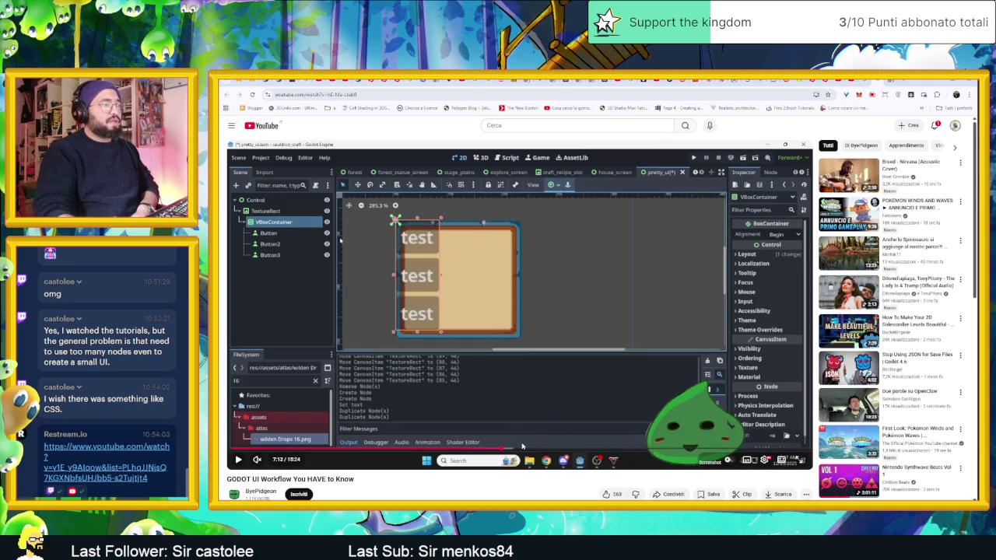
click(522, 448)
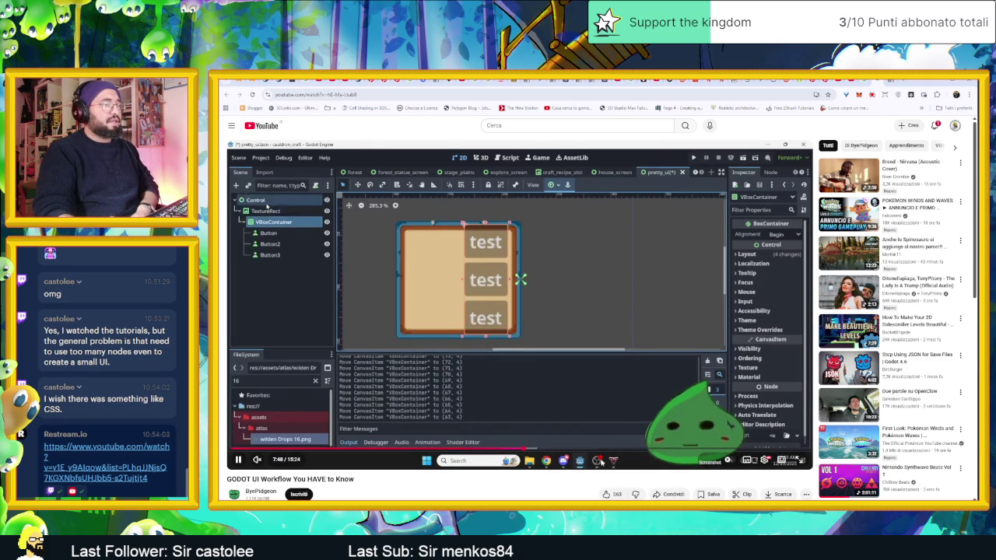
click(651, 449)
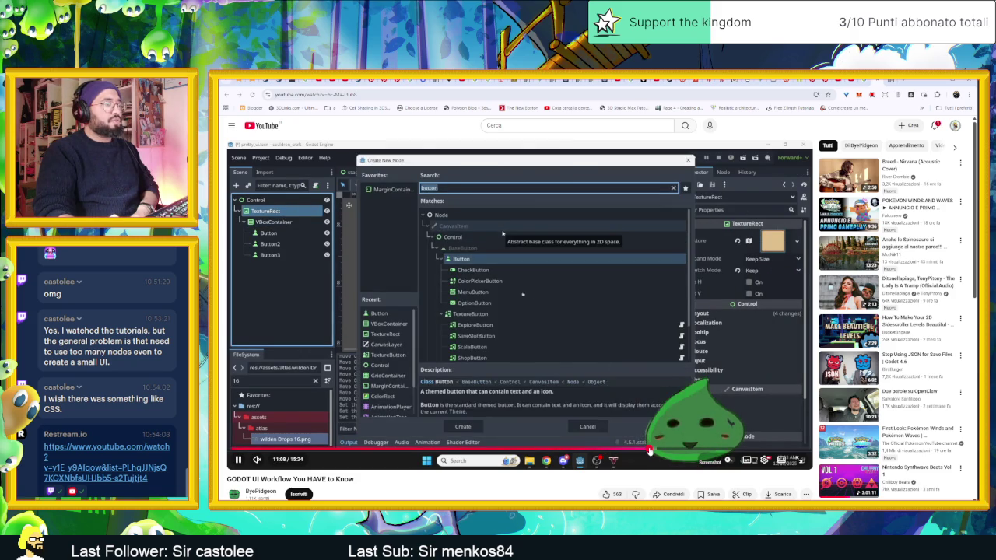
click(427, 445)
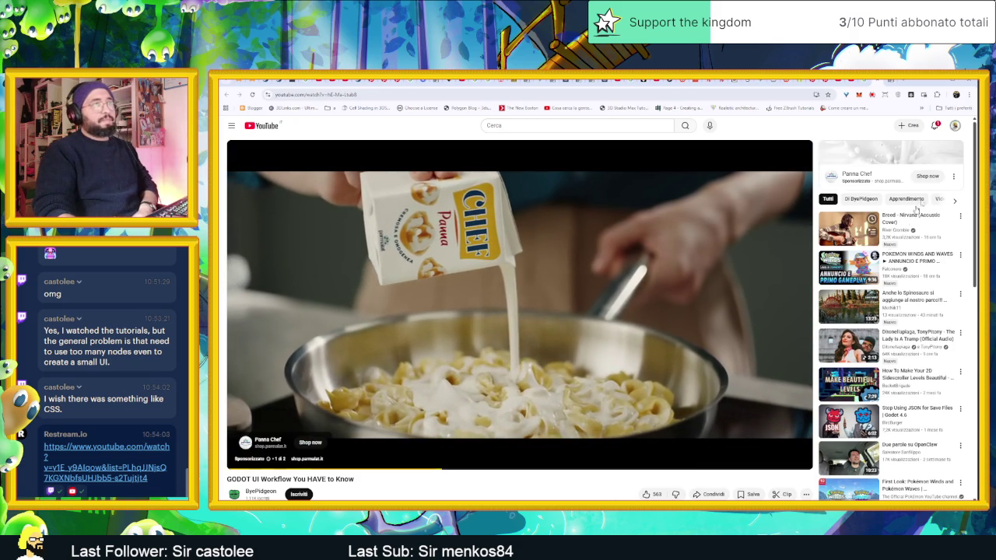
Toggle the notifications list, pause and resume the ad, then return to the Godot editor
click(935, 125)
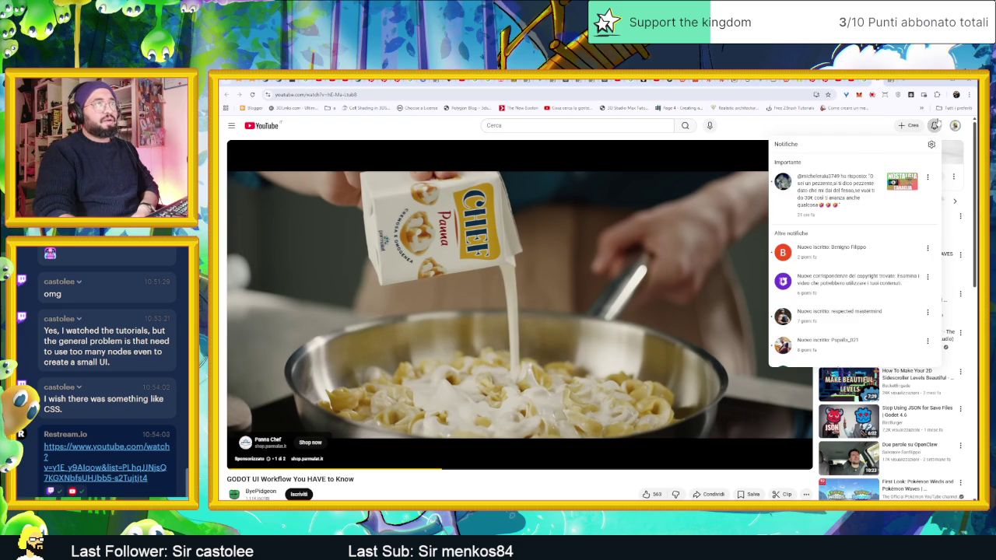
click(936, 124)
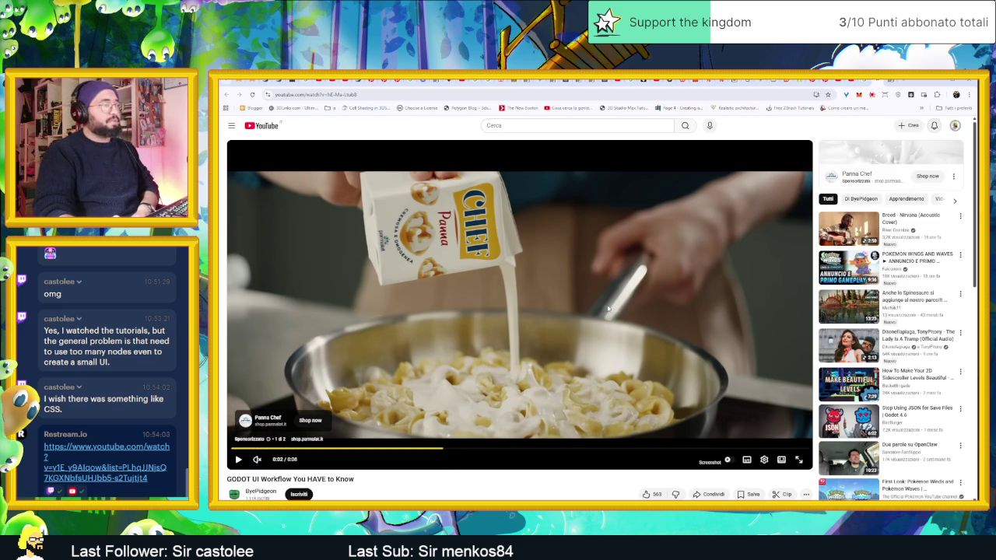
click(609, 313)
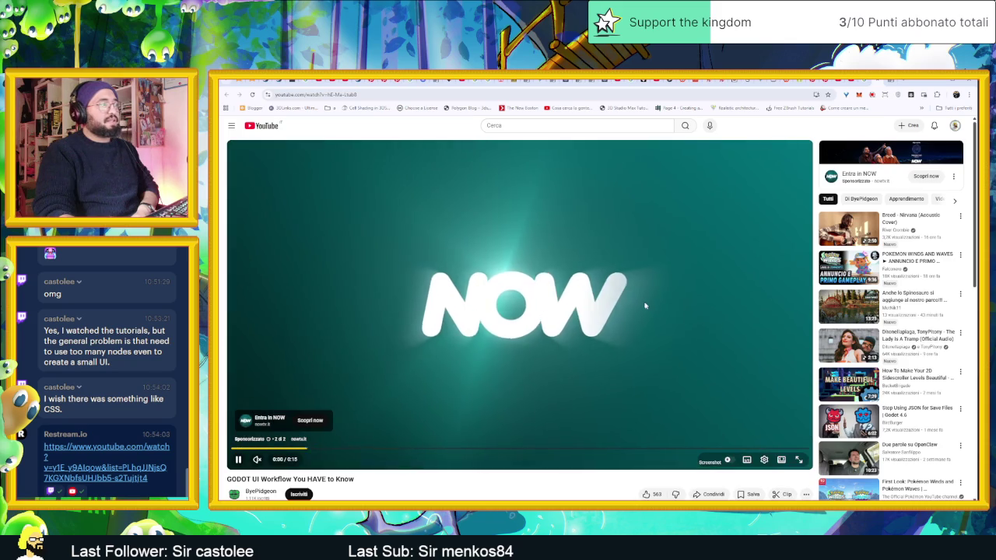
click(641, 305)
click(642, 304)
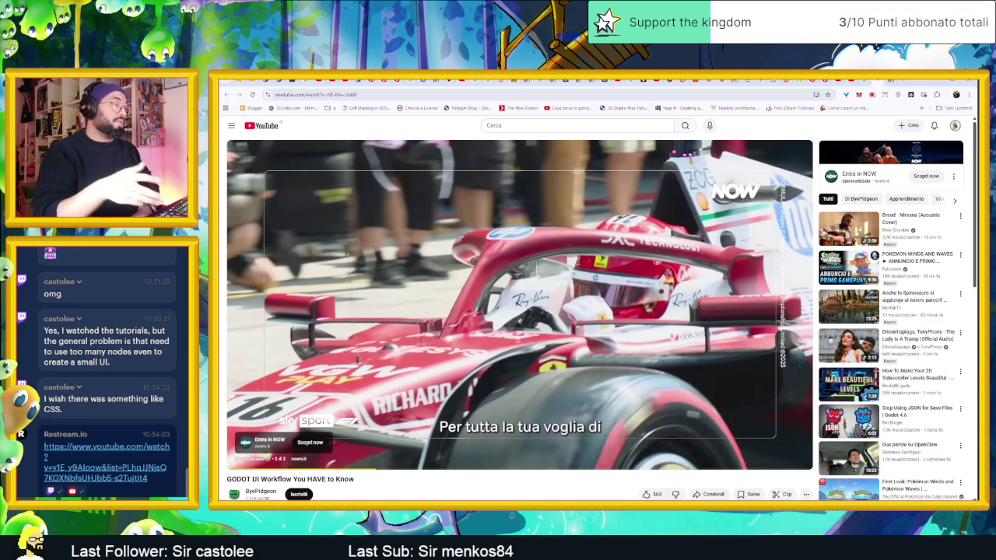
key(space)
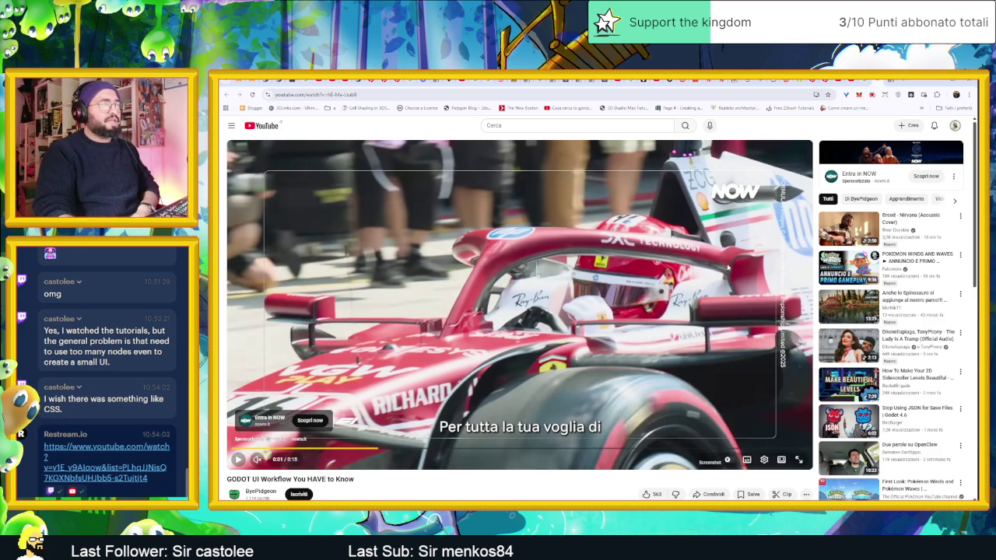
key(space)
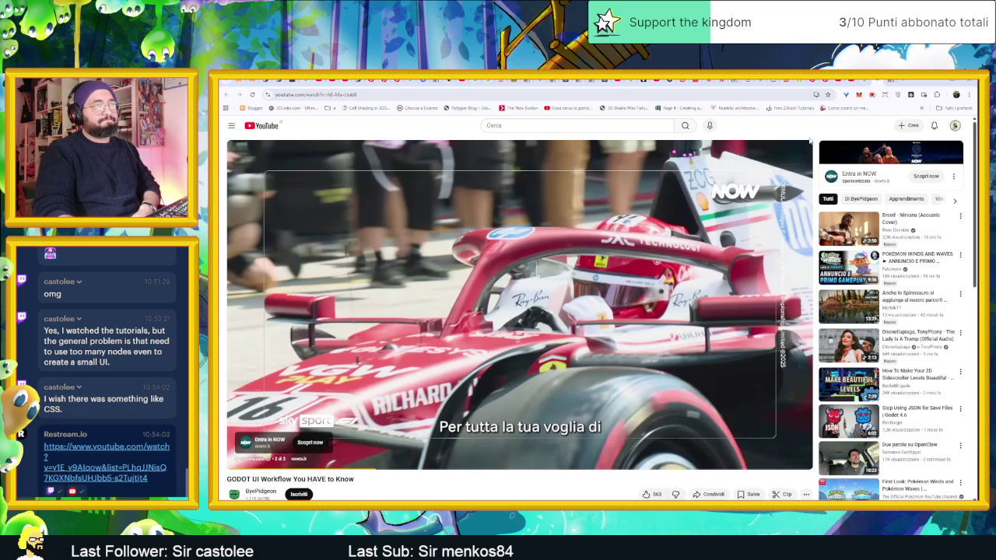
click(937, 81)
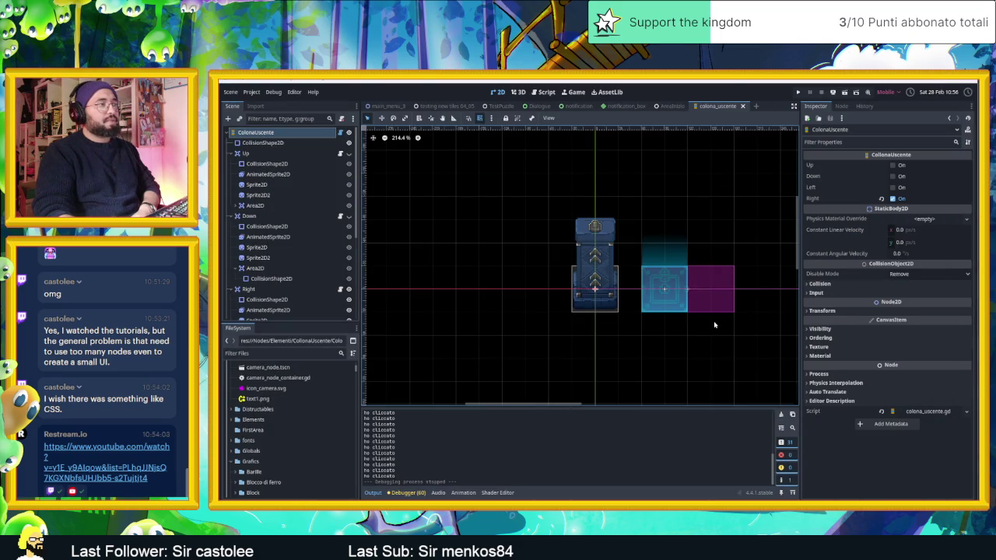
Clear the node selection and recentre the column sprite in the viewport
click(705, 340)
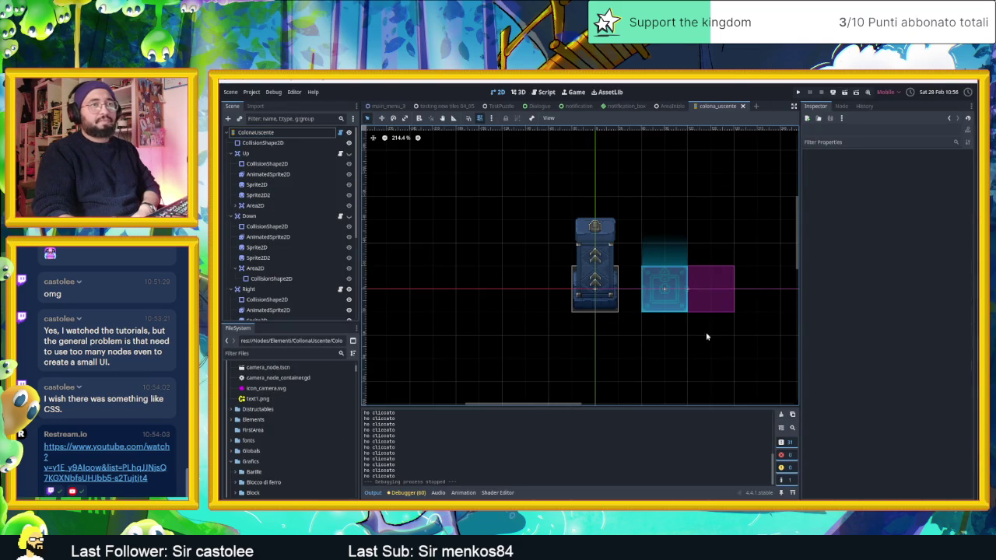
scroll(706, 338, up, 4)
drag(577, 221, 601, 254)
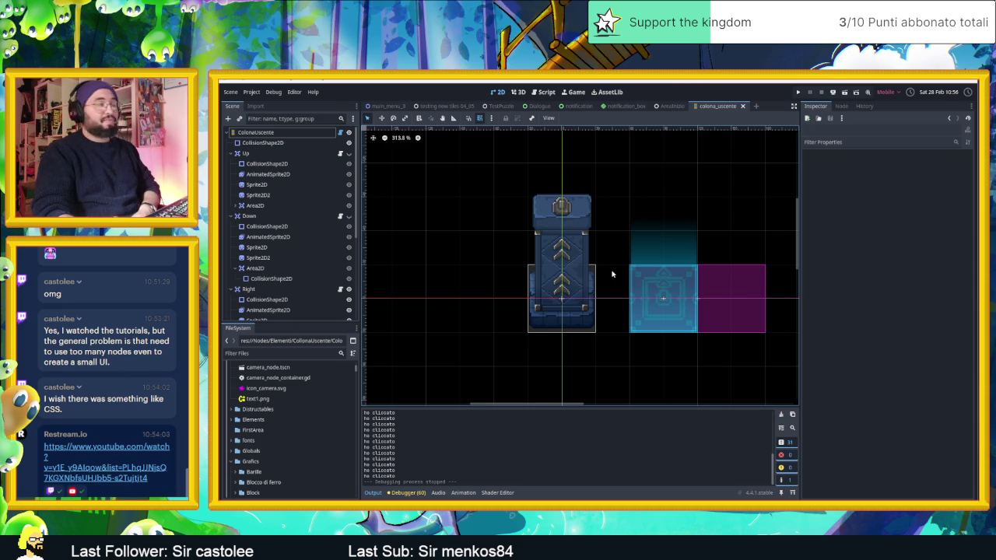
scroll(618, 292, left, 2)
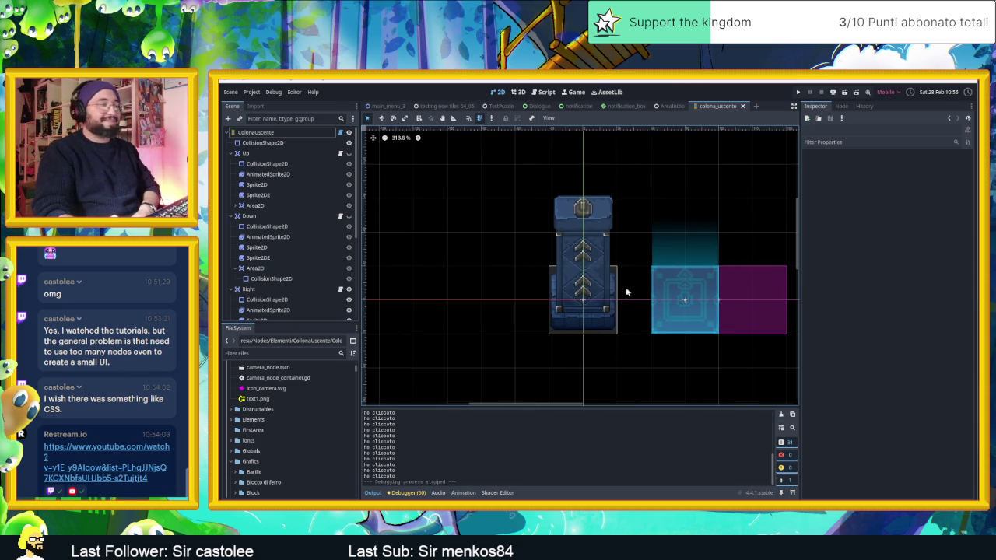
scroll(626, 266, up, 1)
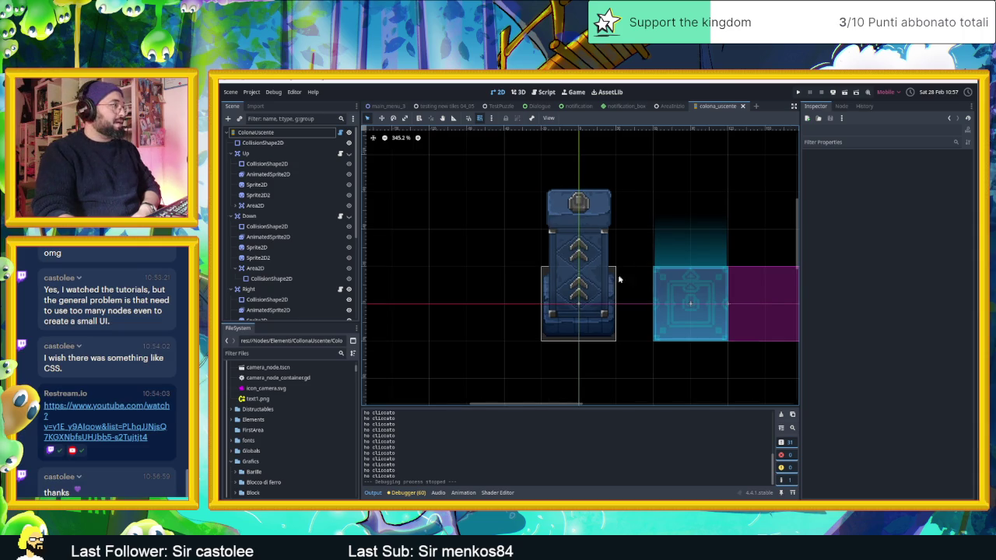
scroll(618, 277, down, 2)
scroll(618, 278, up, 2)
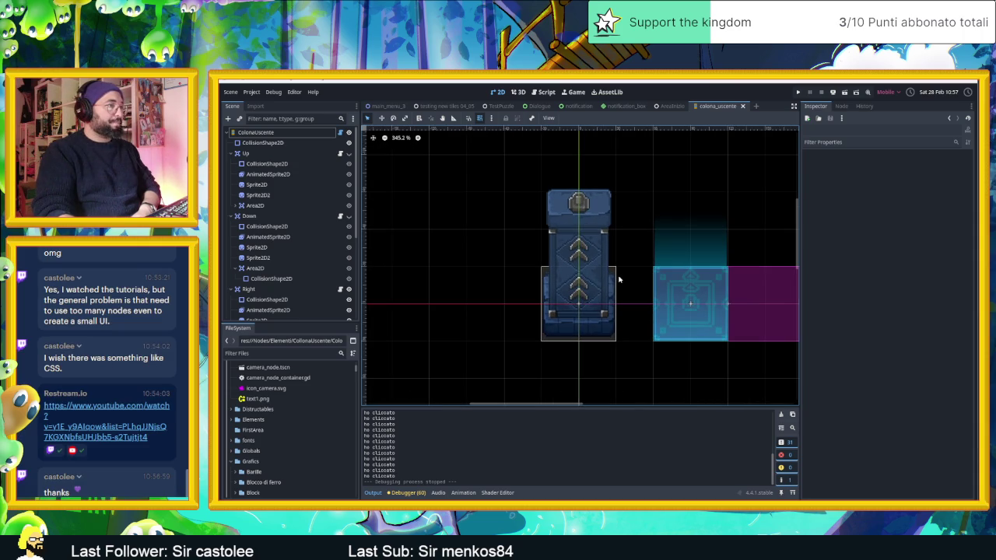
scroll(268, 242, down, 3)
Collapse the Right, Down and Up nodes in the Scene tree
click(237, 224)
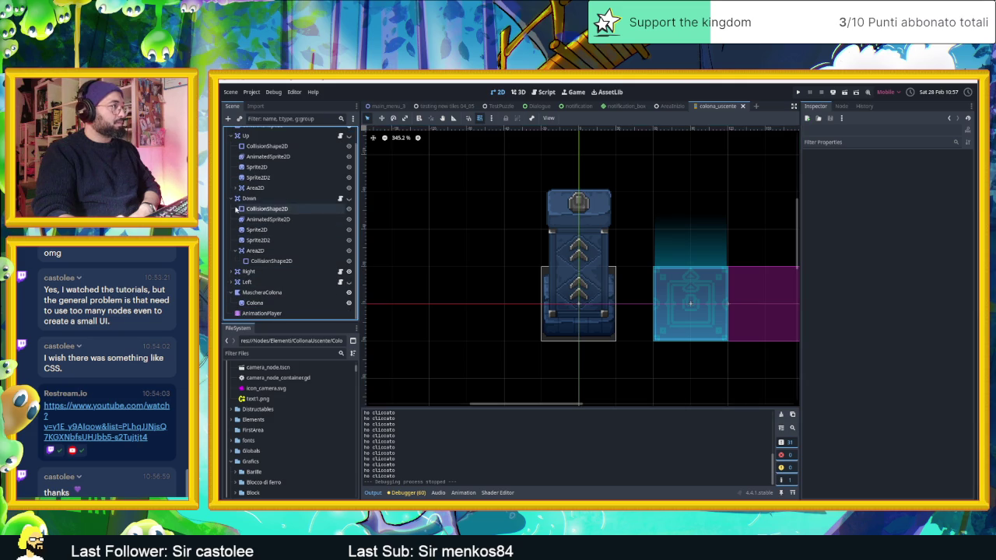
click(231, 199)
click(236, 153)
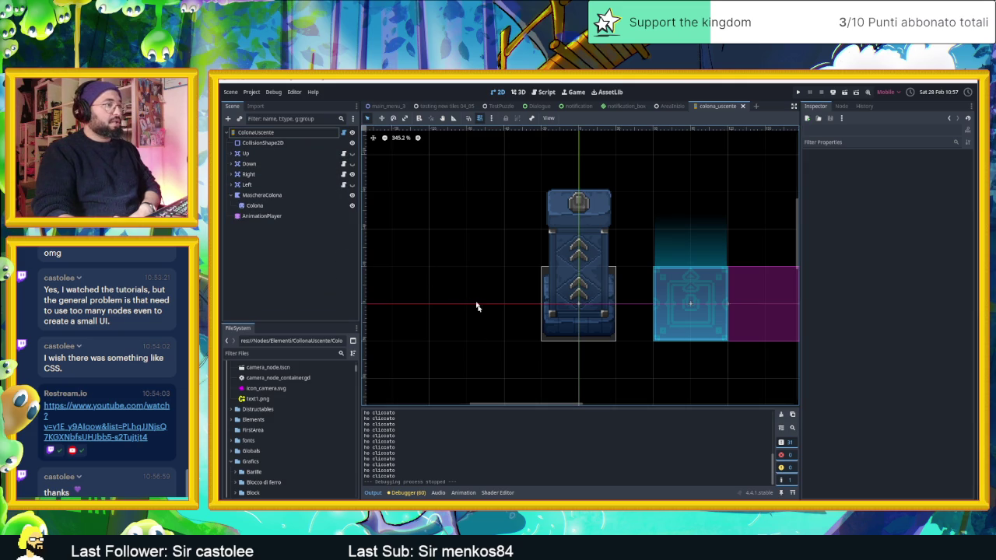
key(alt+Tab)
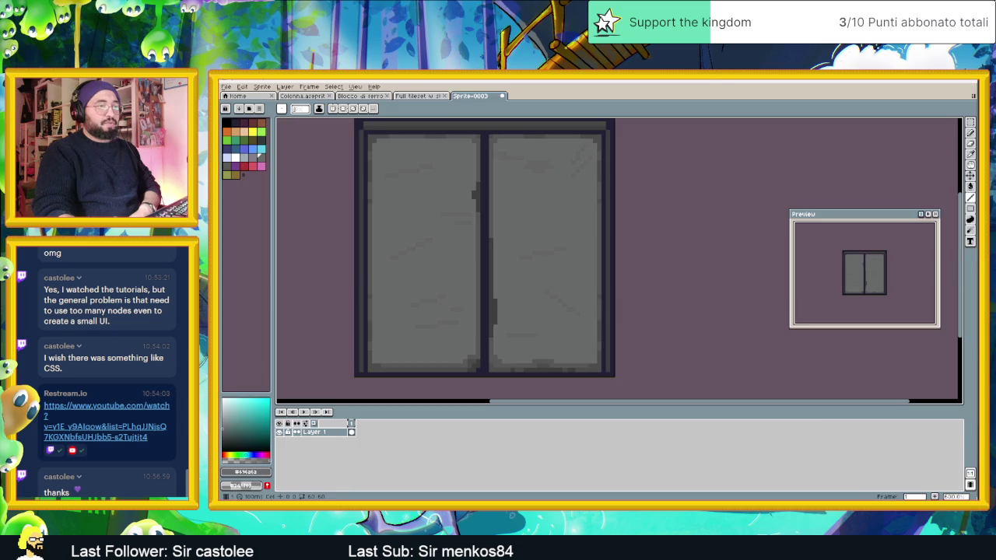
With a light grey pencil, draw a highlight along the left panel's top edge and beside the seam latch
scroll(537, 295, down, 1)
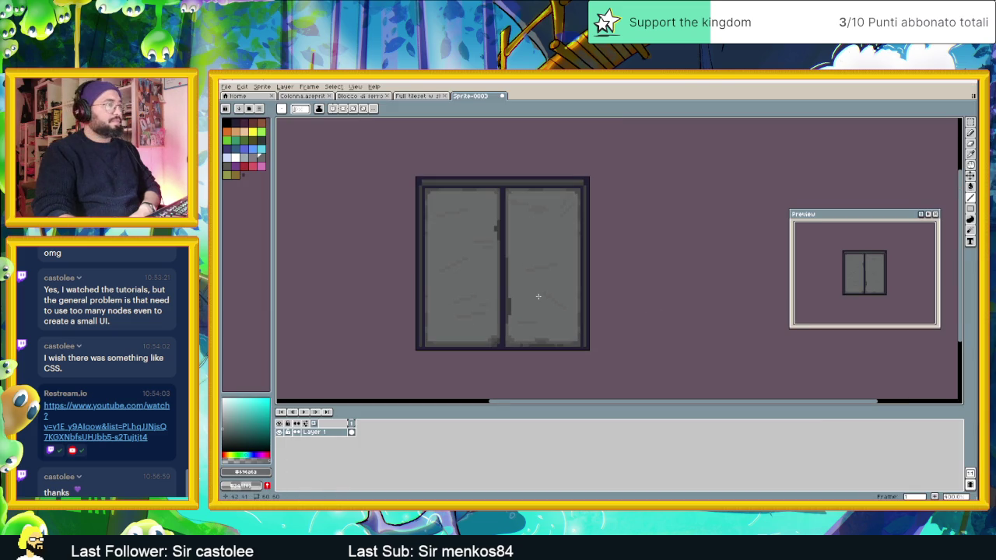
scroll(522, 315, down, 2)
scroll(526, 313, up, 5)
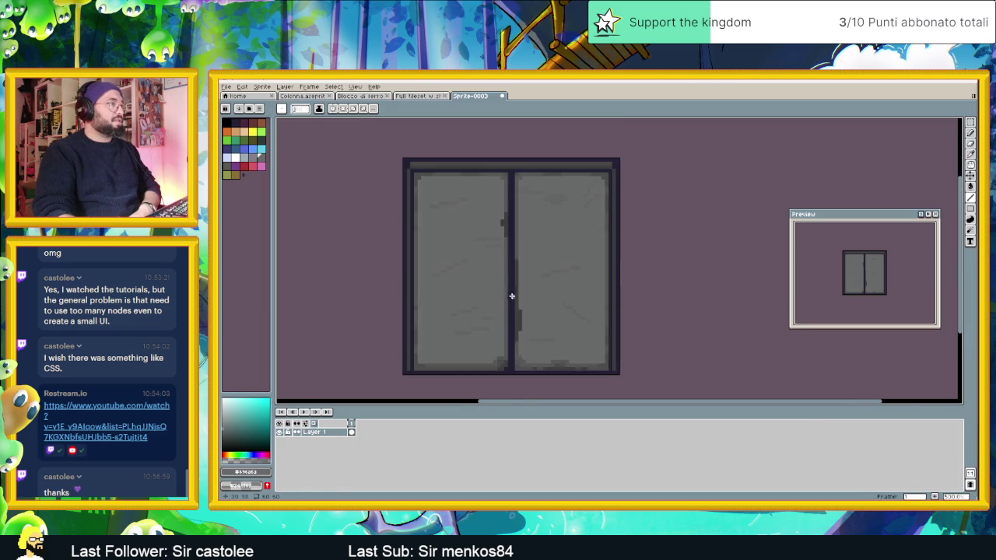
scroll(474, 216, down, 1)
key(i)
key(b)
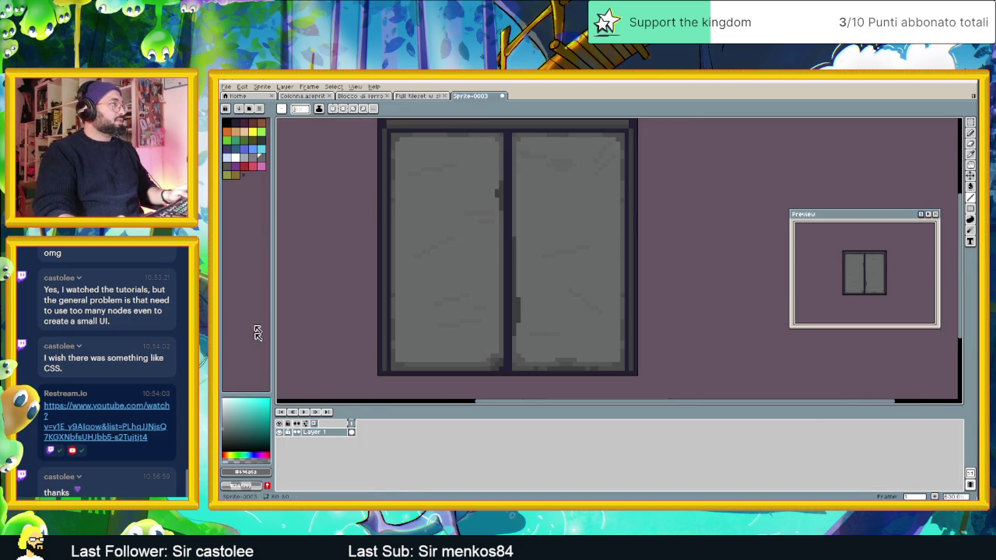
click(222, 417)
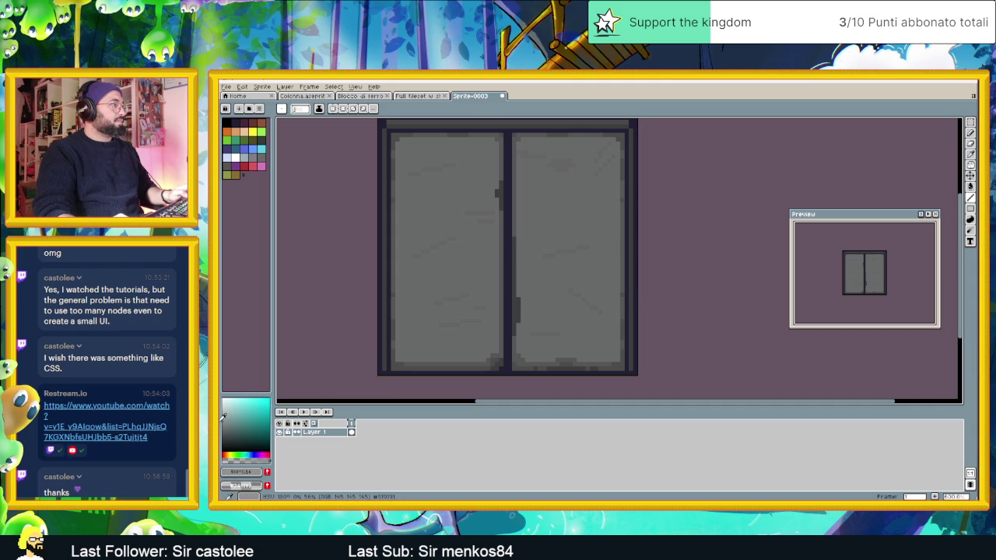
scroll(517, 131, up, 2)
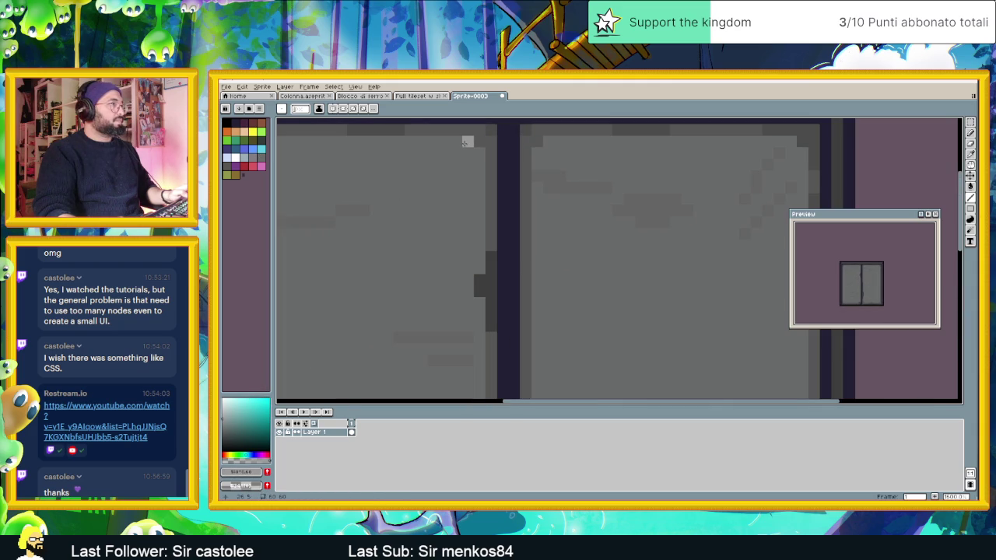
mouse_move(406, 142)
mouse_down()
mouse_move(479, 167)
mouse_move(481, 237)
mouse_up()
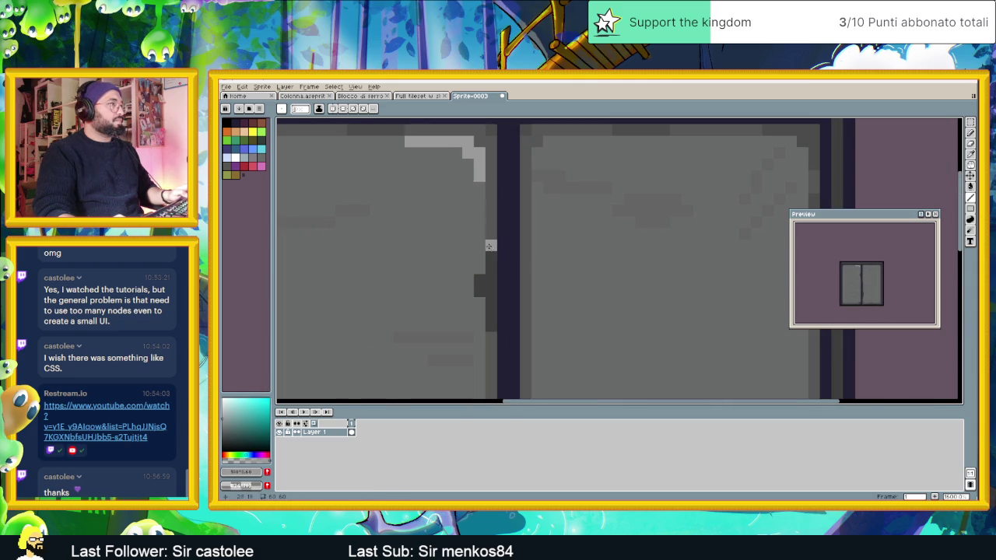
scroll(510, 227, down, 2)
scroll(509, 227, up, 3)
click(492, 230)
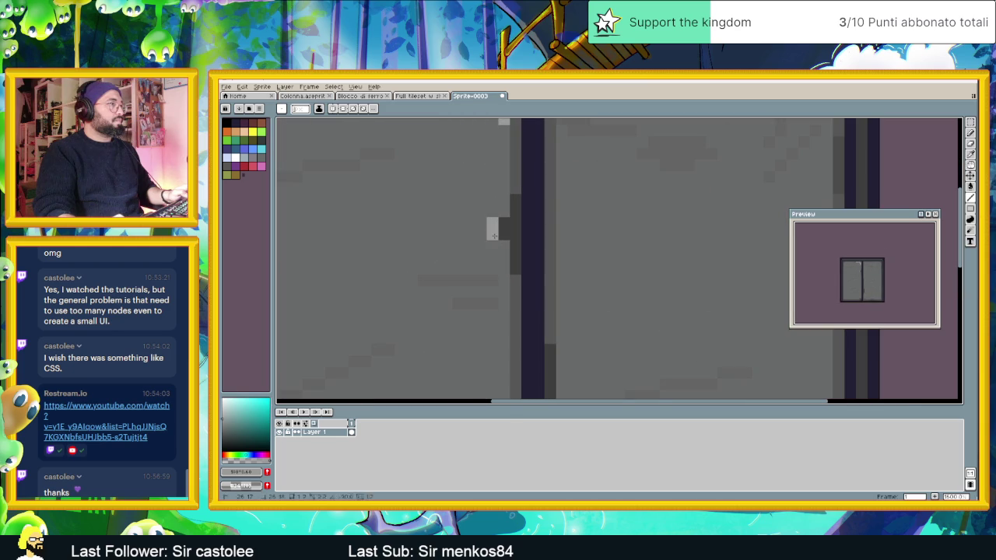
click(503, 252)
Switch to mid grey and repaint part of the top-edge highlight and stray pixels on the panel edge
scroll(550, 268, down, 2)
scroll(564, 269, down, 1)
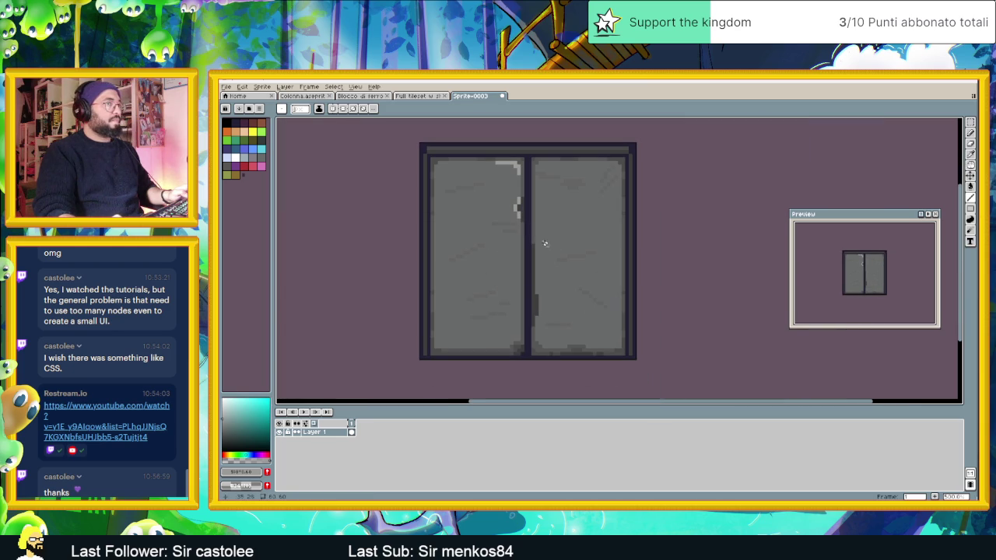
scroll(496, 165, up, 2)
scroll(495, 166, up, 1)
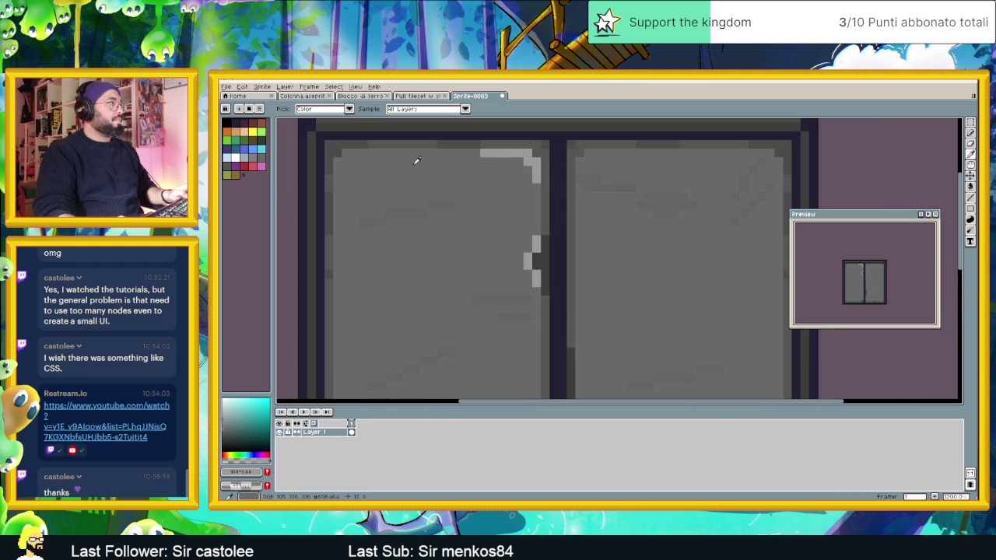
drag(231, 406, 224, 419)
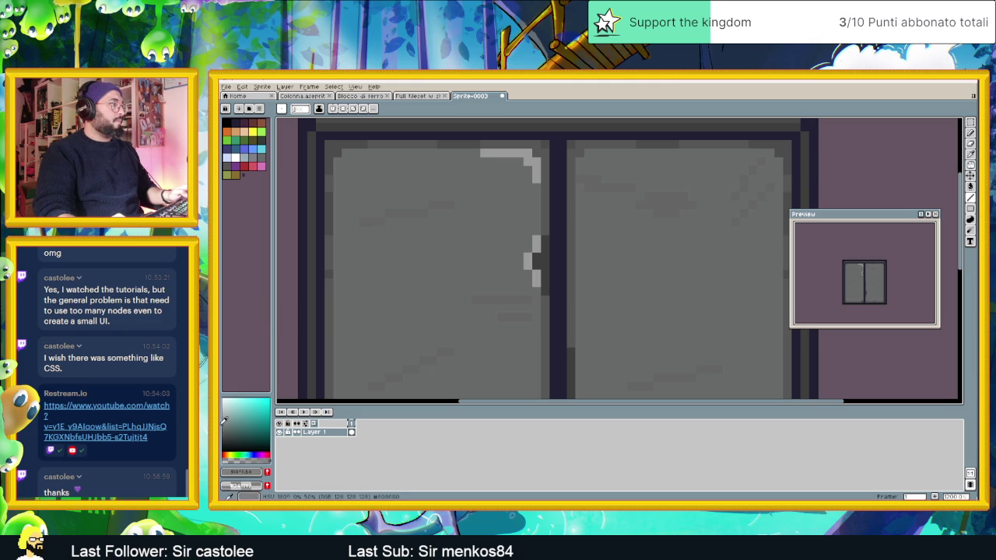
mouse_move(482, 153)
mouse_down()
mouse_move(529, 158)
mouse_move(535, 178)
mouse_up()
click(533, 246)
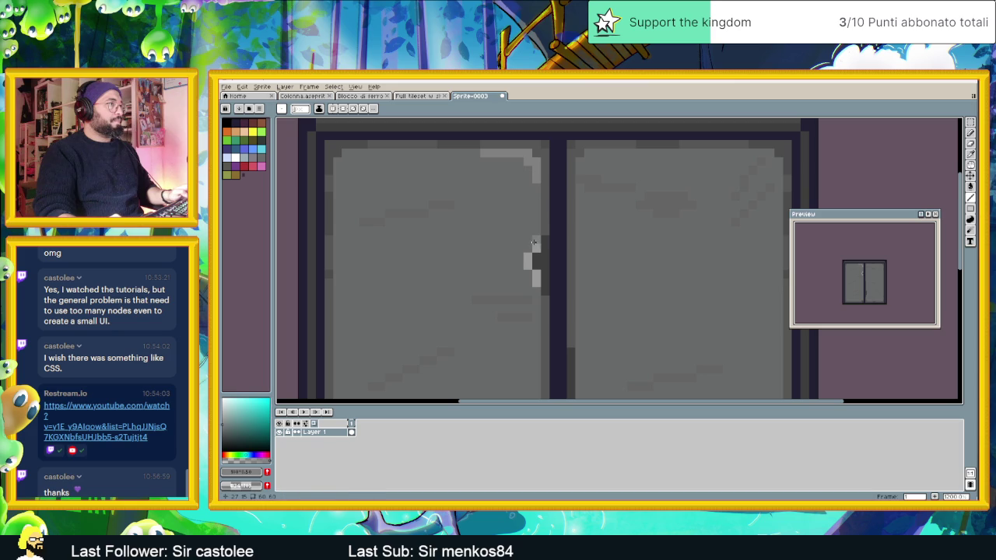
click(528, 266)
click(536, 283)
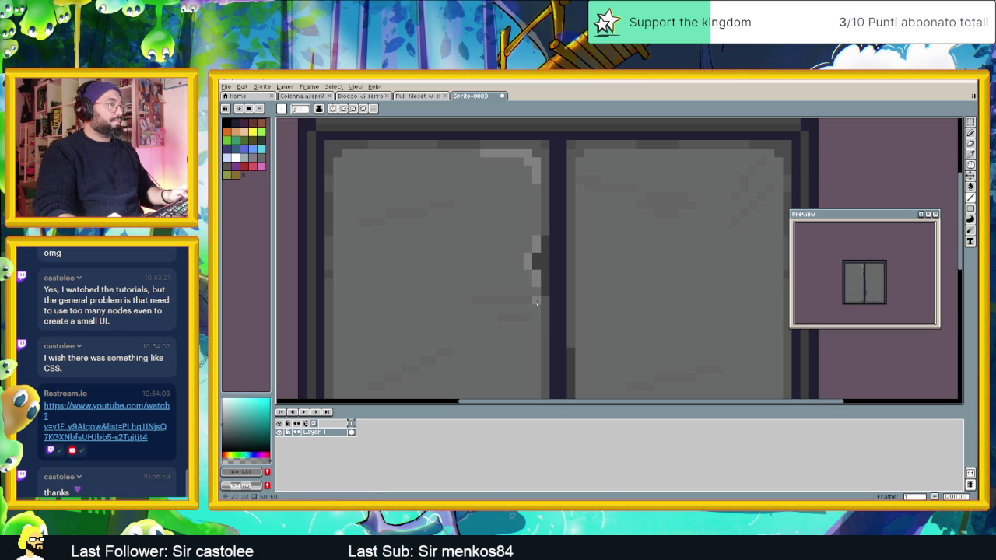
drag(573, 317, 565, 241)
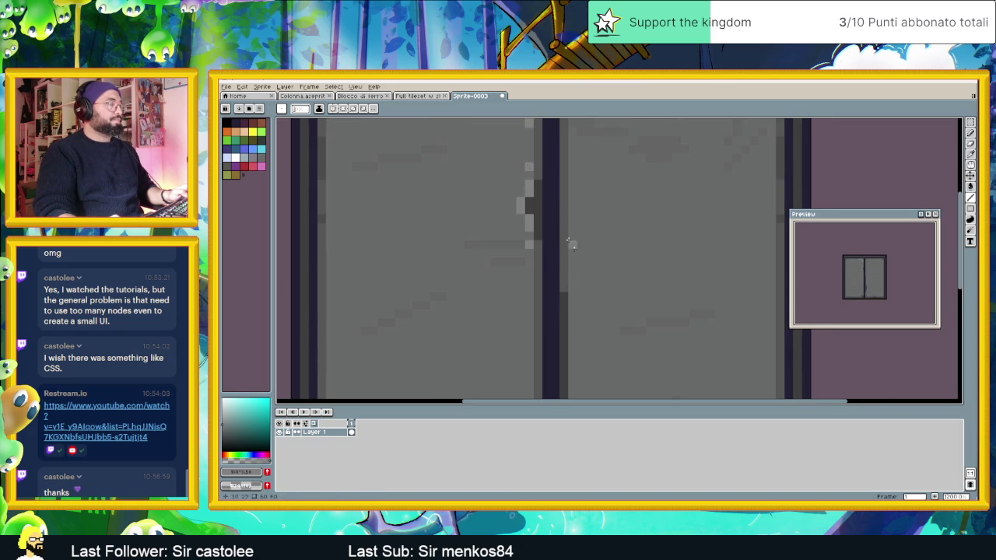
scroll(544, 233, down, 2)
mouse_move(558, 304)
mouse_down()
mouse_move(554, 262)
mouse_move(554, 280)
mouse_up()
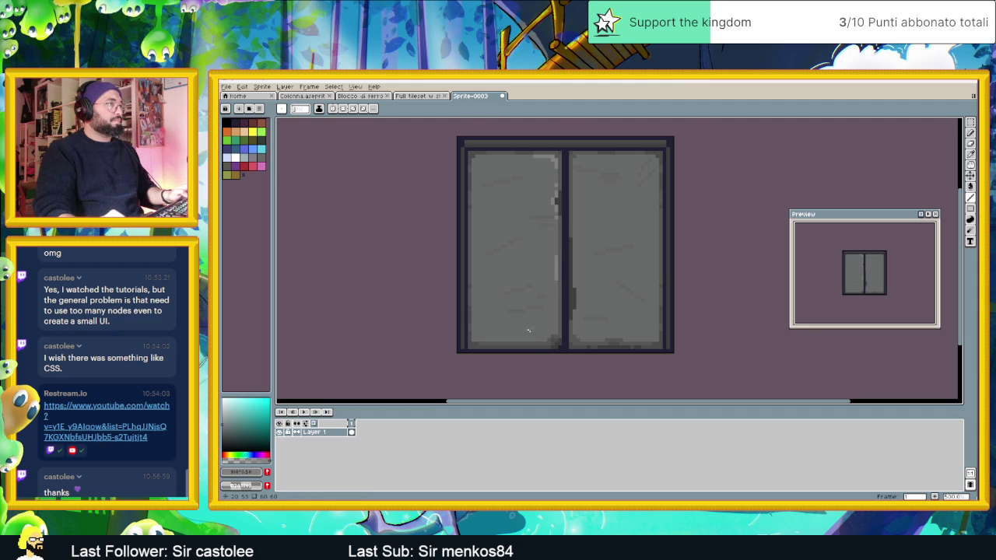
Draw a light diagonal at the left panel's bottom corner and a light line down the right panel's left edge
scroll(528, 330, up, 3)
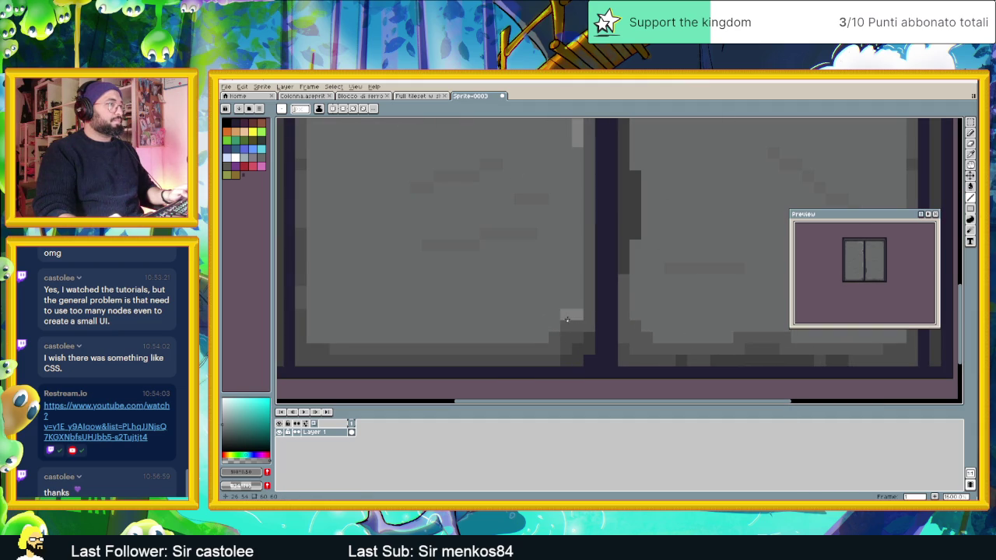
drag(554, 325, 515, 337)
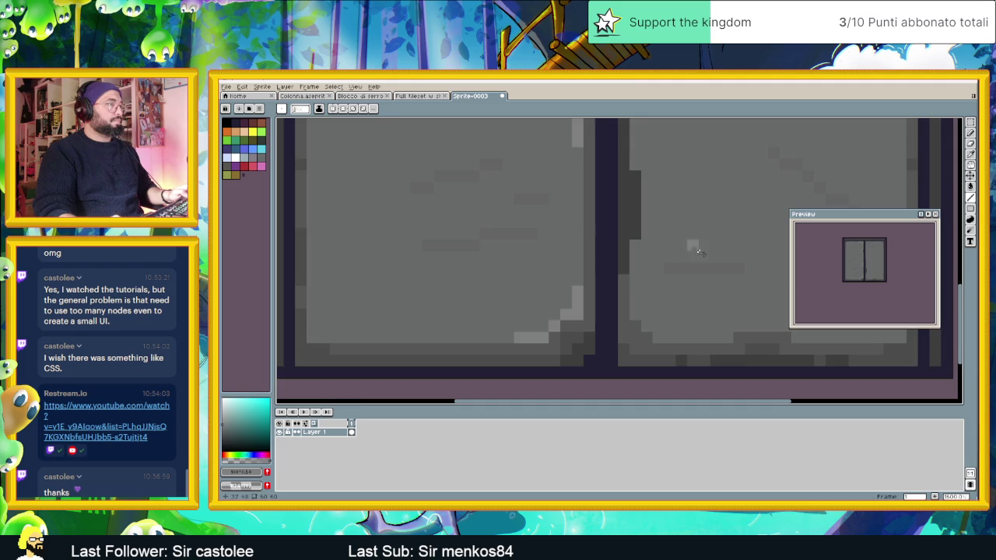
scroll(577, 285, down, 3)
scroll(554, 167, up, 1)
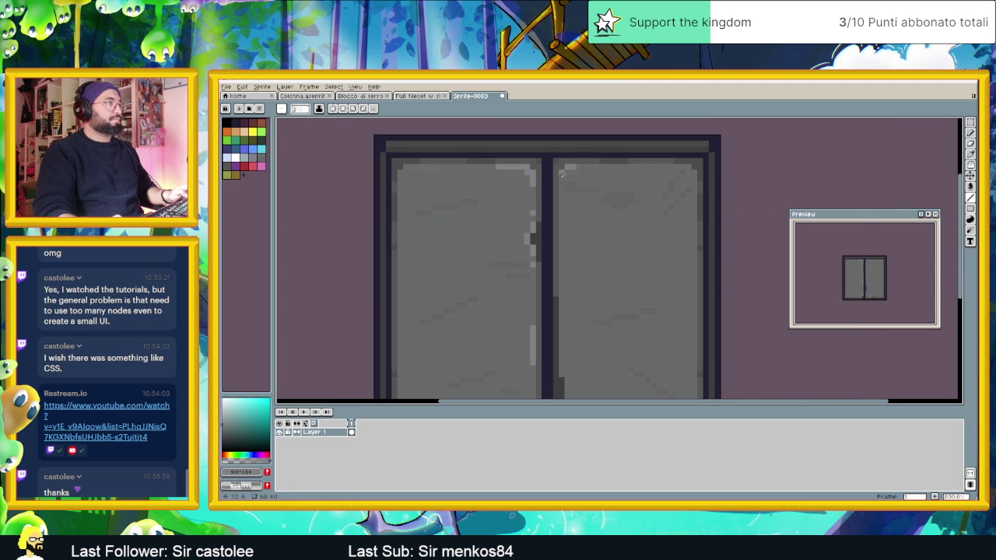
click(563, 172)
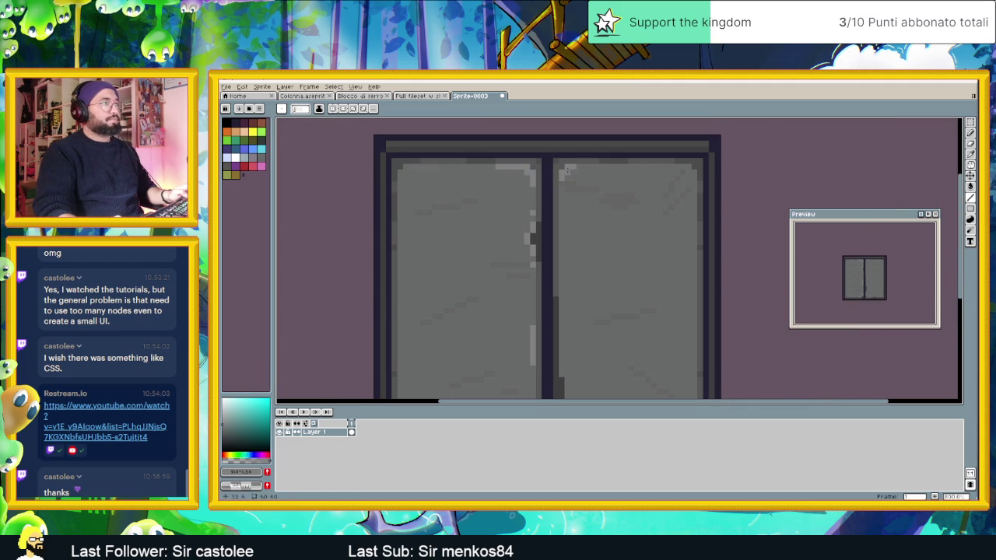
mouse_move(558, 220)
mouse_down()
mouse_move(562, 323)
mouse_move(585, 224)
mouse_move(587, 288)
mouse_up()
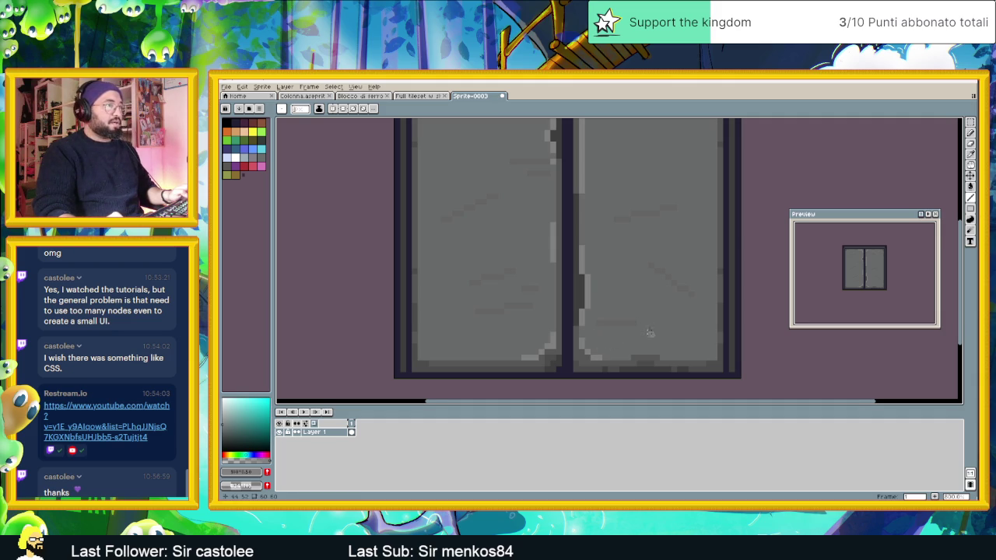
Add a light highlight strip on the right panel's top edge and along its bottom edge
scroll(645, 339, down, 2)
scroll(646, 196, up, 3)
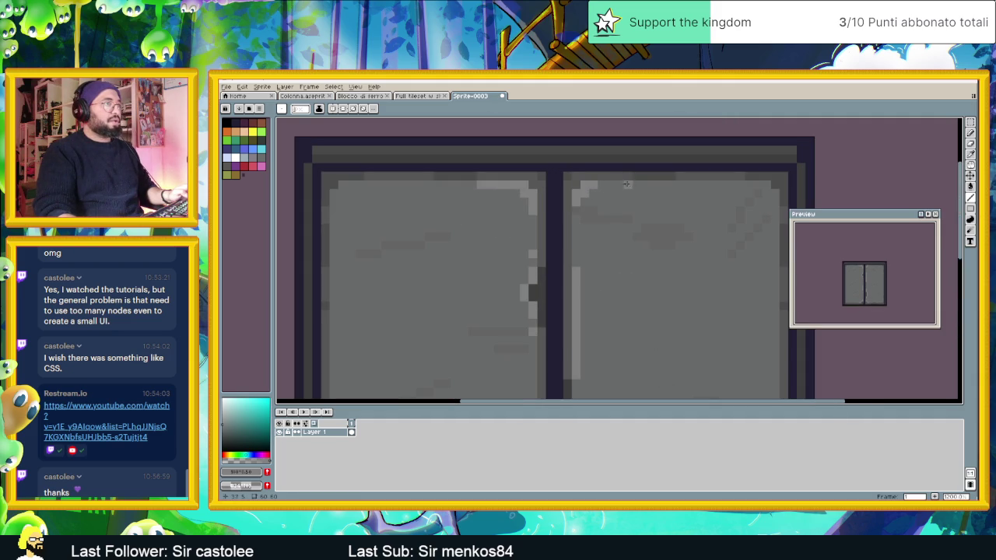
drag(693, 185, 717, 185)
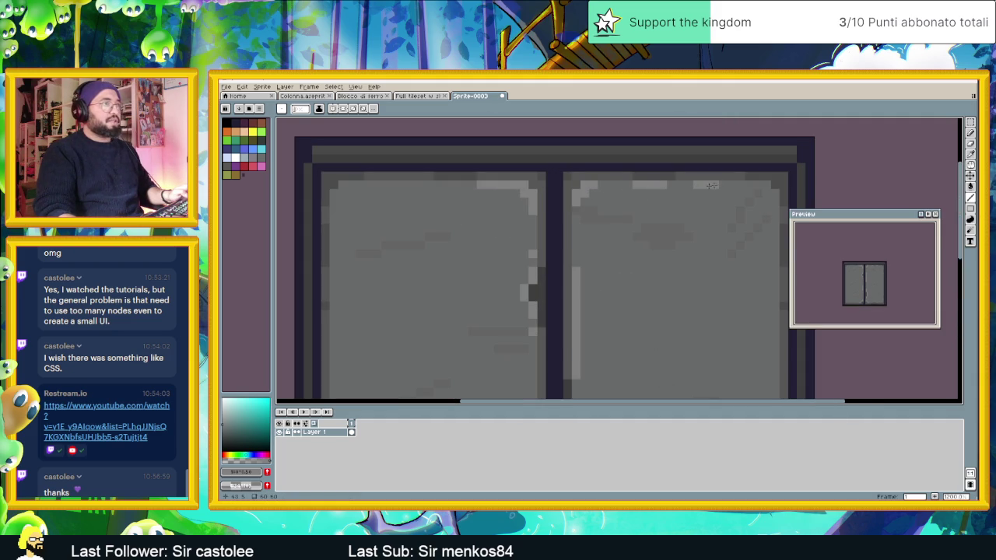
scroll(488, 270, down, 3)
scroll(508, 321, up, 3)
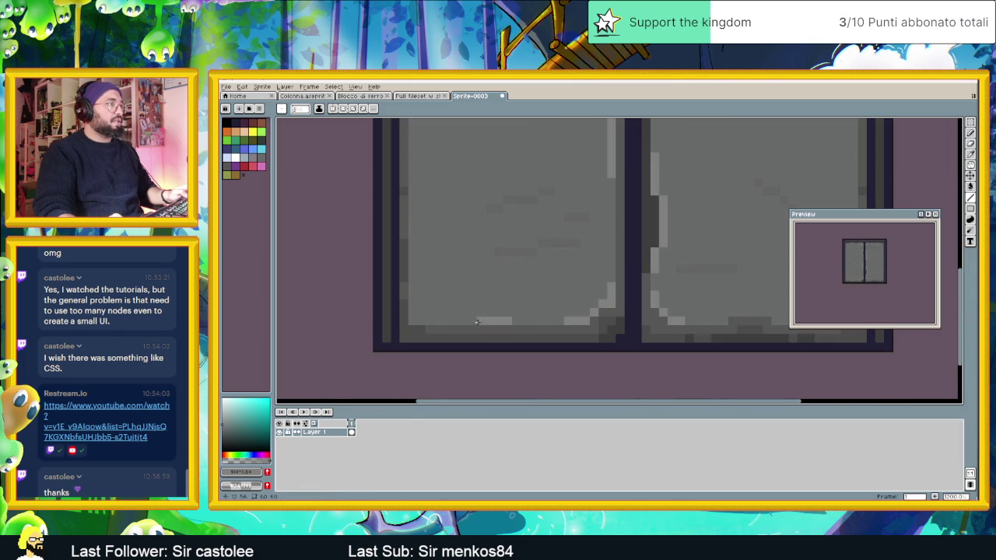
scroll(655, 308, down, 2)
scroll(693, 306, up, 2)
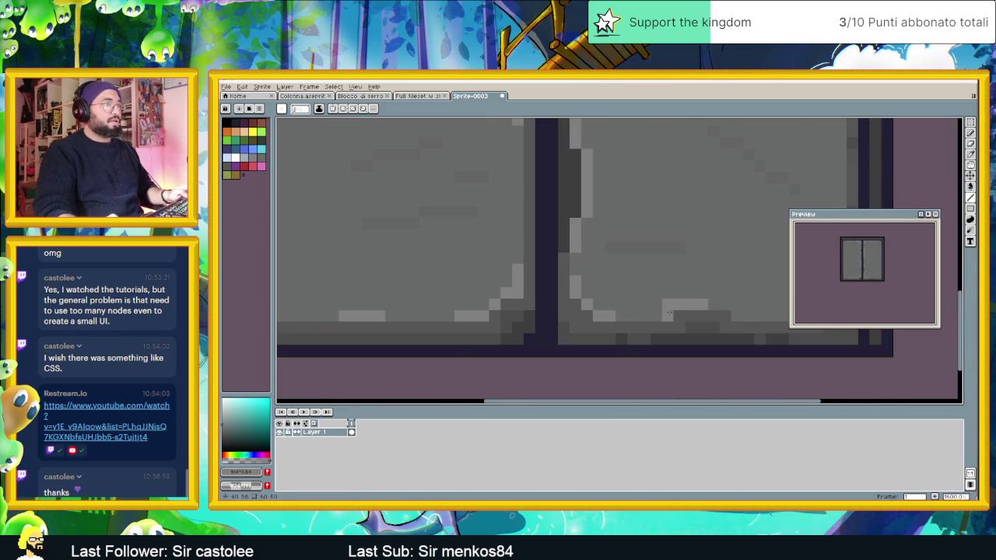
scroll(700, 303, down, 3)
scroll(718, 279, down, 1)
drag(695, 261, 647, 279)
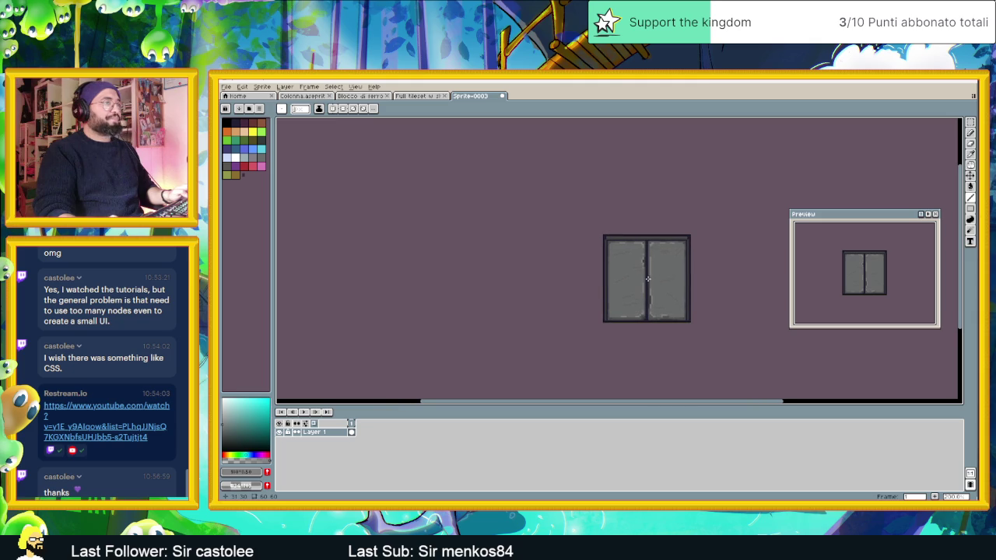
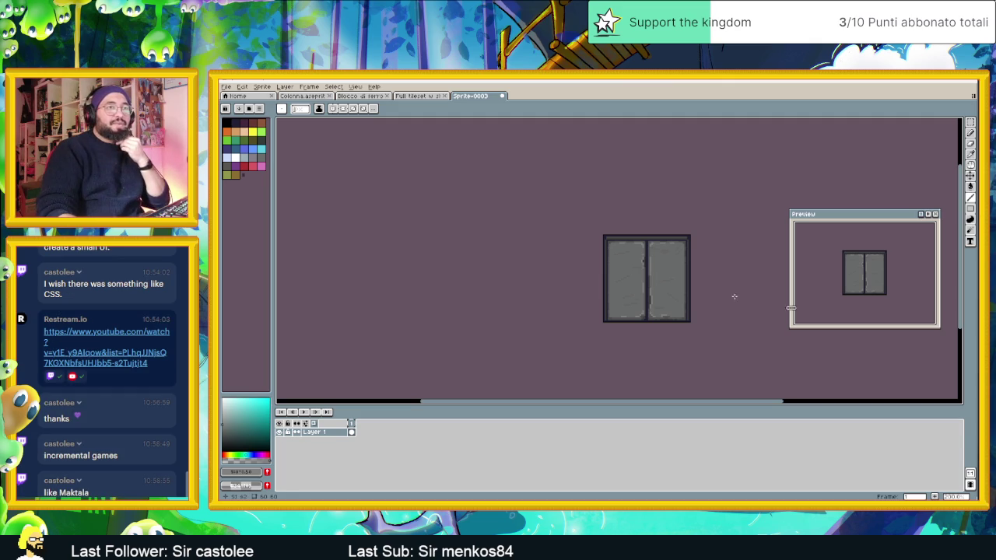
Select the game name 'Maktala' in the chat and switch to the Chrome window
double_click(74, 492)
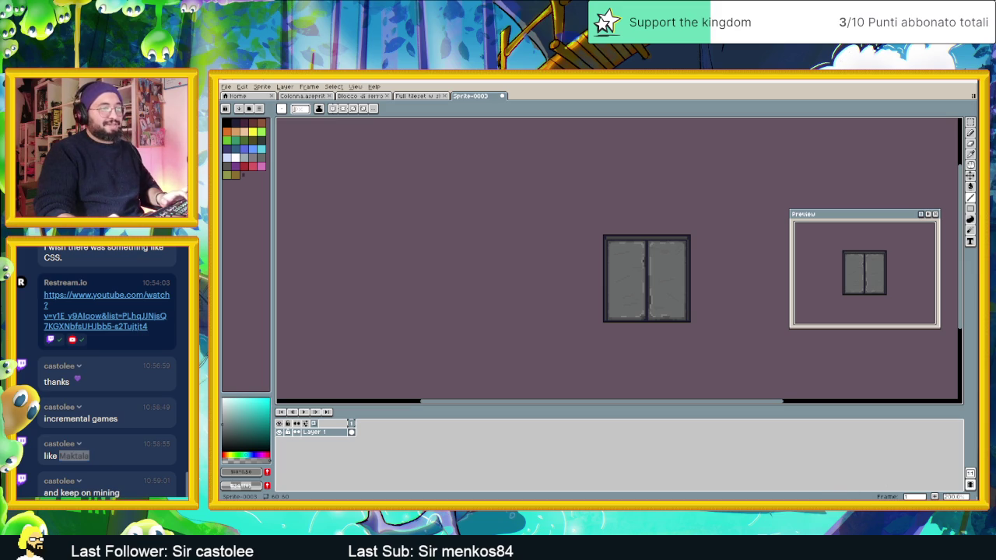
key(alt+Tab)
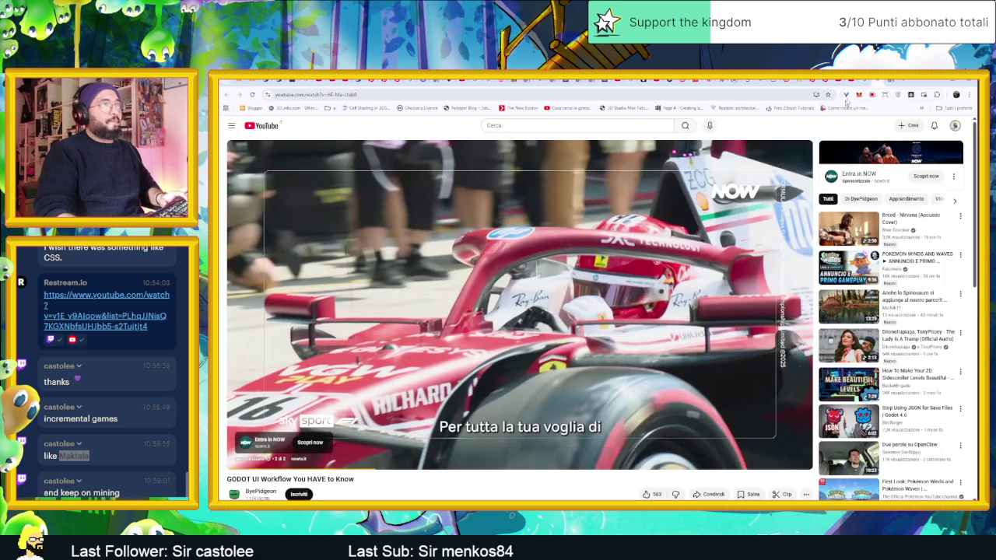
Search 'Maktala' in a new tab and open its Steam store page
click(901, 82)
text(Maktala)
key(Return)
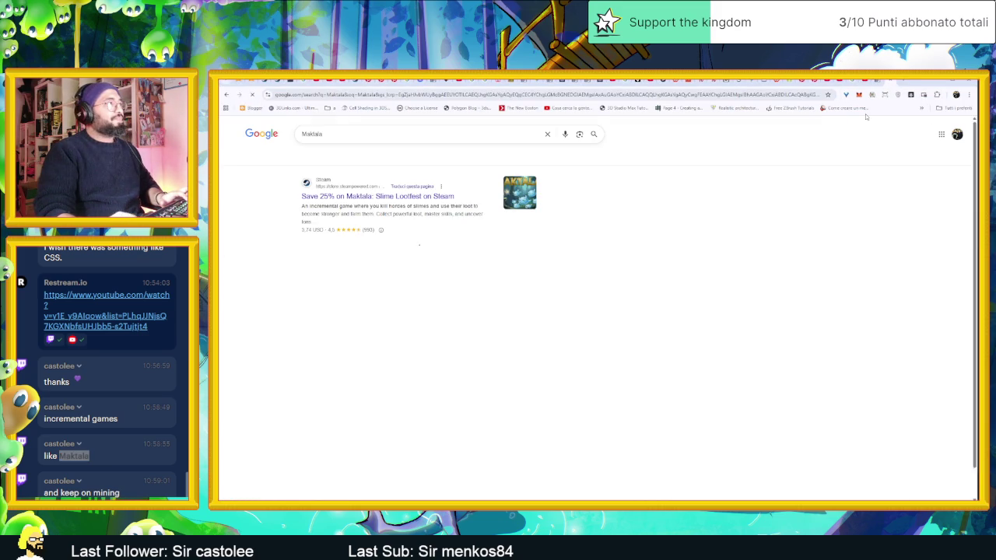
click(381, 199)
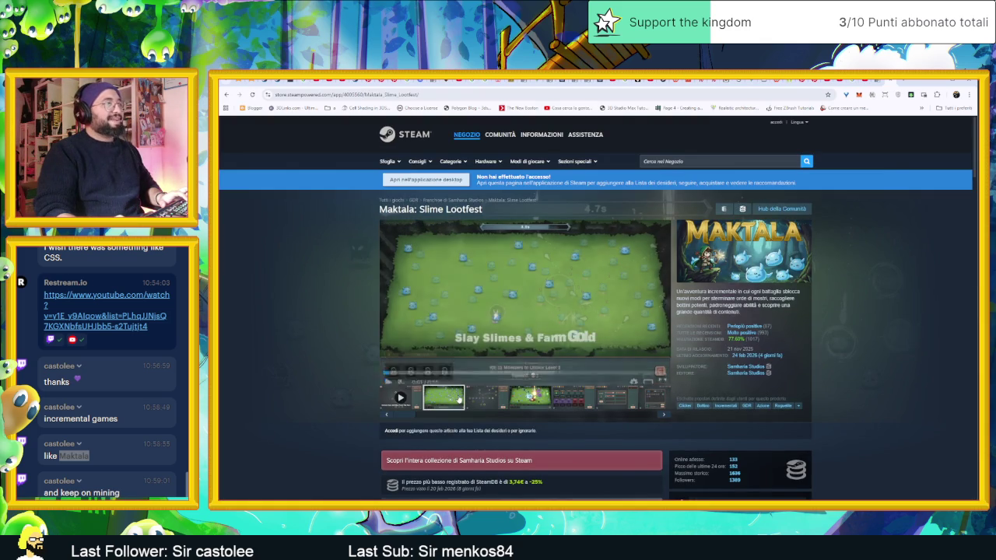
Browse the Maktala gameplay clips and screenshots, then return to Aseprite
click(459, 400)
click(488, 399)
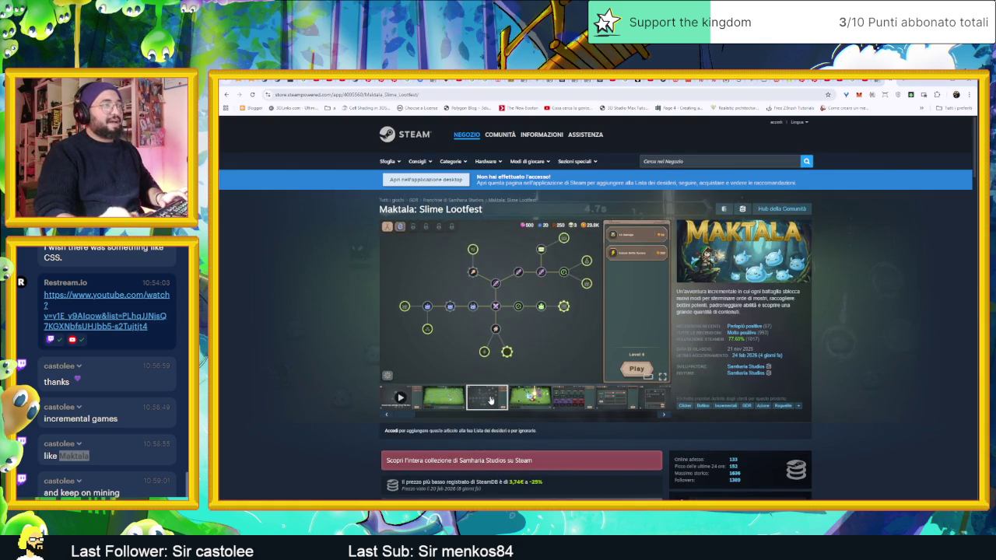
click(519, 399)
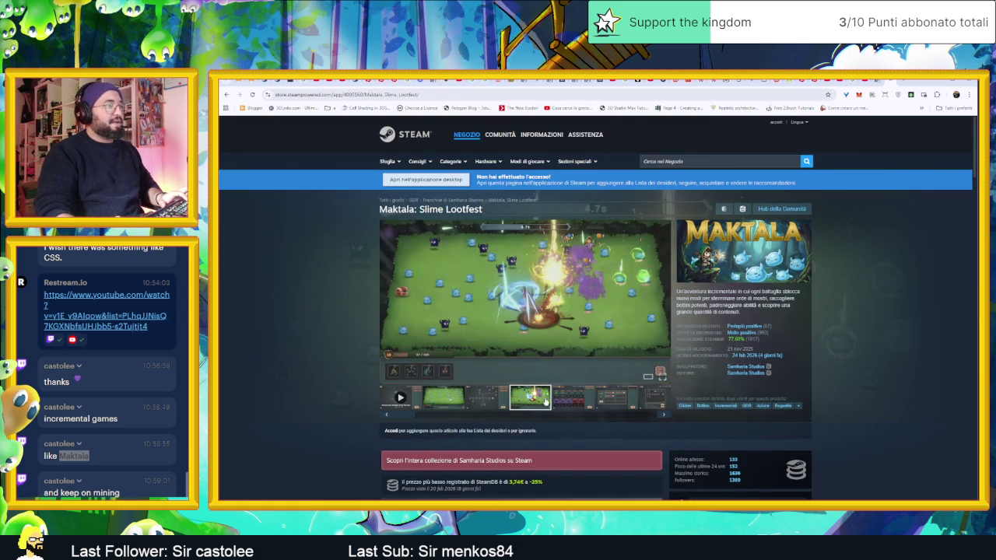
click(576, 397)
click(615, 397)
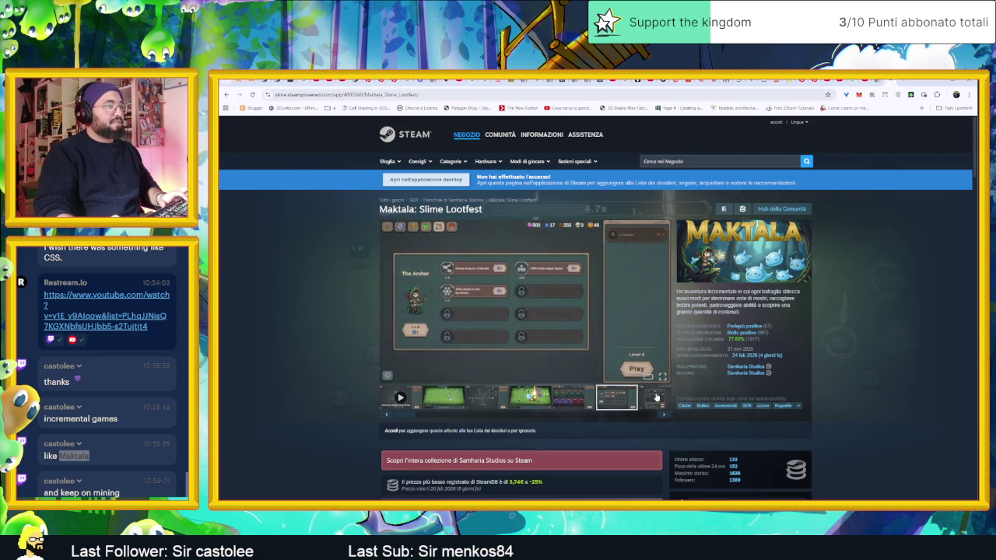
click(655, 399)
click(661, 414)
click(665, 416)
click(666, 417)
click(667, 417)
click(667, 417)
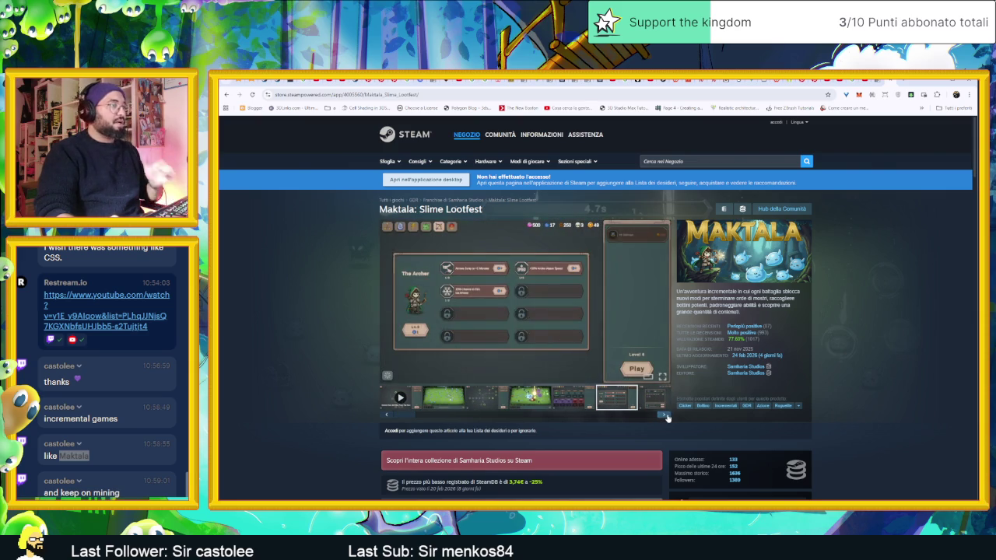
click(666, 417)
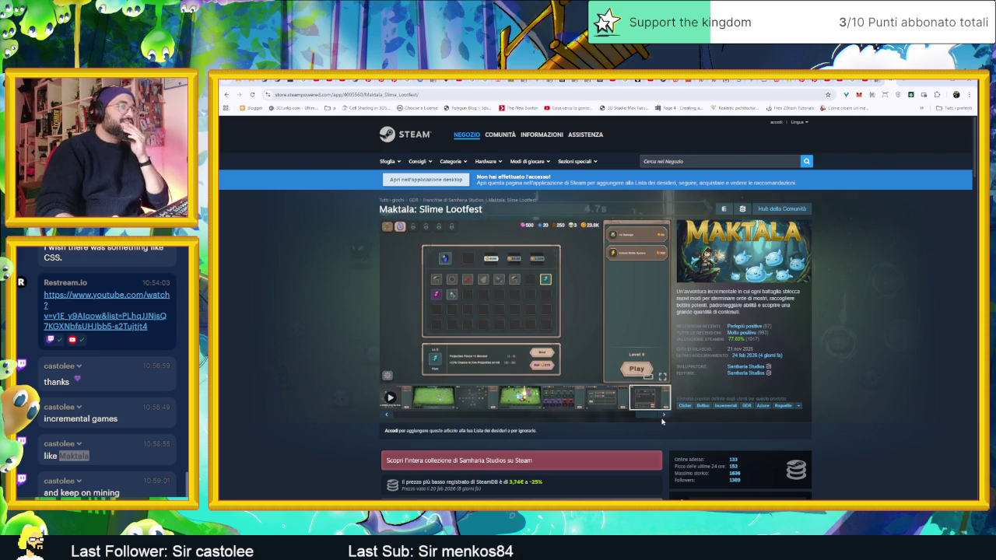
scroll(665, 420, down, 2)
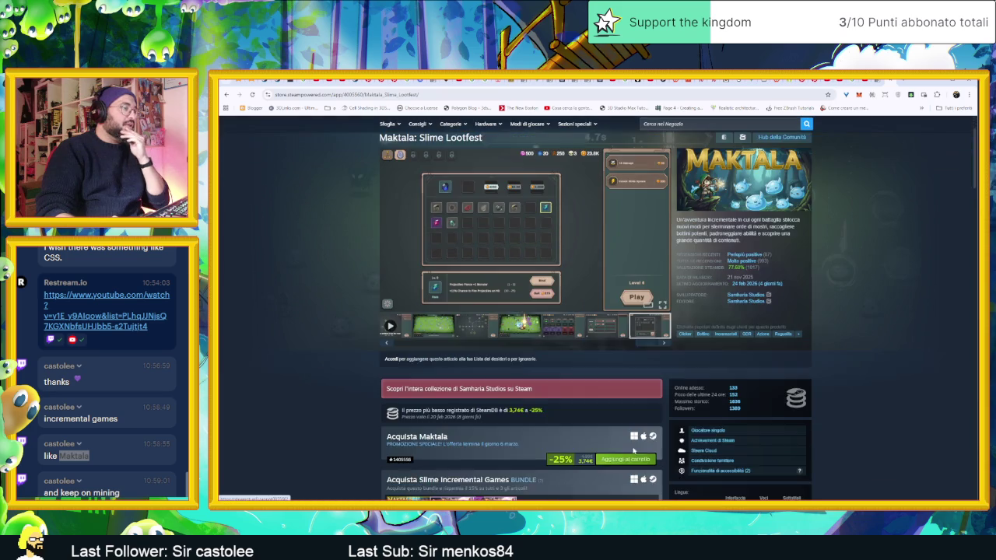
scroll(745, 430, up, 2)
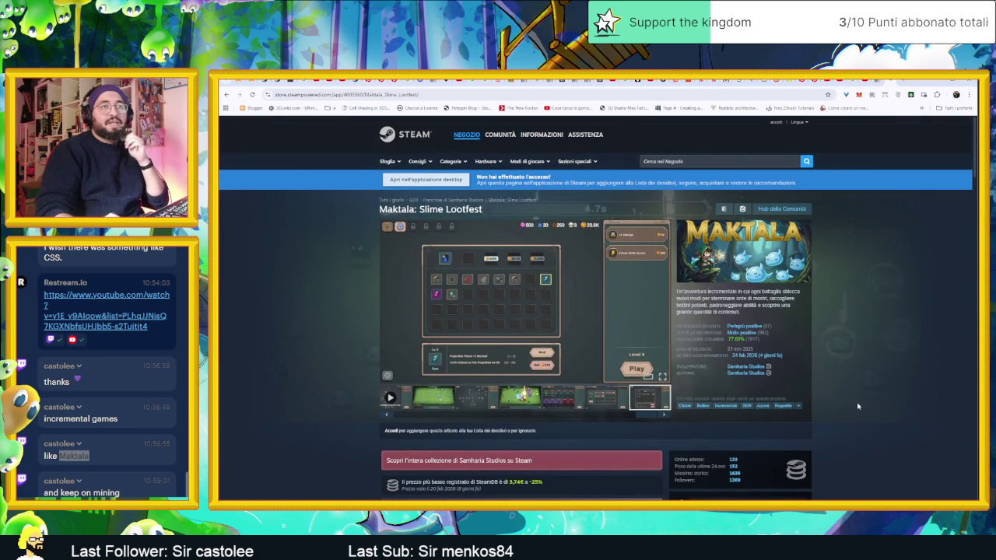
click(929, 82)
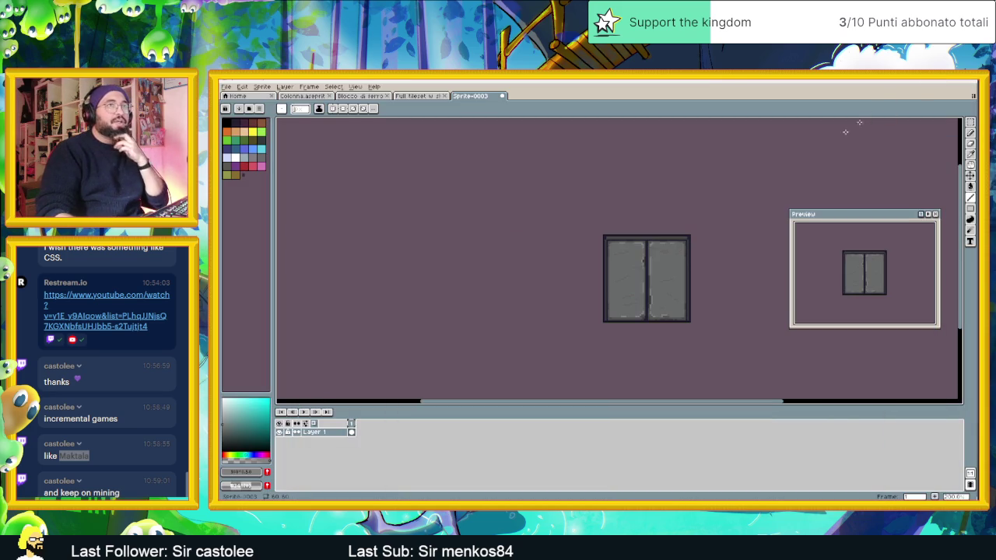
Pick a mid grey and add one light grey pixel to the diagonal highlight step
scroll(704, 292, up, 2)
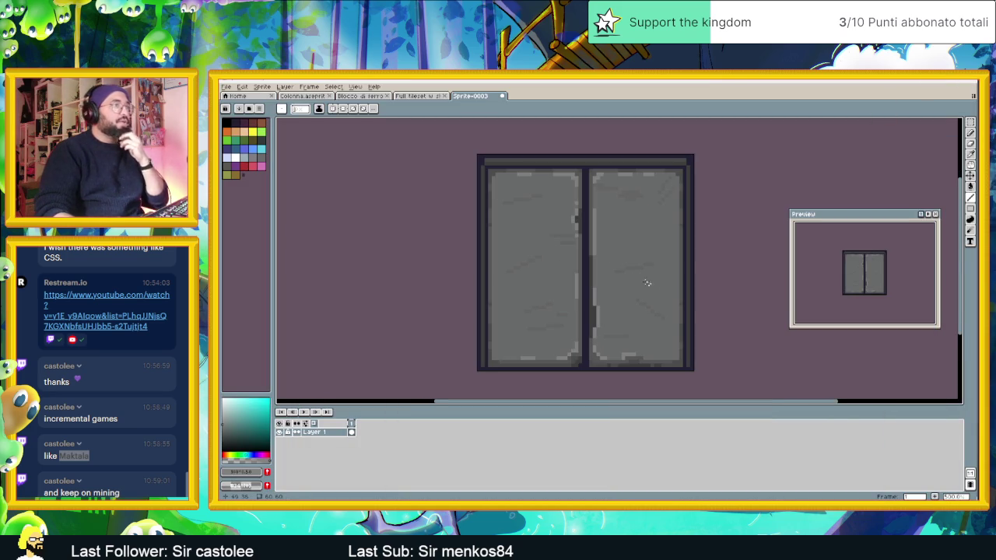
scroll(562, 310, up, 1)
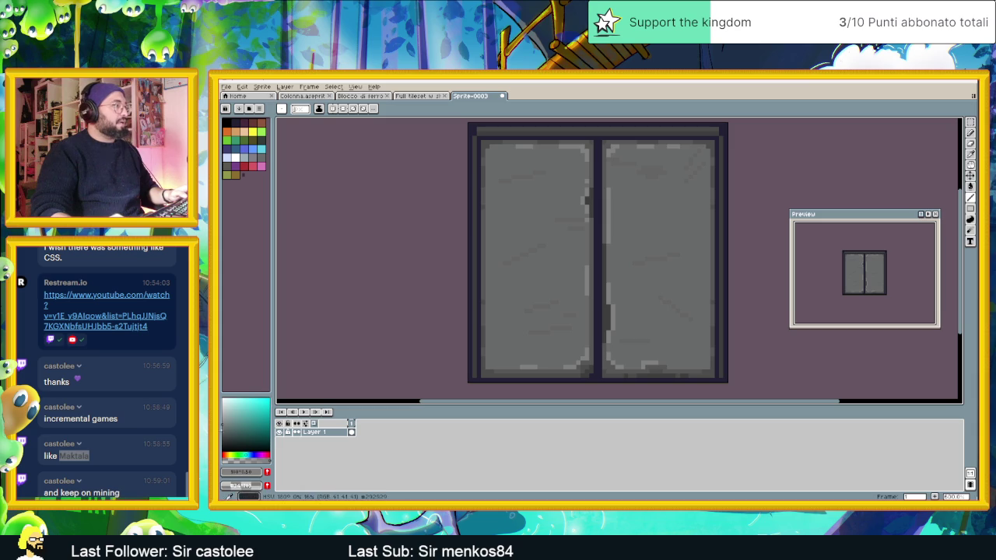
click(227, 417)
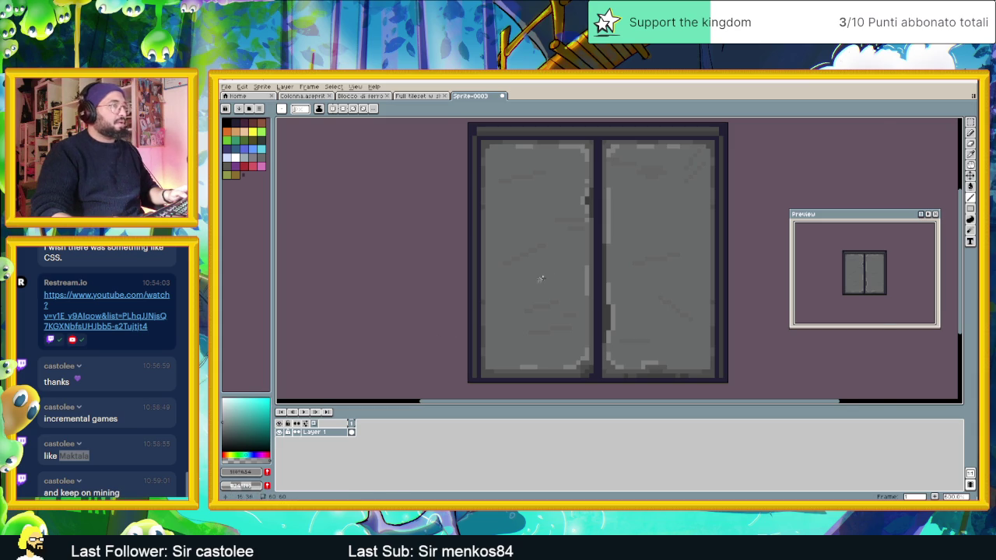
scroll(609, 294, up, 2)
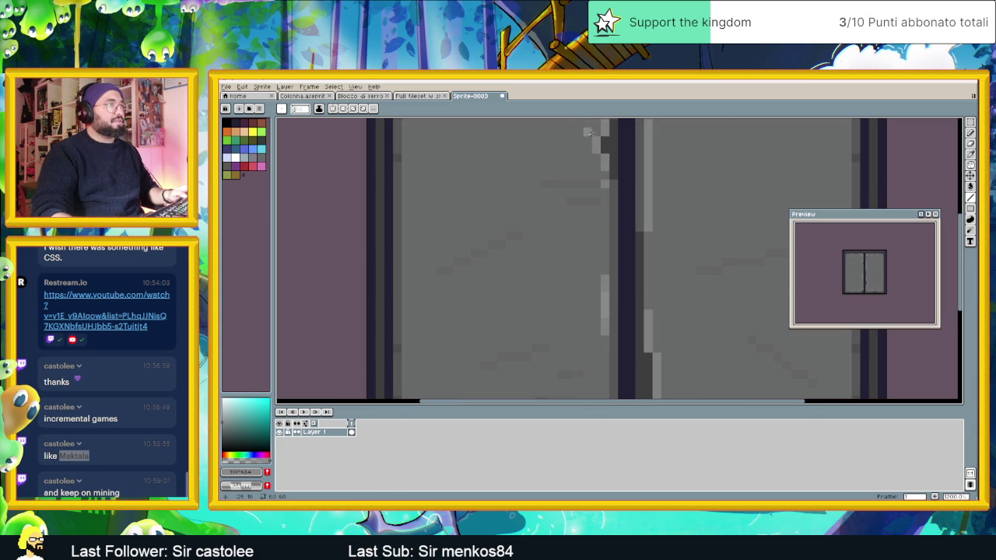
scroll(656, 132, down, 3)
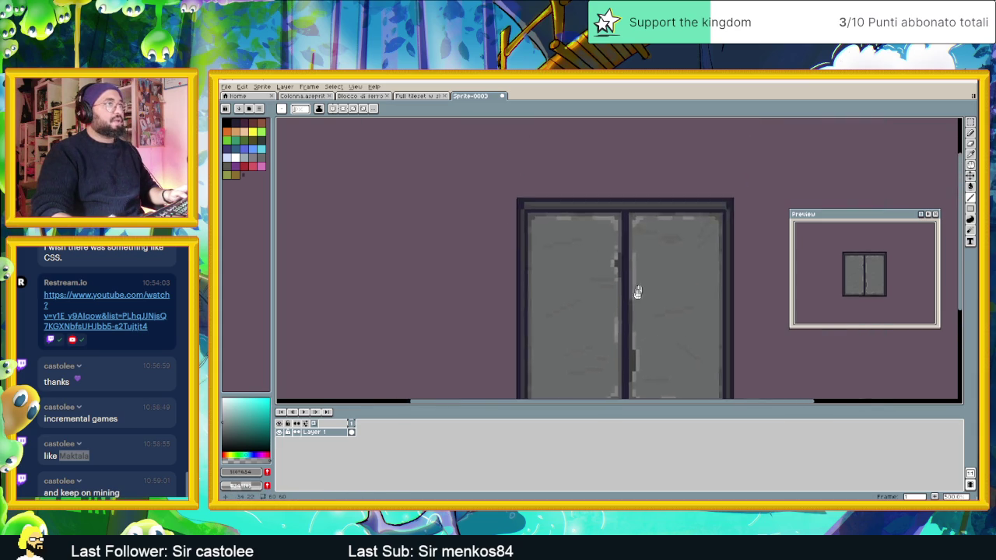
scroll(609, 271, up, 2)
scroll(609, 270, up, 1)
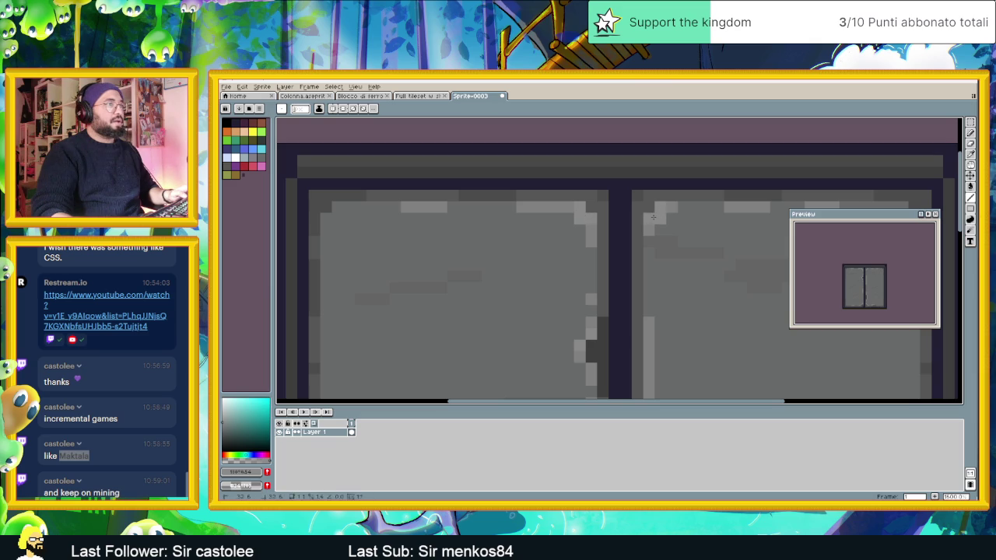
scroll(654, 217, down, 3)
scroll(603, 328, up, 3)
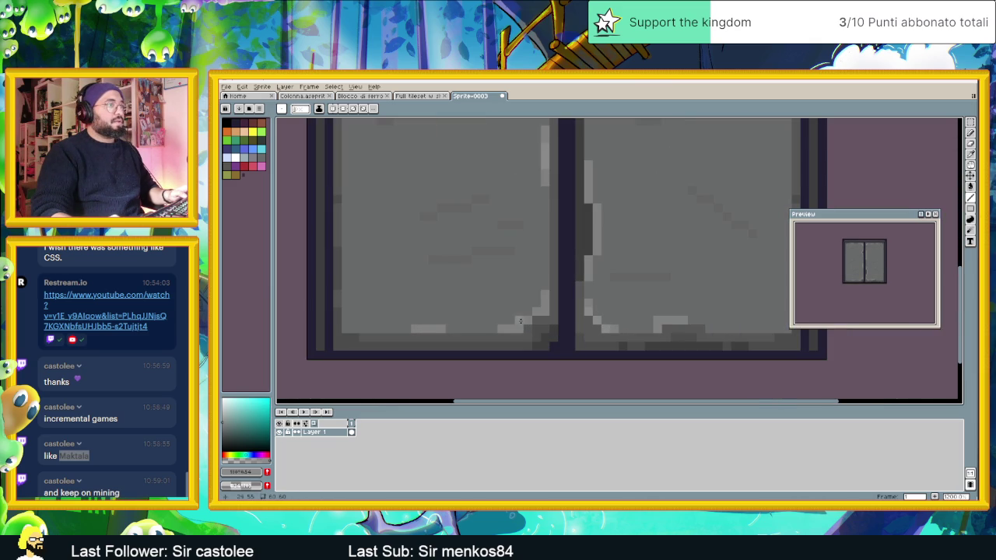
click(537, 315)
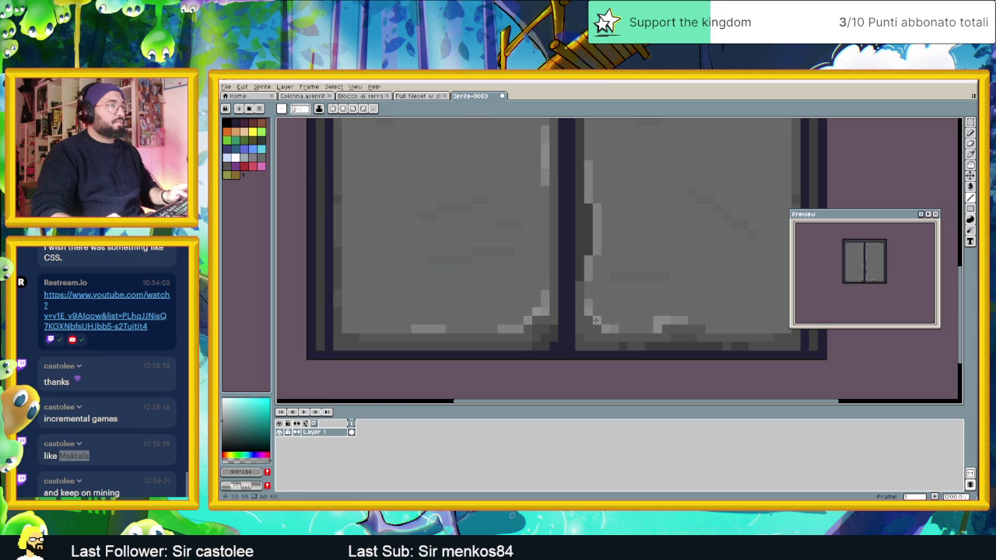
Inspect the door up close and switch to the eyedropper to sample the door grey
scroll(645, 269, down, 3)
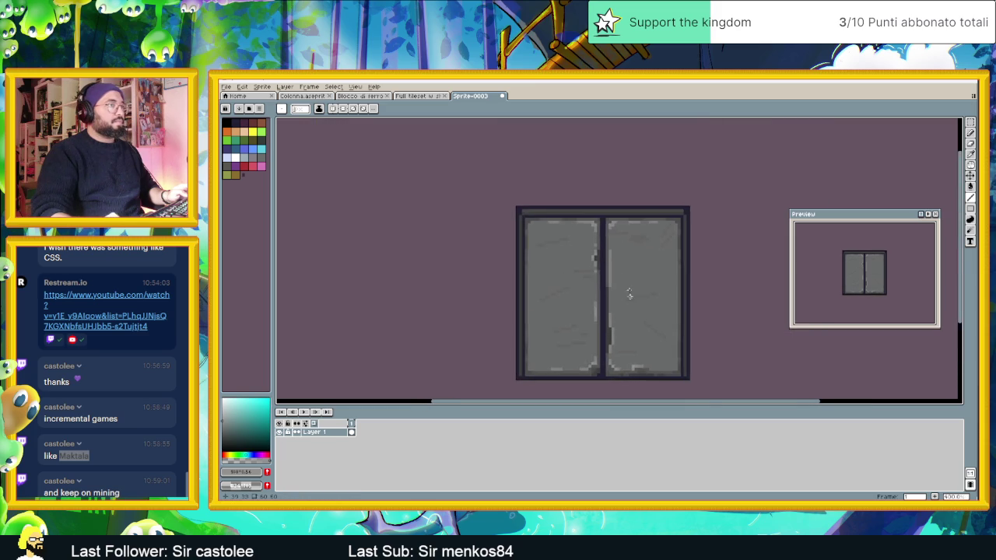
scroll(631, 301, up, 1)
scroll(612, 225, up, 1)
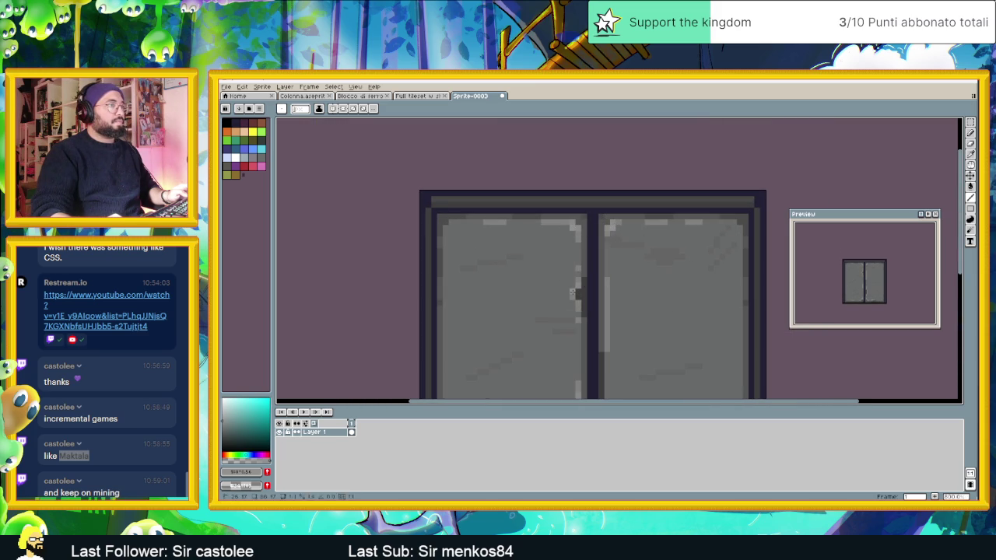
scroll(642, 303, down, 2)
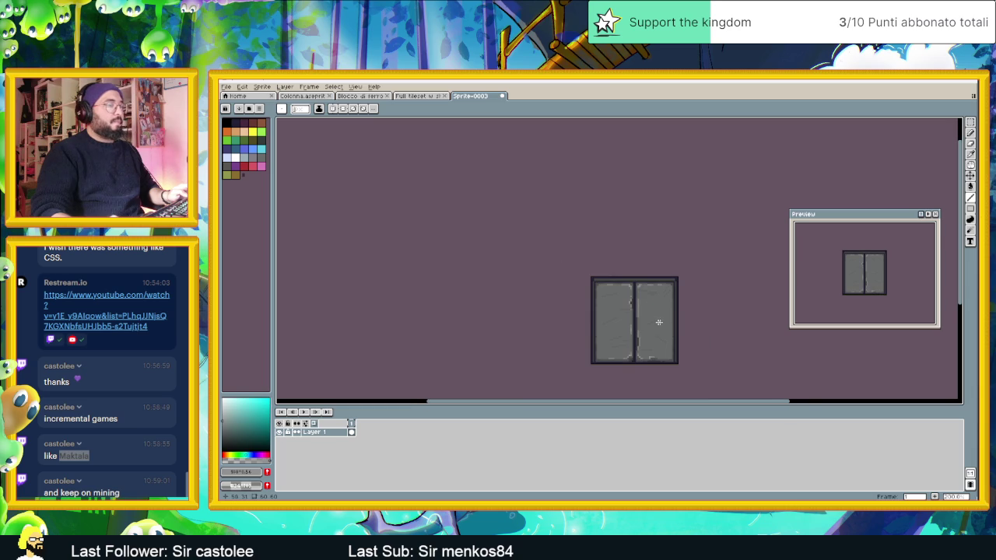
scroll(639, 302, up, 2)
drag(642, 277, 645, 284)
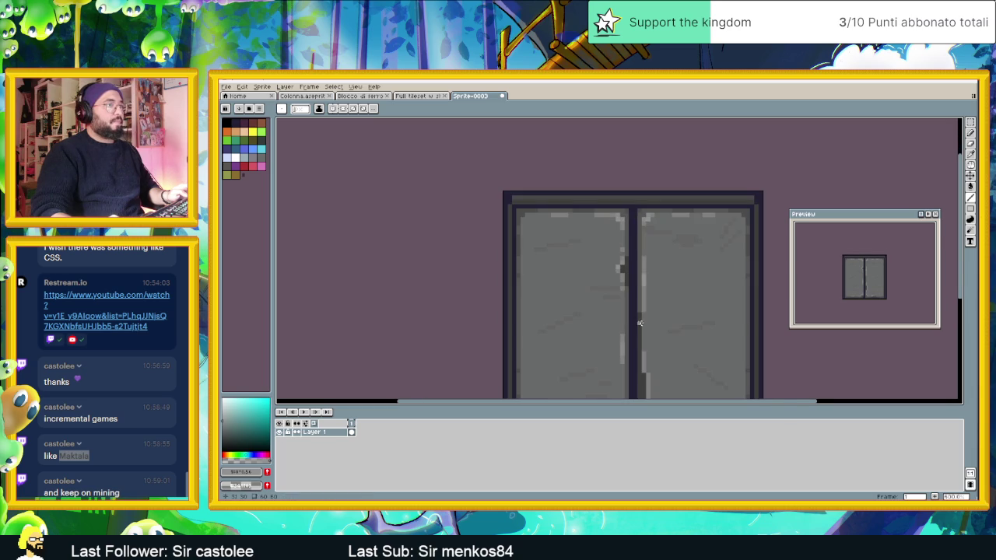
scroll(639, 322, down, 2)
scroll(657, 335, down, 1)
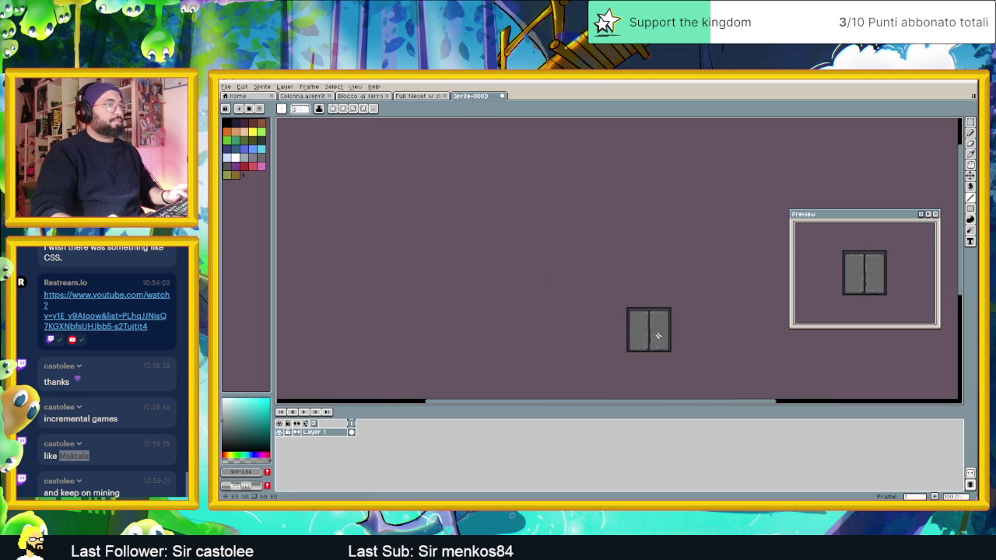
scroll(673, 338, up, 4)
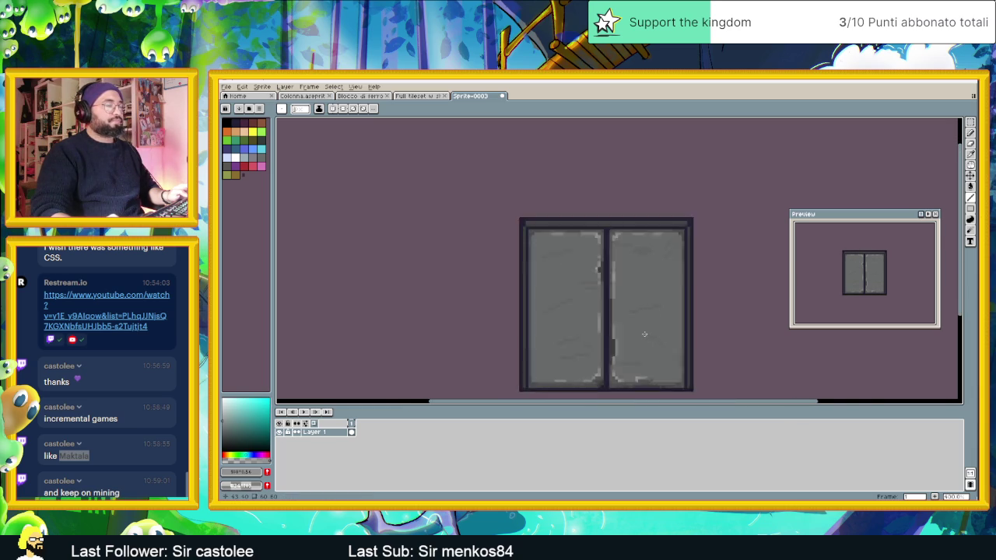
key(i)
alt+click(625, 211)
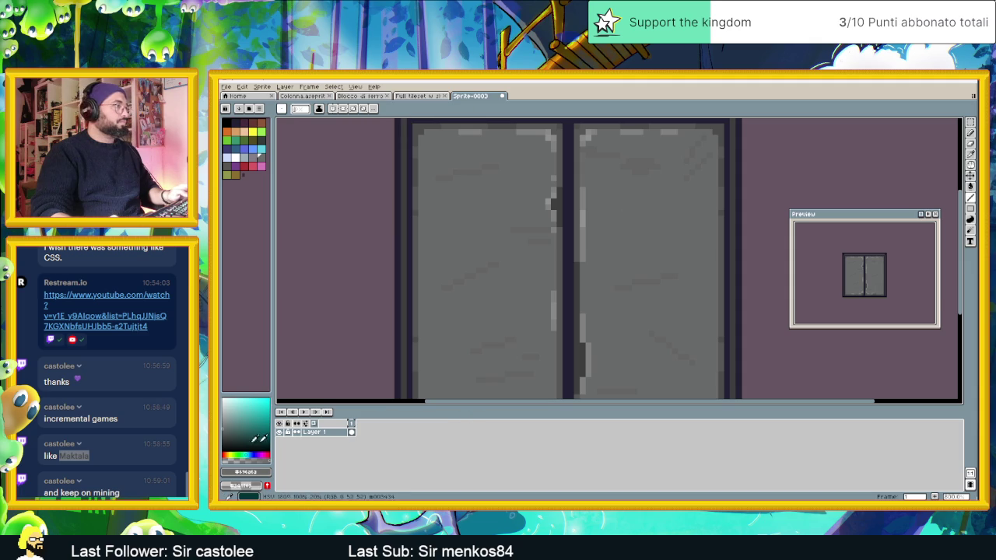
drag(227, 424, 226, 423)
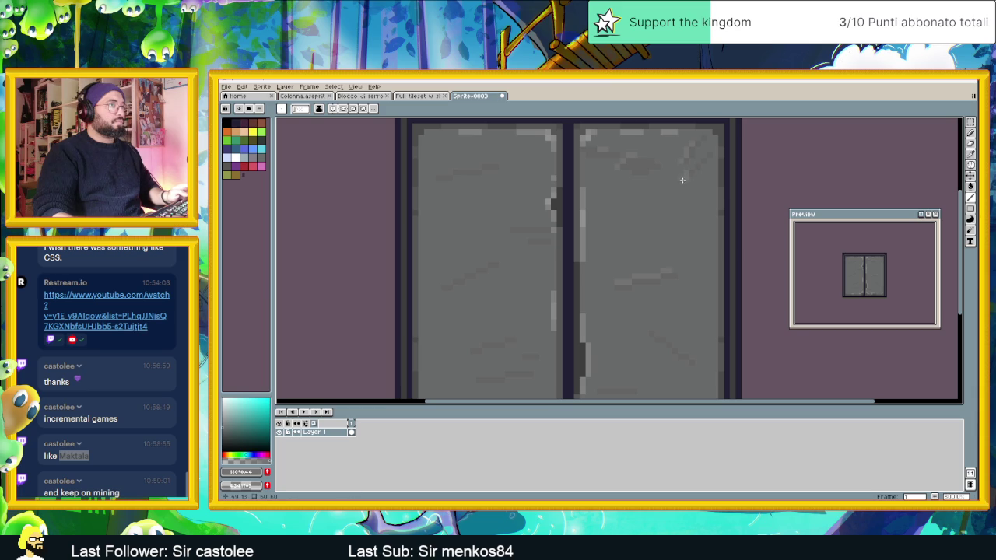
scroll(659, 328, down, 3)
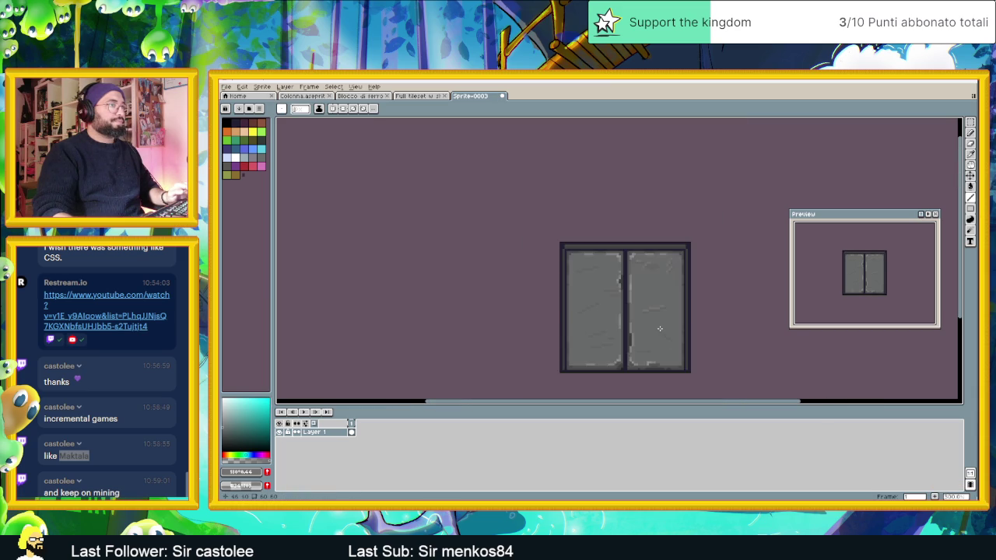
scroll(662, 336, up, 4)
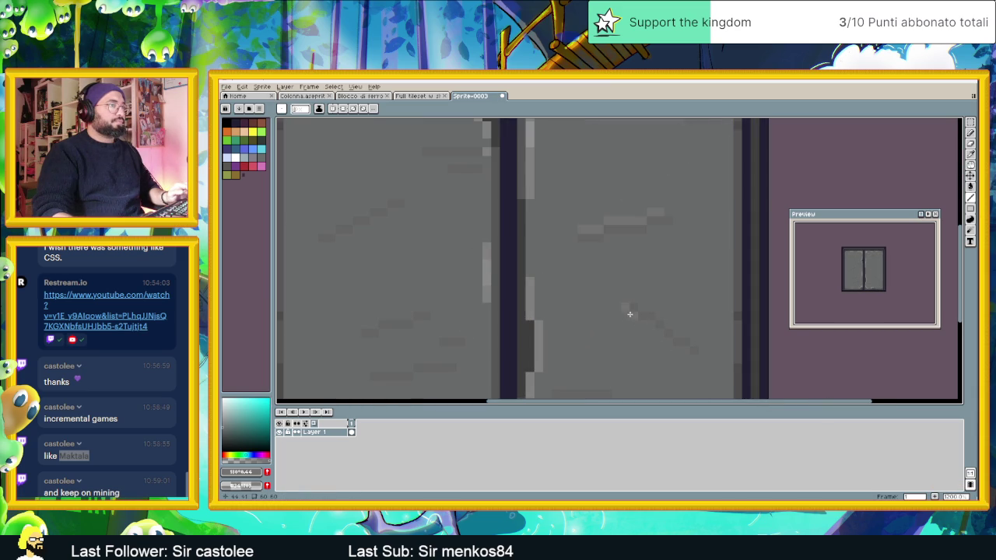
scroll(615, 339, down, 3)
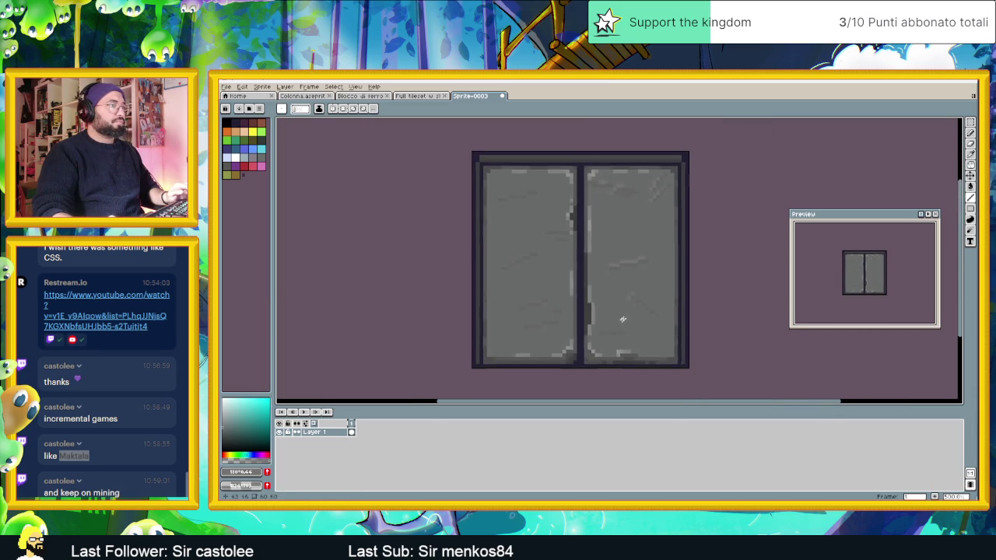
scroll(599, 337, up, 3)
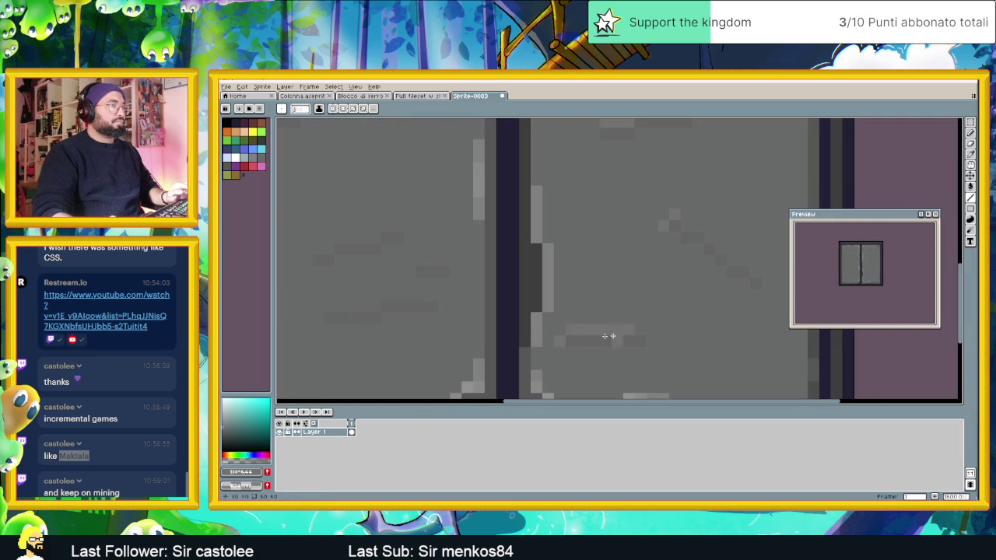
scroll(506, 308, left, 3)
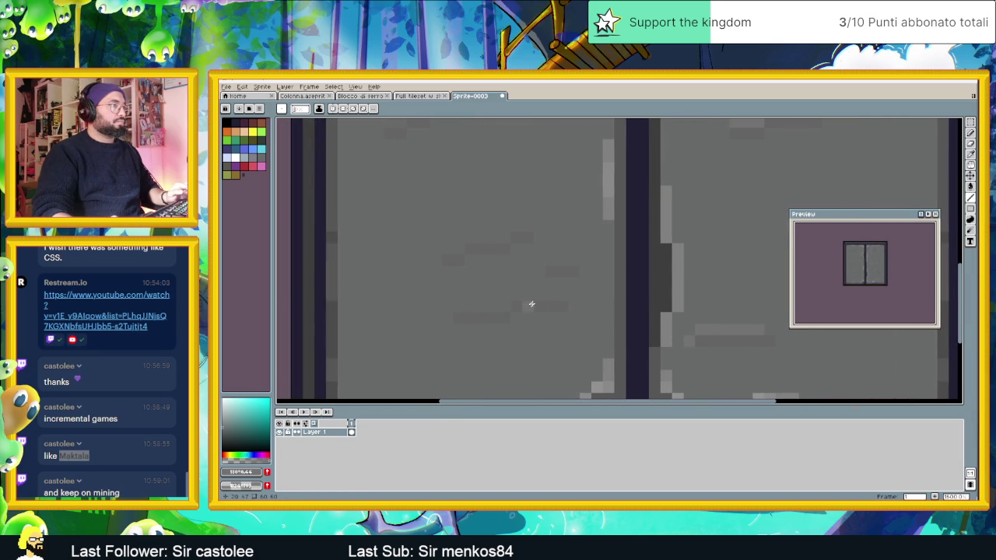
Paint two short light grey scratch lines across the door panel
drag(507, 303, 476, 305)
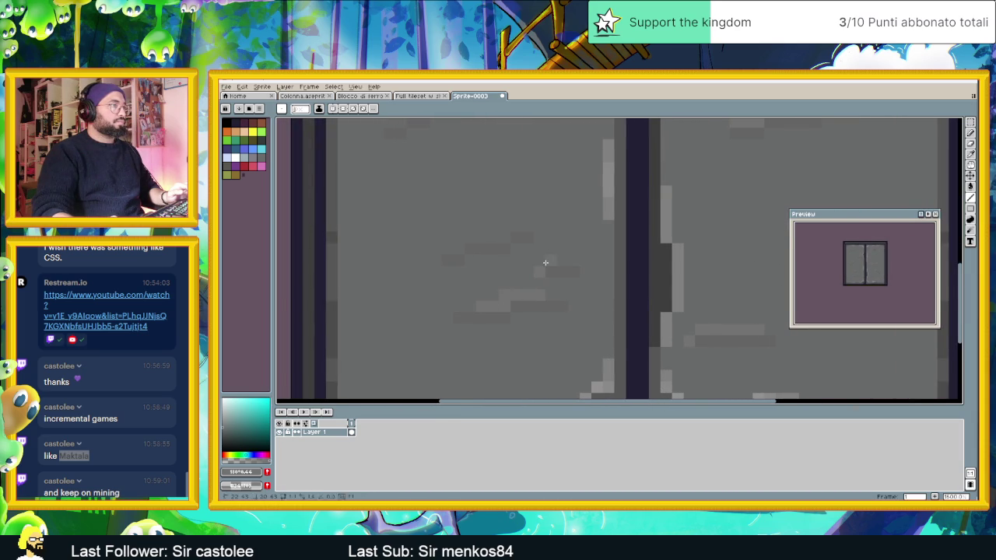
drag(510, 237, 477, 237)
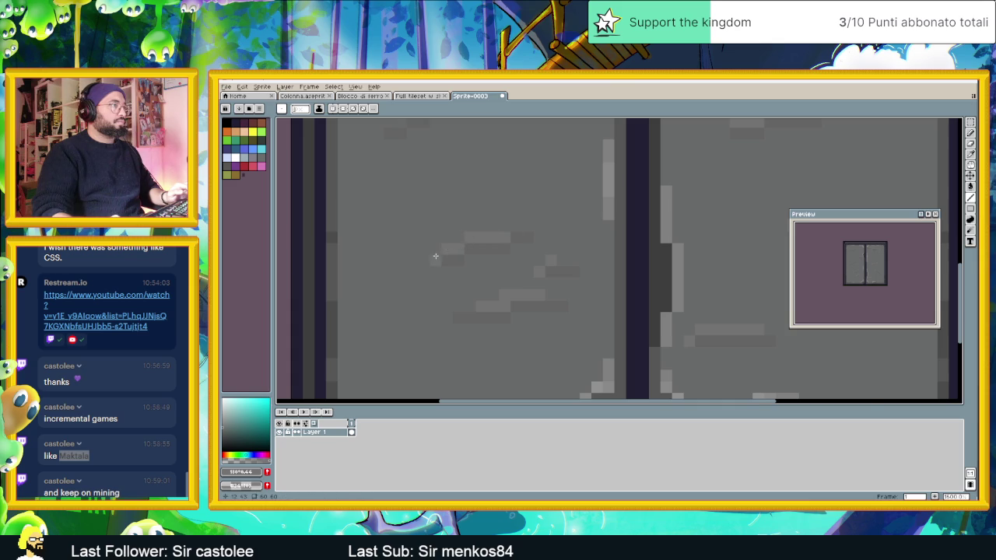
scroll(535, 279, down, 3)
scroll(524, 239, up, 3)
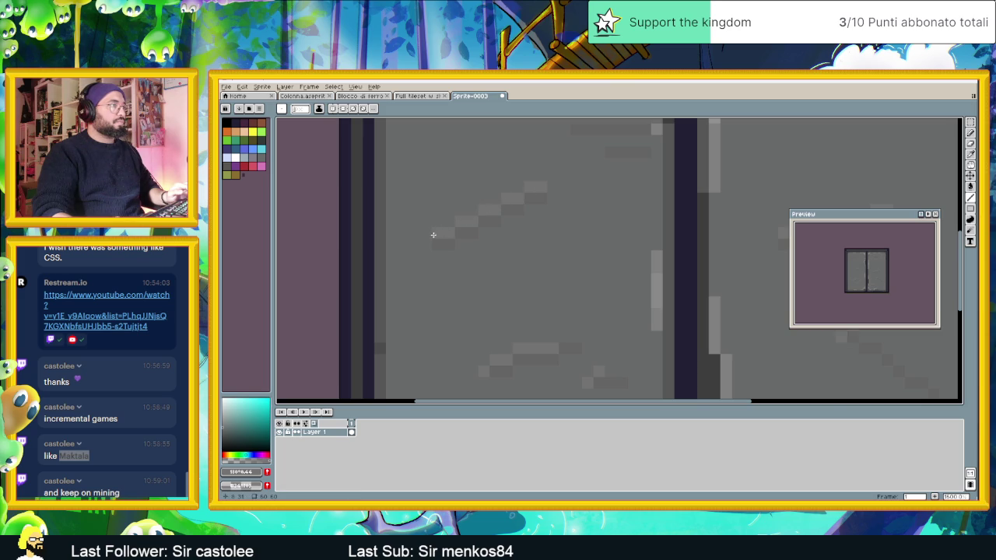
scroll(429, 238, down, 3)
scroll(593, 234, up, 4)
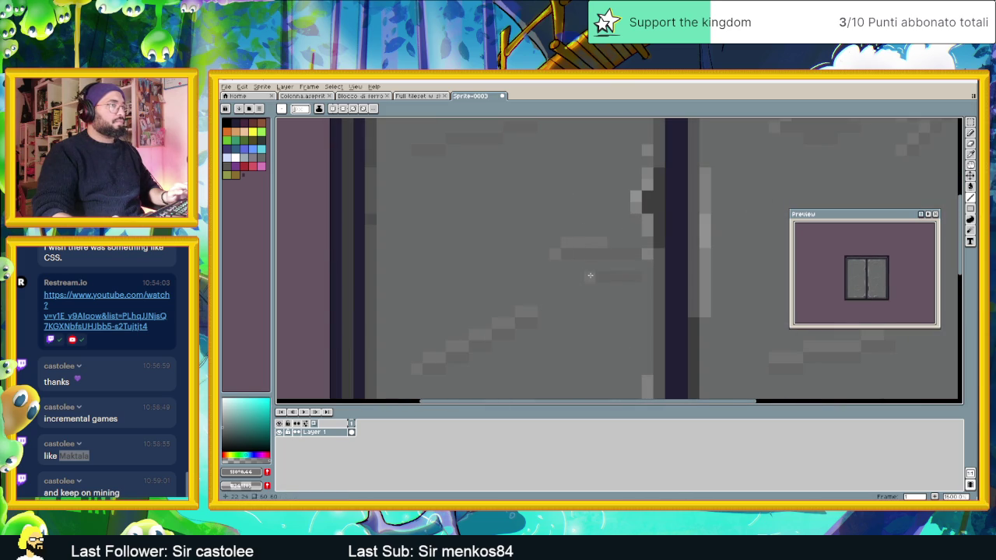
Add light grey highlight lines on the panels and a line along the door's top
drag(484, 189, 562, 258)
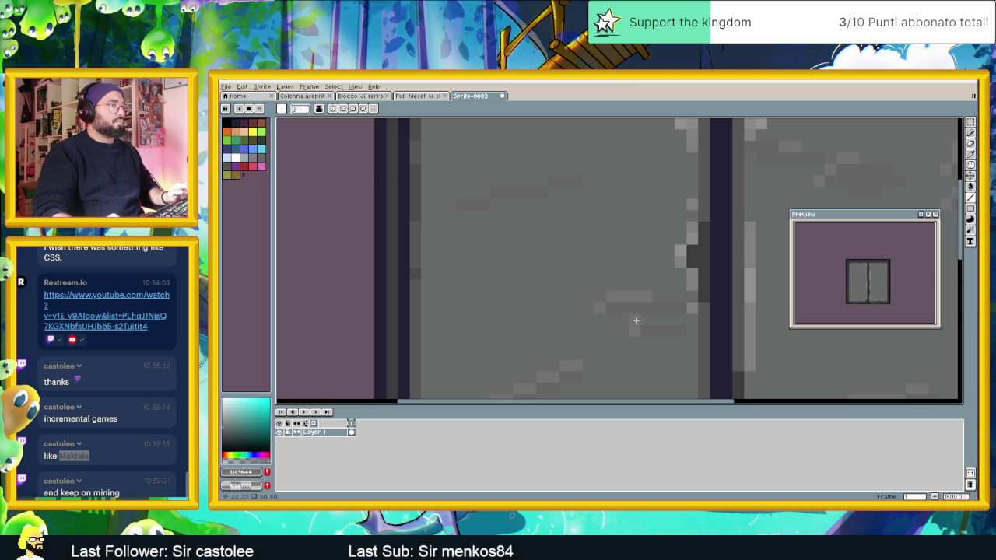
mouse_move(627, 319)
mouse_down()
mouse_move(537, 319)
mouse_move(609, 295)
mouse_move(537, 296)
mouse_up()
scroll(620, 291, down, 3)
scroll(598, 265, up, 3)
drag(615, 294, 542, 294)
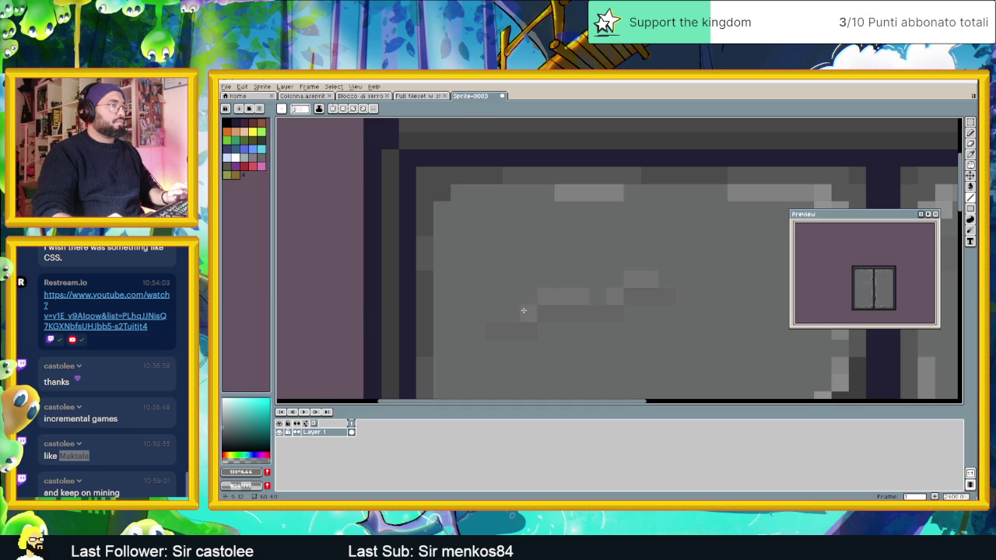
scroll(562, 313, down, 3)
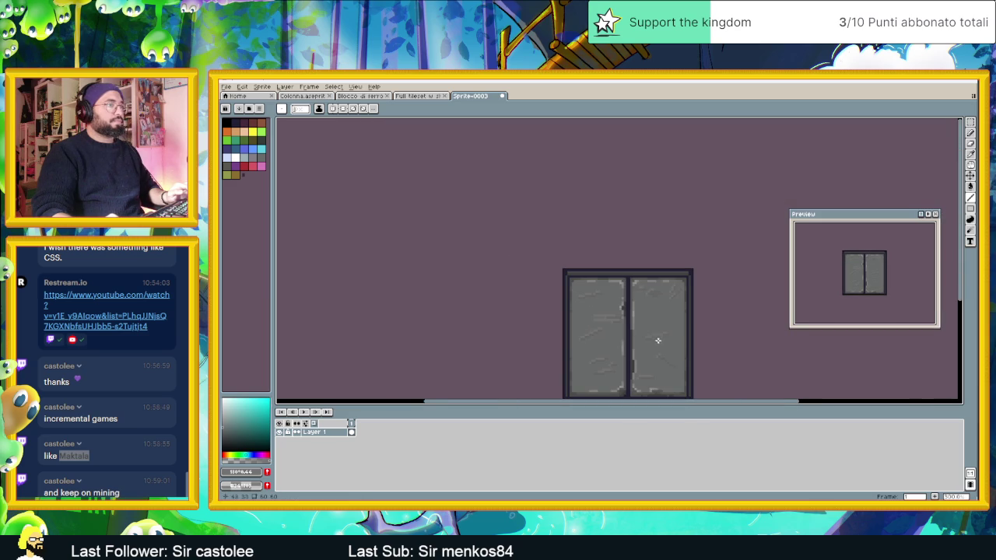
drag(670, 355, 641, 314)
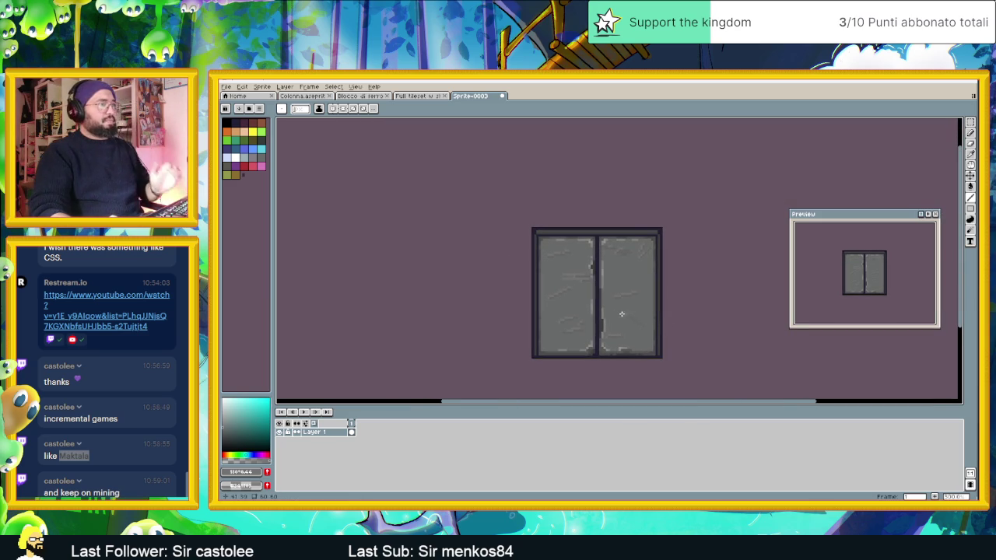
scroll(621, 315, up, 1)
scroll(552, 283, up, 1)
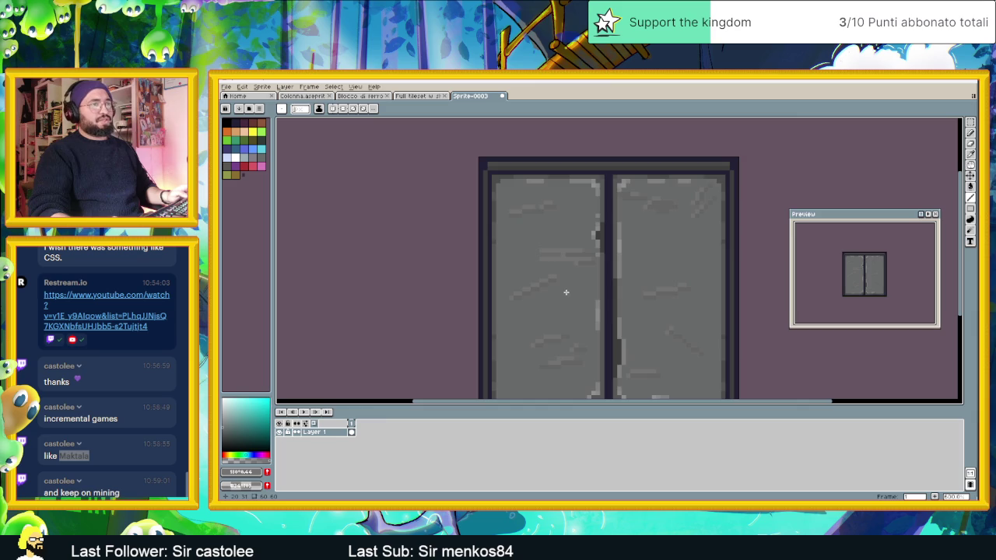
Darken the drawing colour to an HSV value of 40
scroll(565, 292, up, 3)
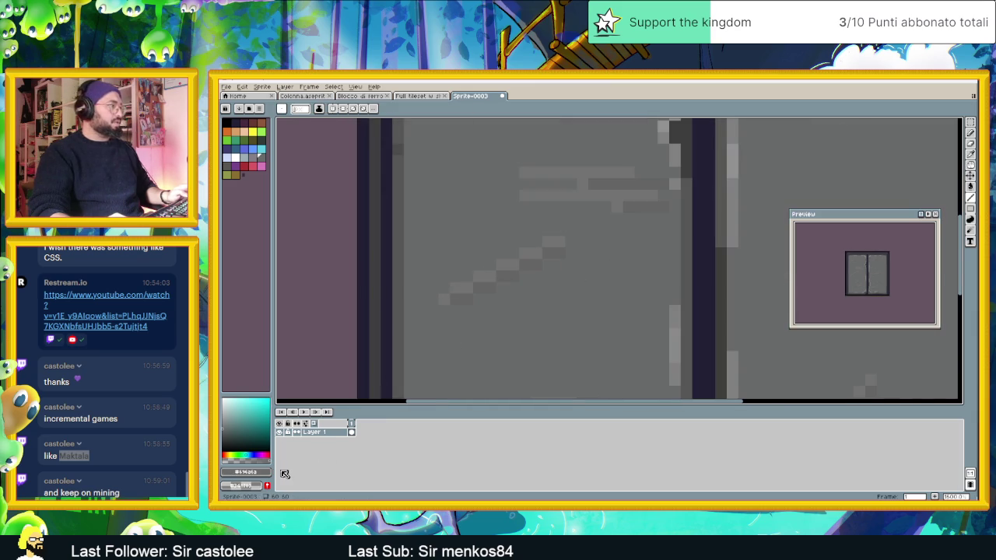
click(246, 471)
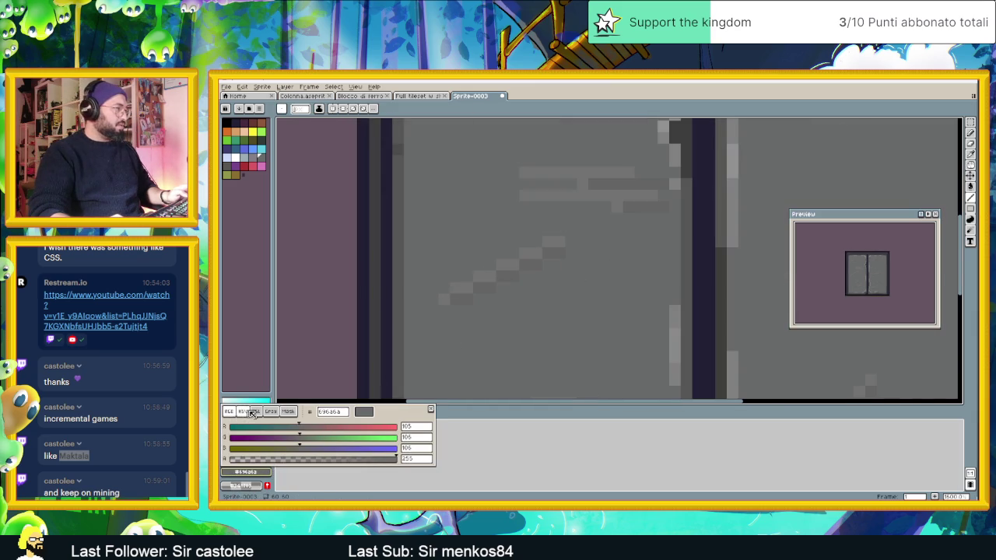
click(243, 411)
click(407, 449)
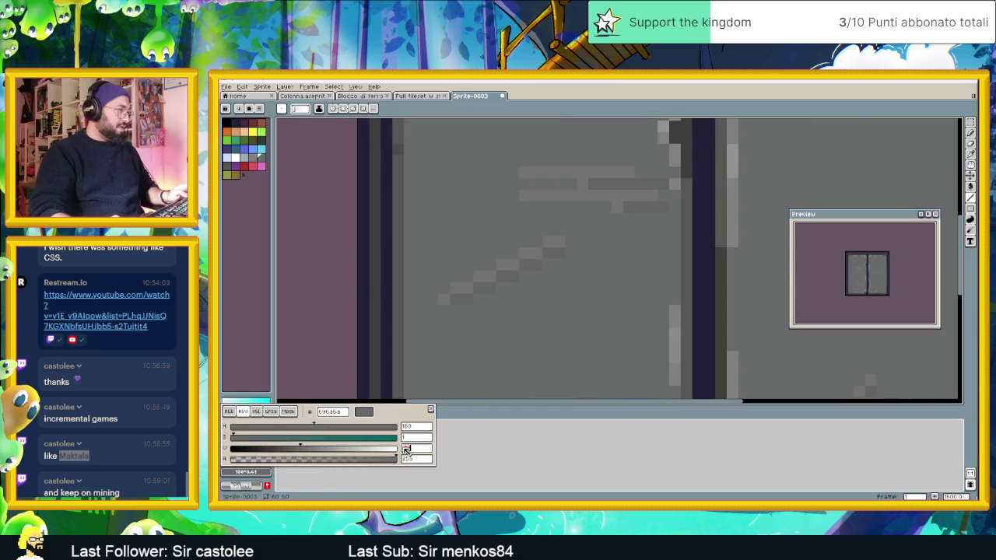
text(40)
key(Return)
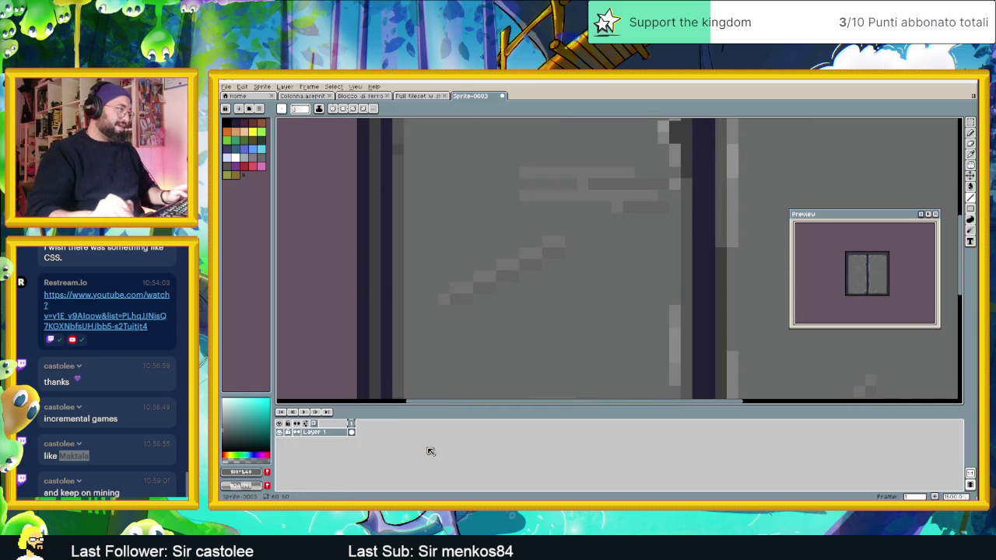
Roughen the door panel near its inner edge with darker speckles
scroll(529, 269, up, 1)
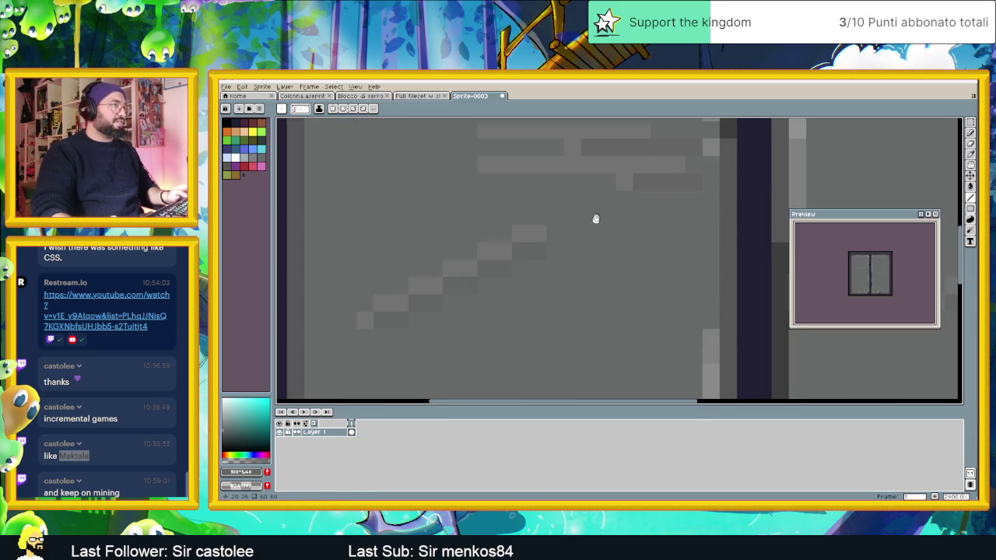
scroll(628, 297, up, 3)
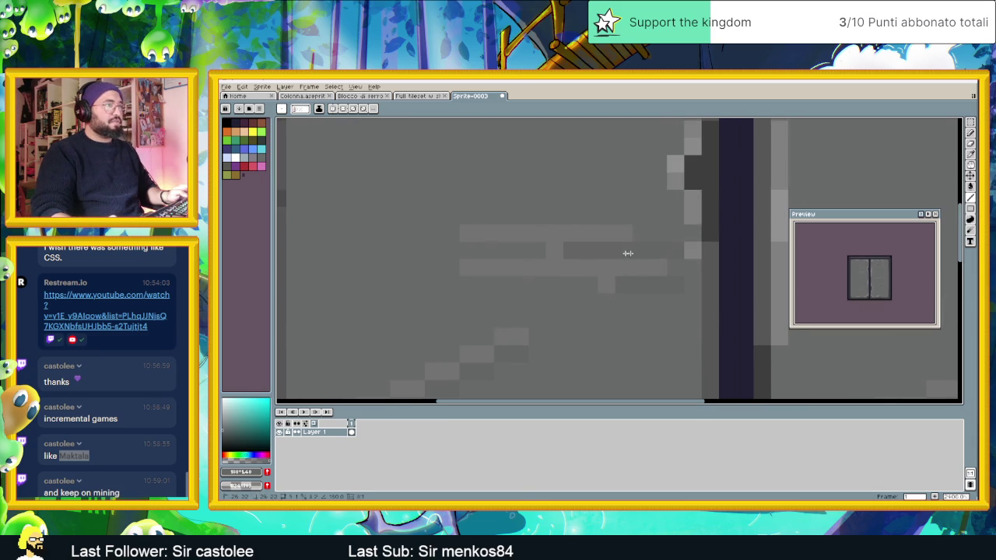
scroll(579, 251, down, 2)
scroll(611, 342, up, 3)
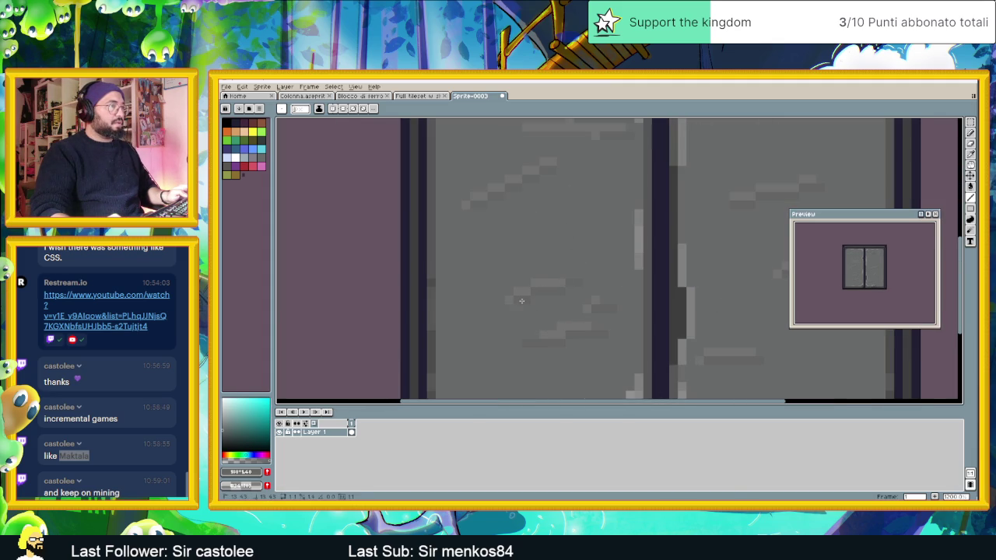
scroll(626, 311, up, 2)
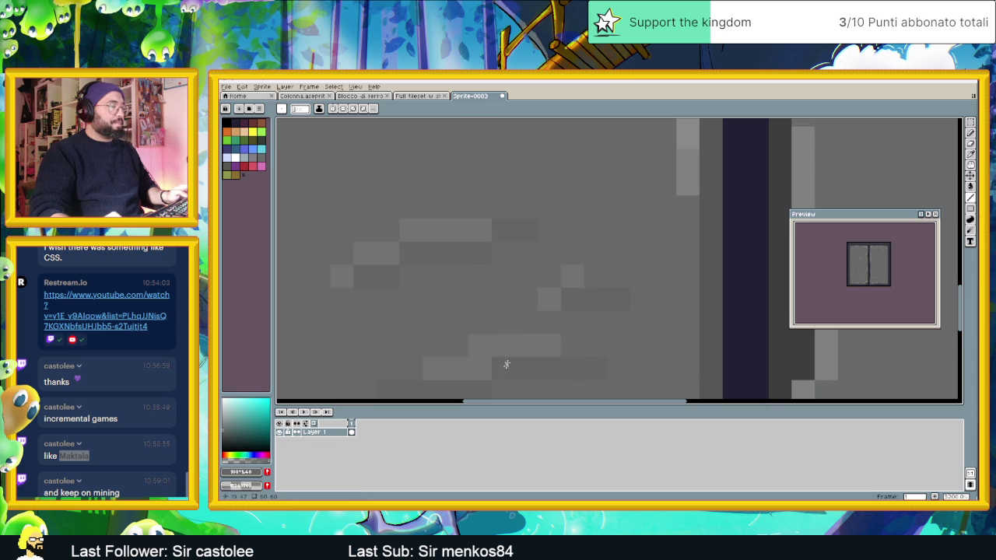
scroll(503, 368, down, 2)
scroll(552, 313, down, 3)
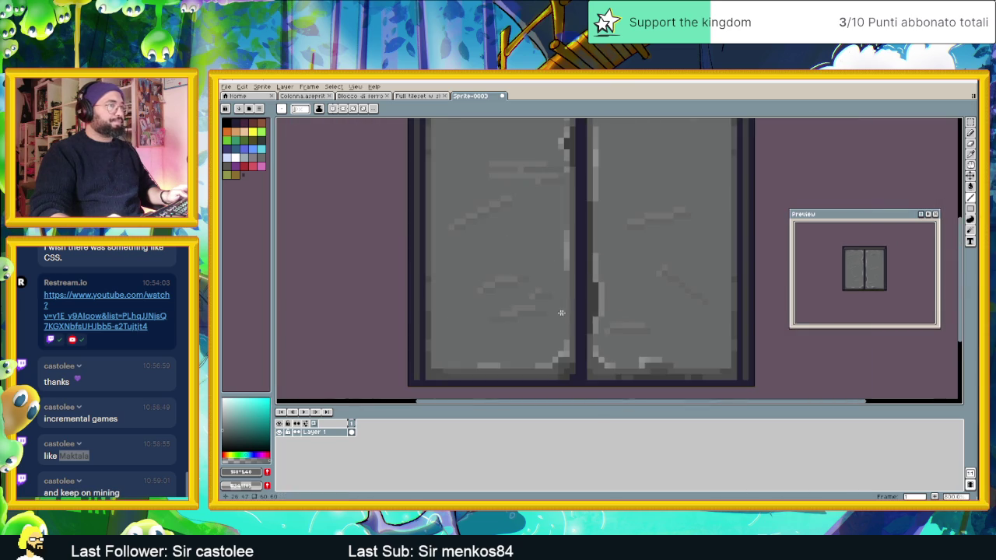
scroll(631, 334, up, 4)
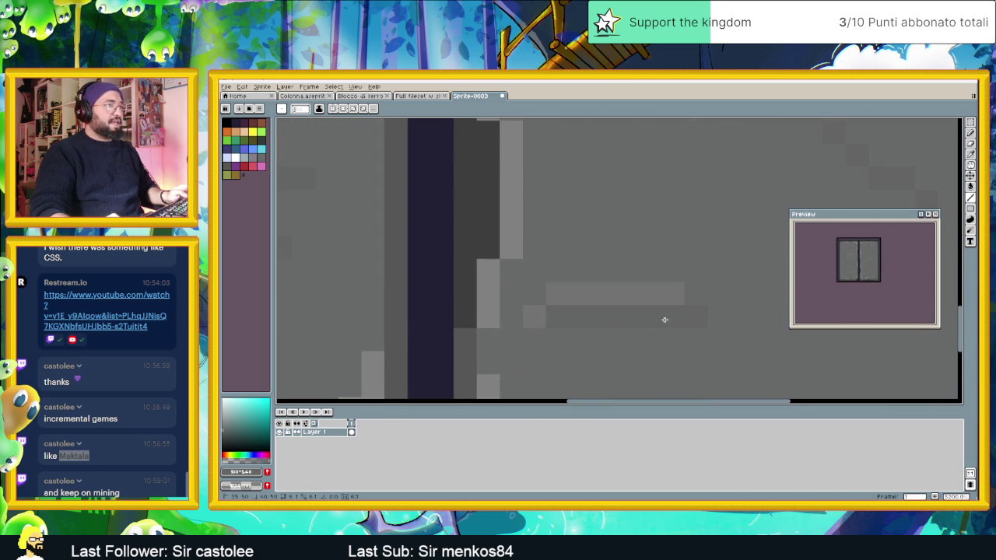
drag(739, 285, 583, 308)
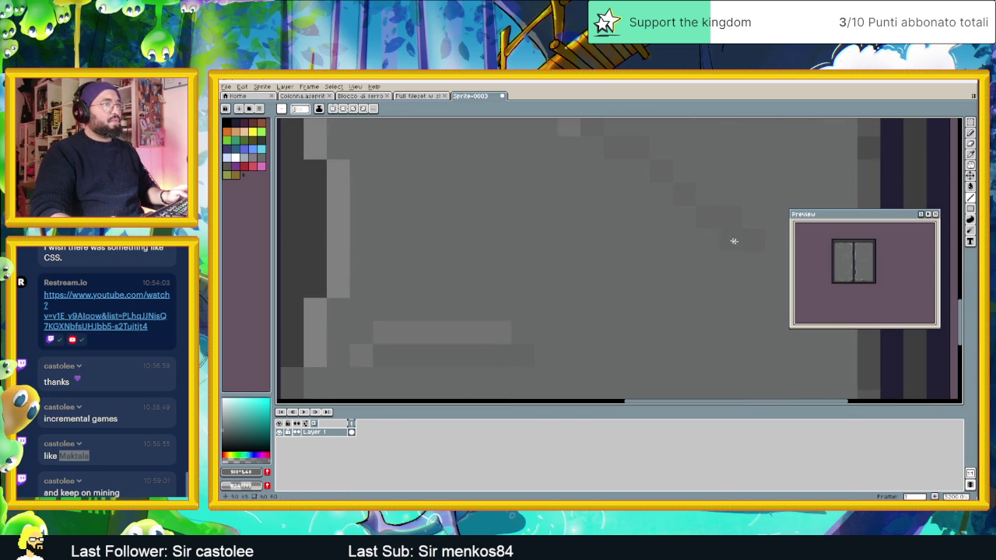
drag(707, 203, 656, 331)
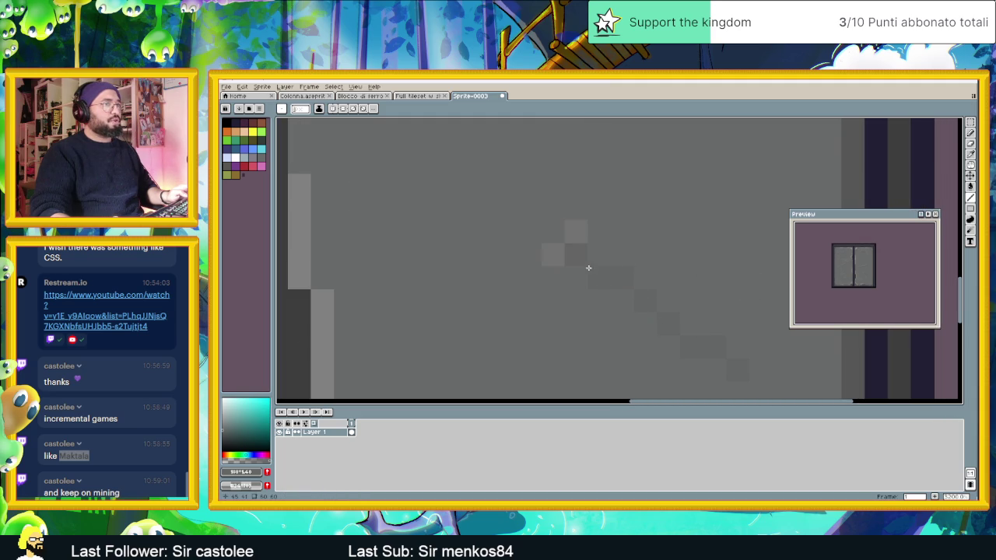
scroll(616, 281, down, 2)
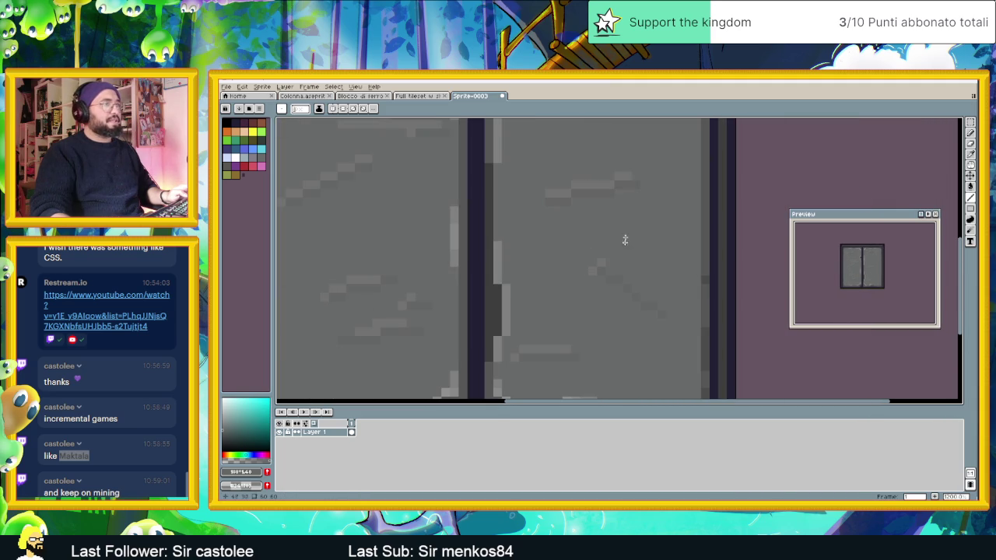
scroll(630, 186, up, 2)
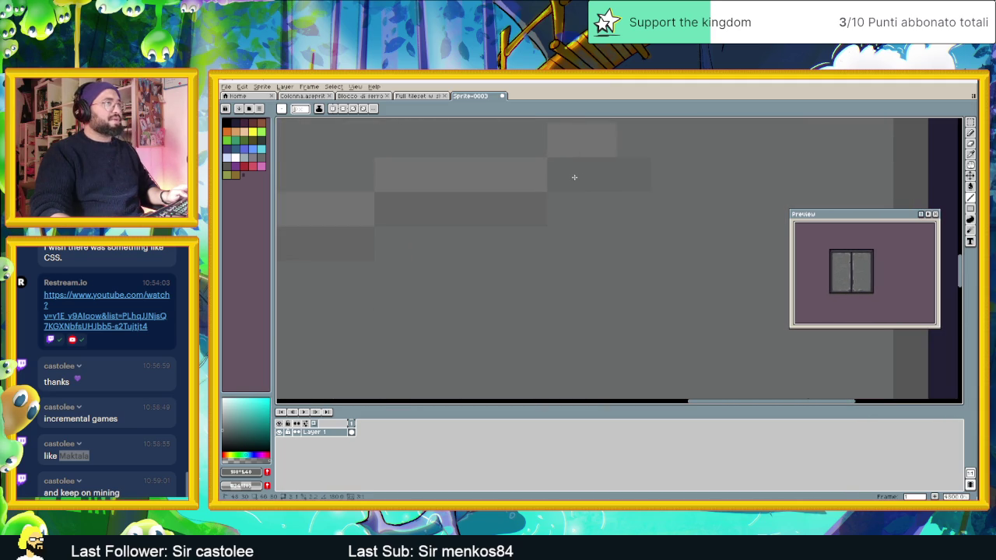
drag(451, 239, 598, 248)
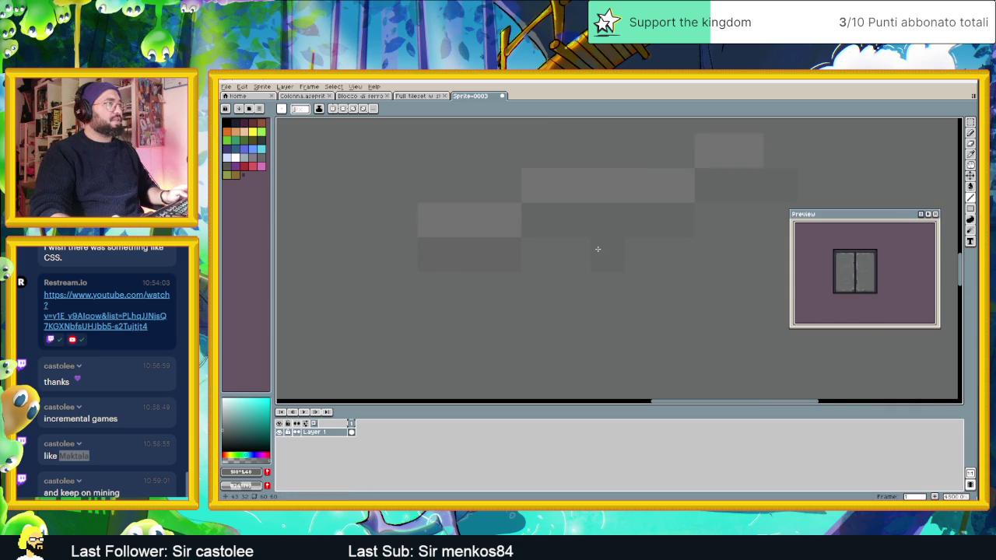
scroll(441, 251, down, 2)
mouse_move(627, 157)
mouse_down()
mouse_move(549, 158)
mouse_move(569, 240)
mouse_up()
scroll(580, 195, up, 3)
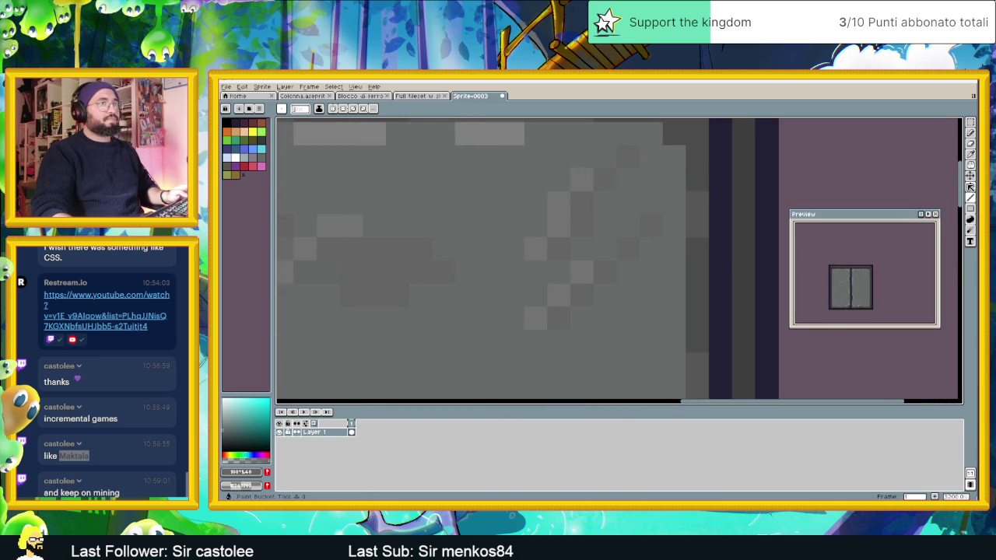
key(g)
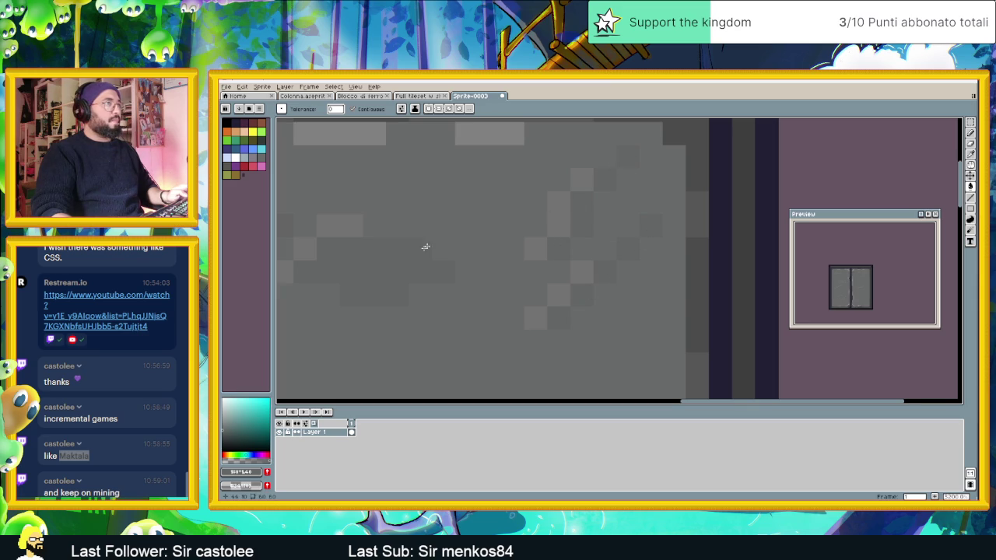
drag(438, 239, 661, 274)
scroll(480, 251, down, 5)
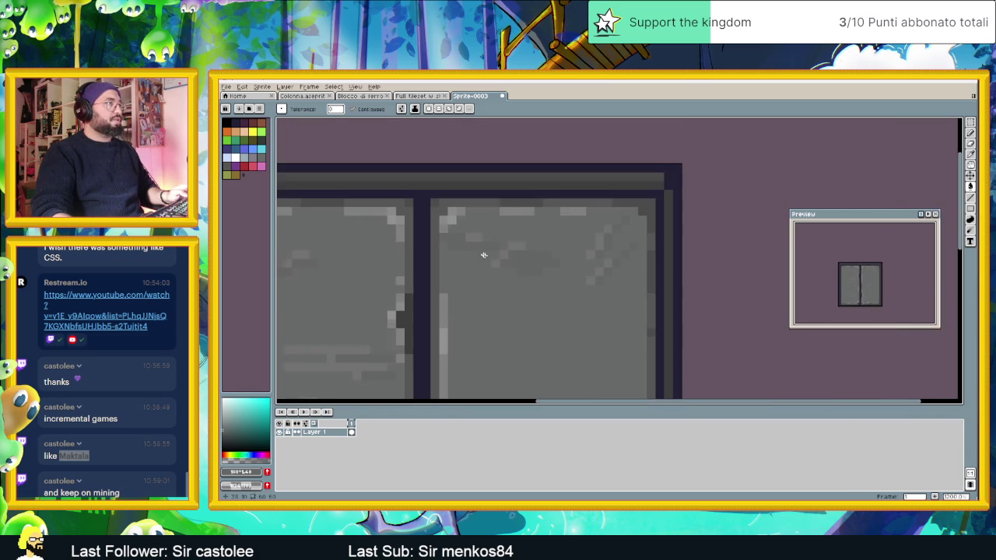
scroll(367, 273, up, 3)
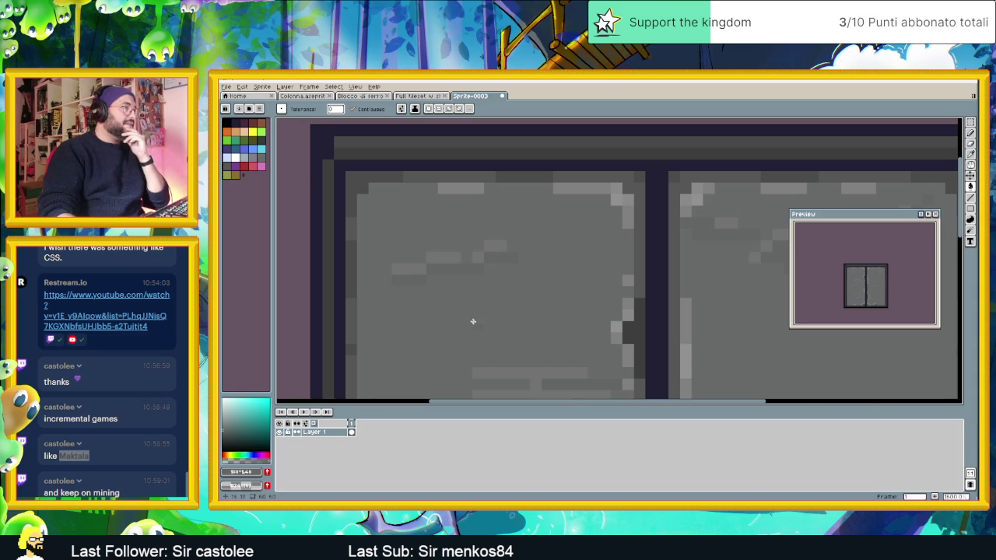
scroll(469, 318, down, 3)
scroll(532, 300, up, 1)
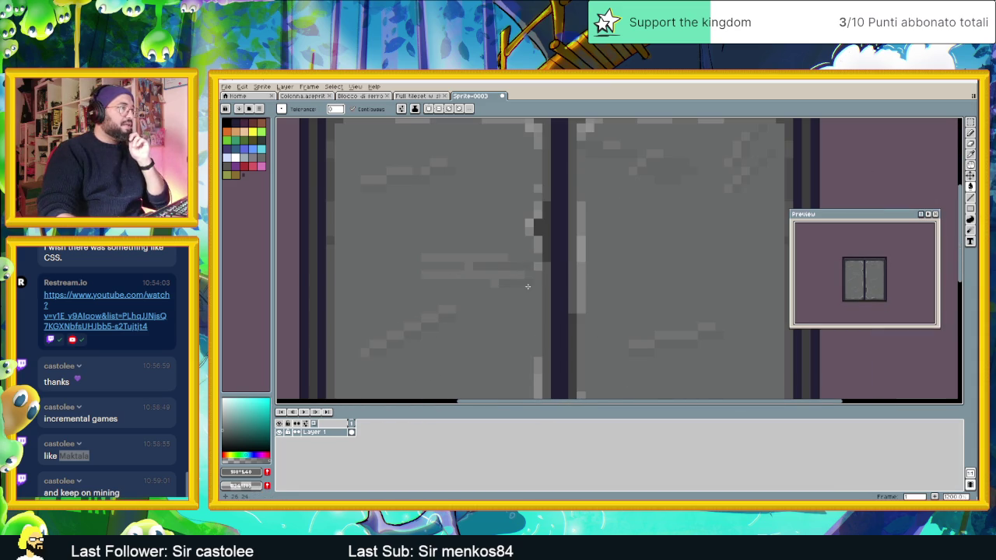
scroll(632, 336, down, 1)
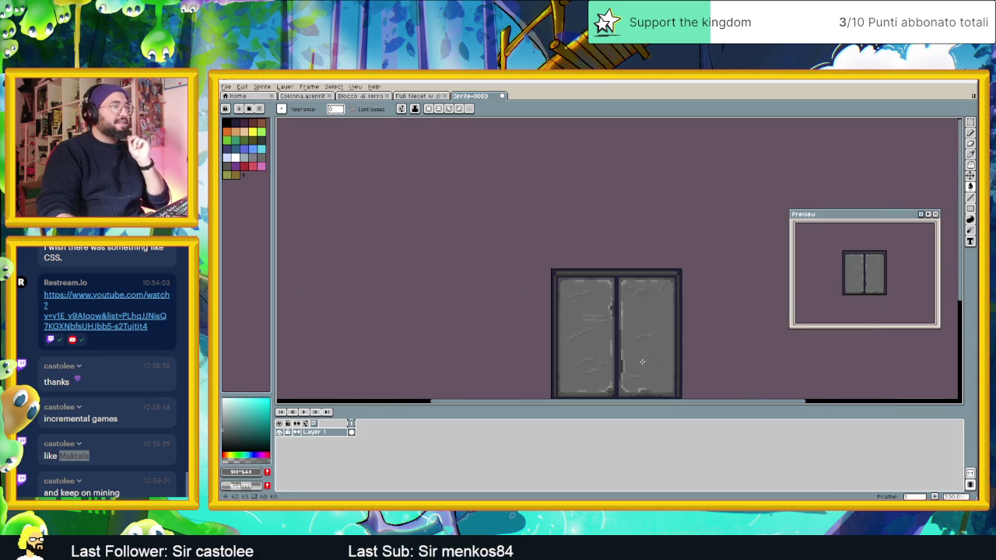
drag(623, 348, 580, 307)
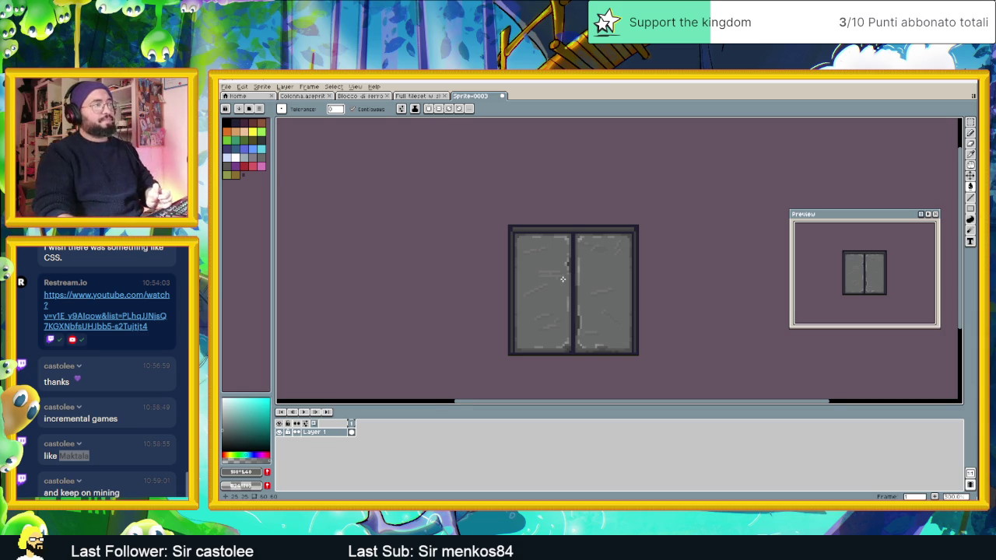
scroll(562, 273, up, 3)
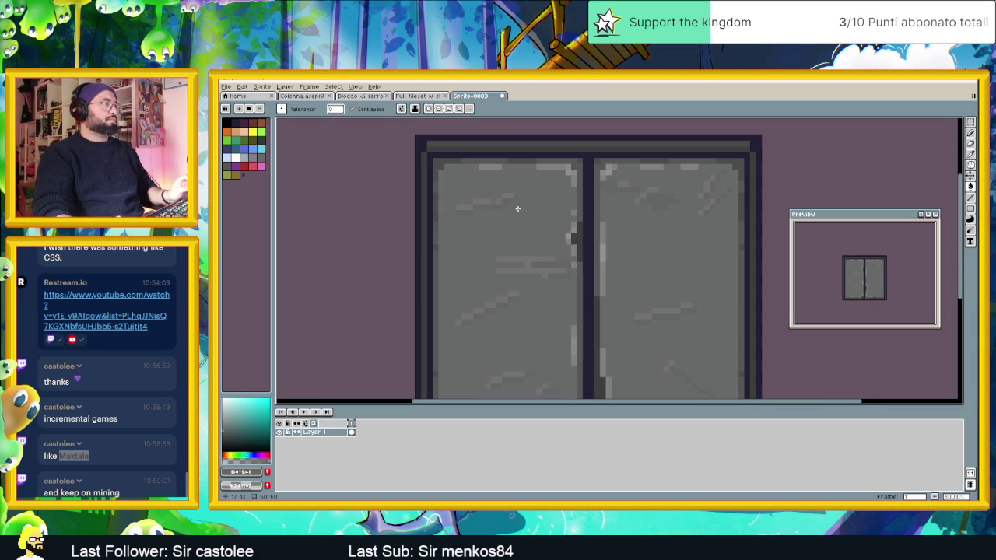
scroll(464, 163, up, 2)
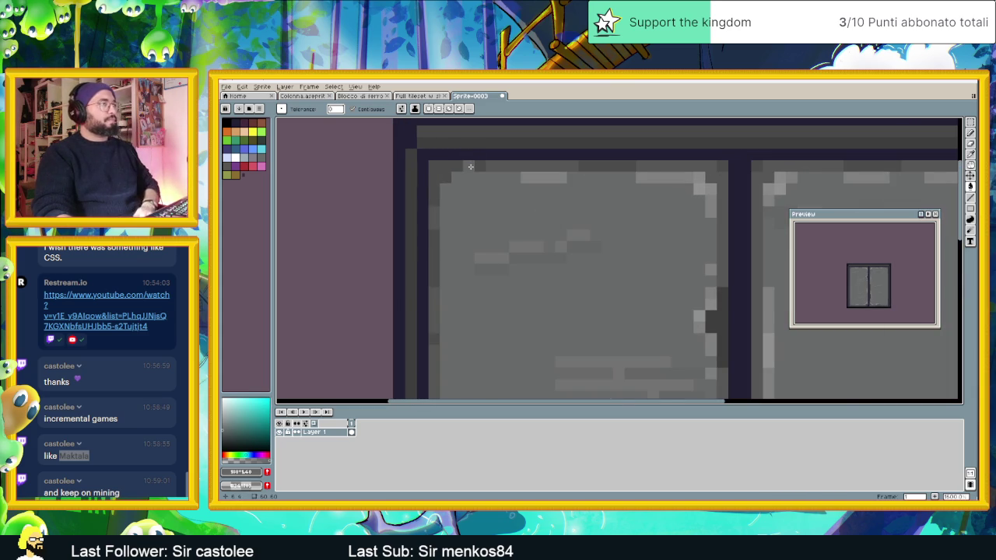
scroll(470, 167, down, 1)
scroll(470, 166, down, 1)
scroll(470, 167, down, 1)
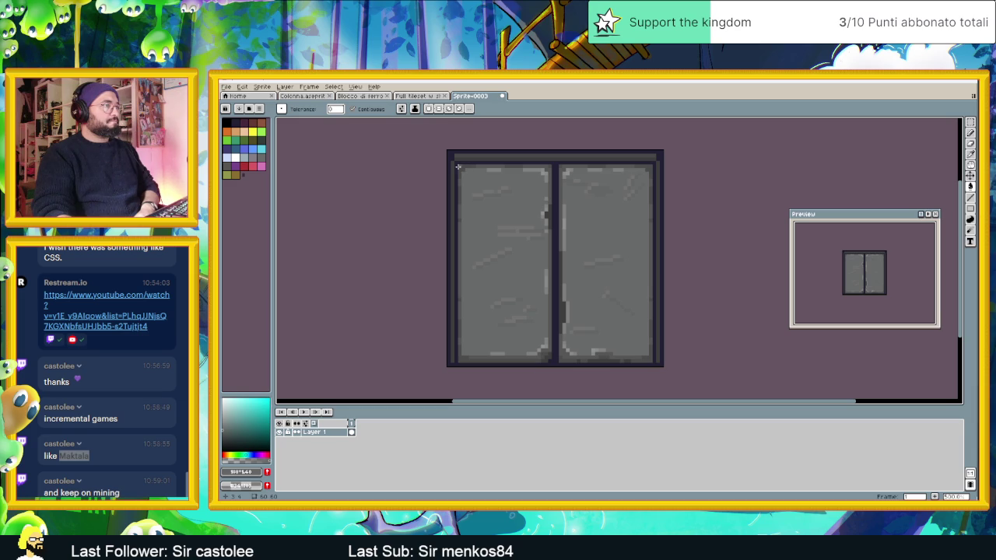
scroll(457, 165, down, 2)
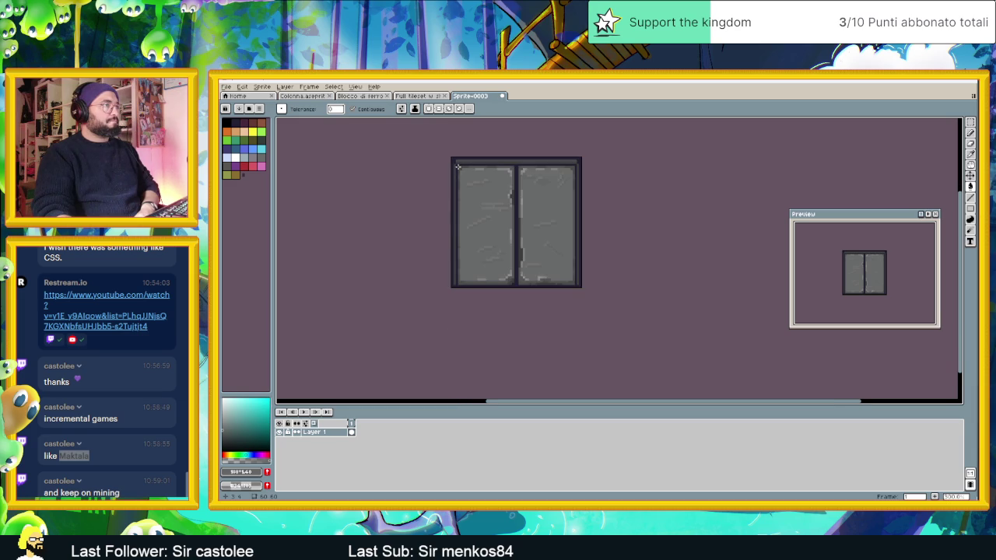
scroll(457, 166, up, 1)
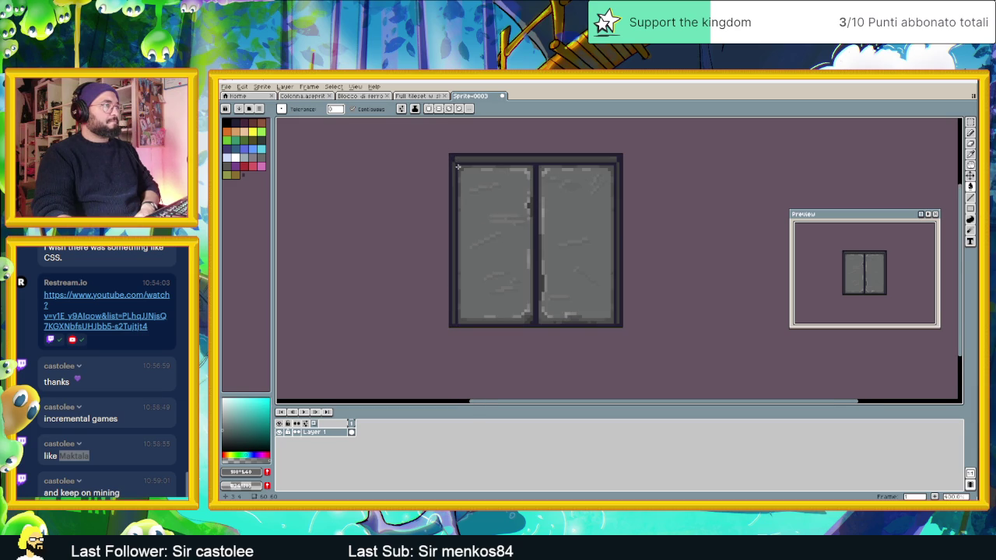
scroll(458, 166, up, 1)
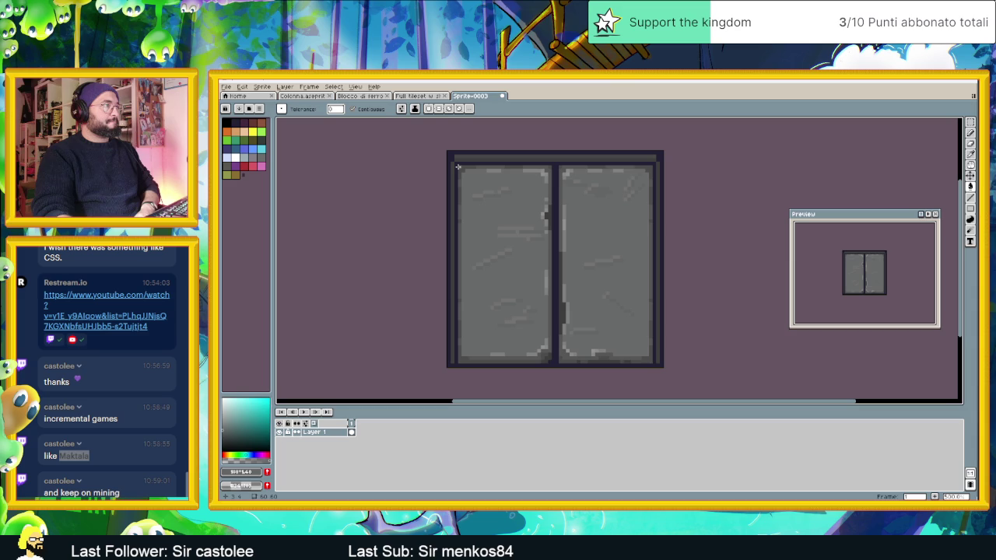
scroll(458, 166, up, 1)
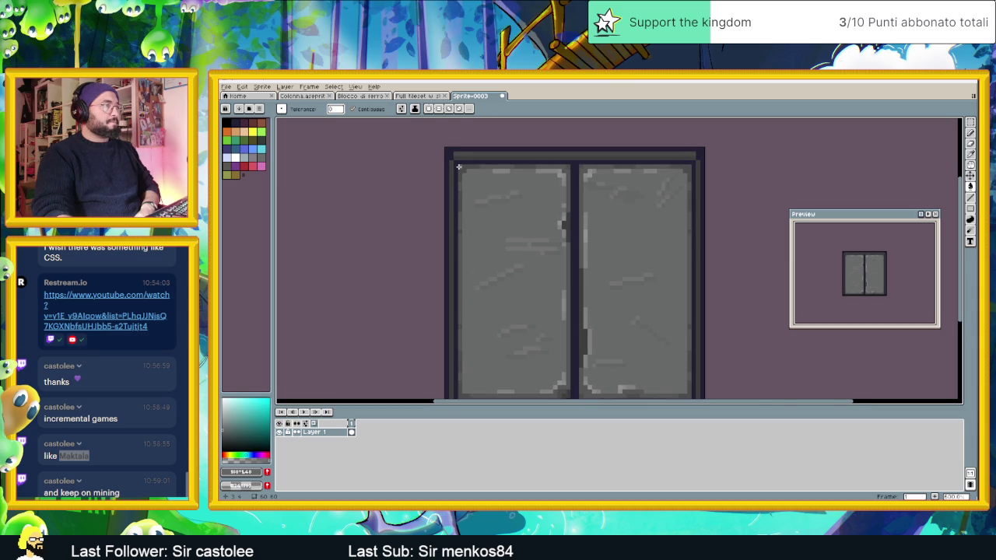
scroll(458, 167, up, 1)
scroll(502, 189, up, 1)
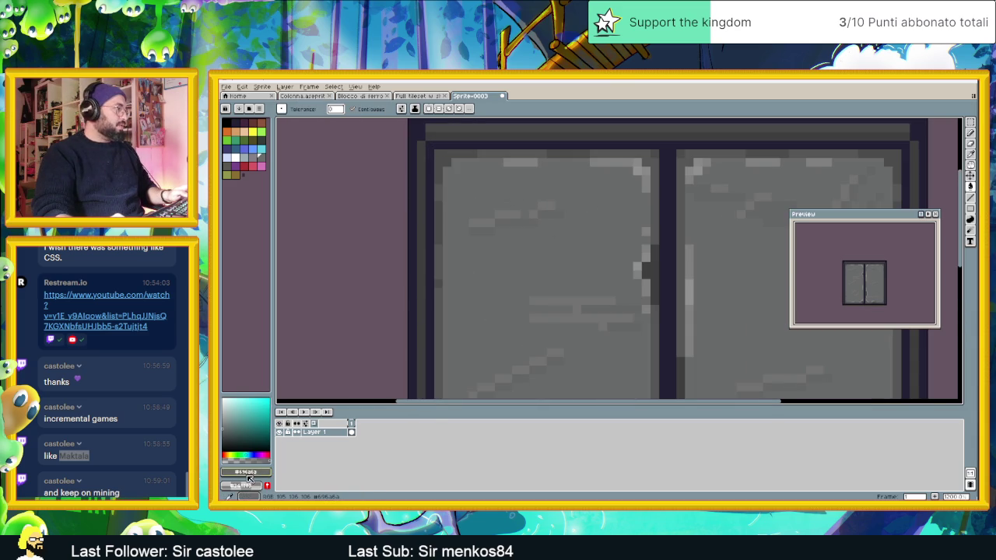
Set the drawing colour's HSV value to 44
click(248, 472)
click(243, 411)
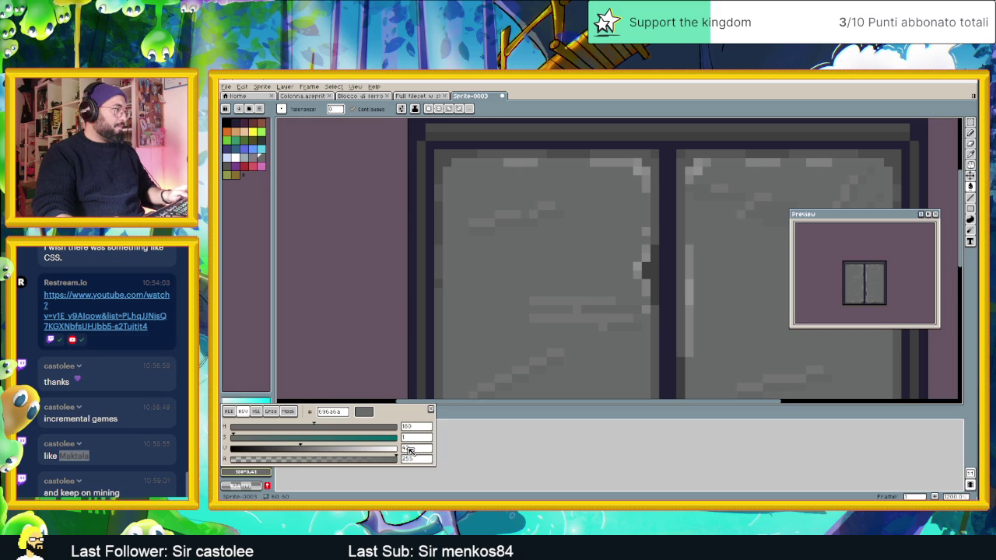
click(409, 449)
text(44)
key(Return)
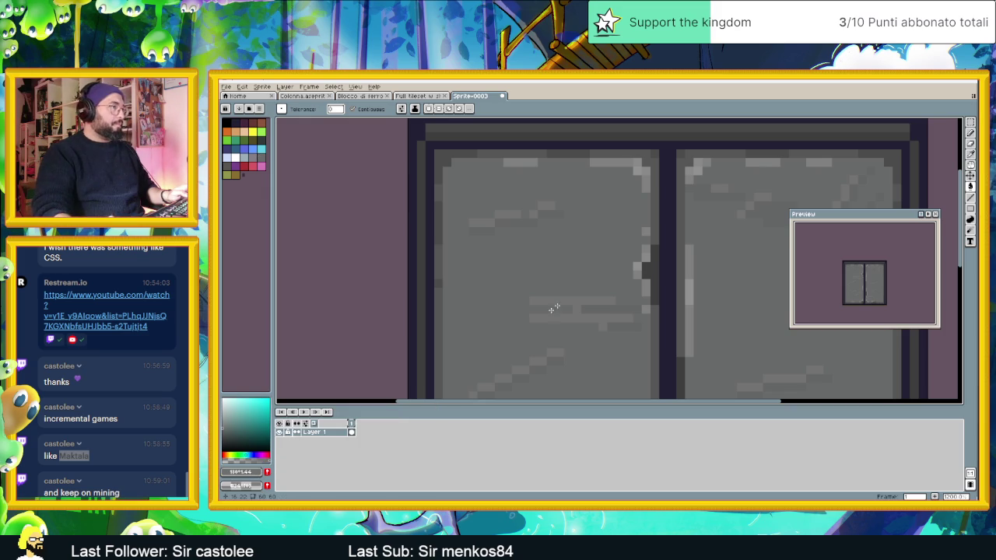
Replace mid-grey #727272 with the darker grey across the sprite
key(g)
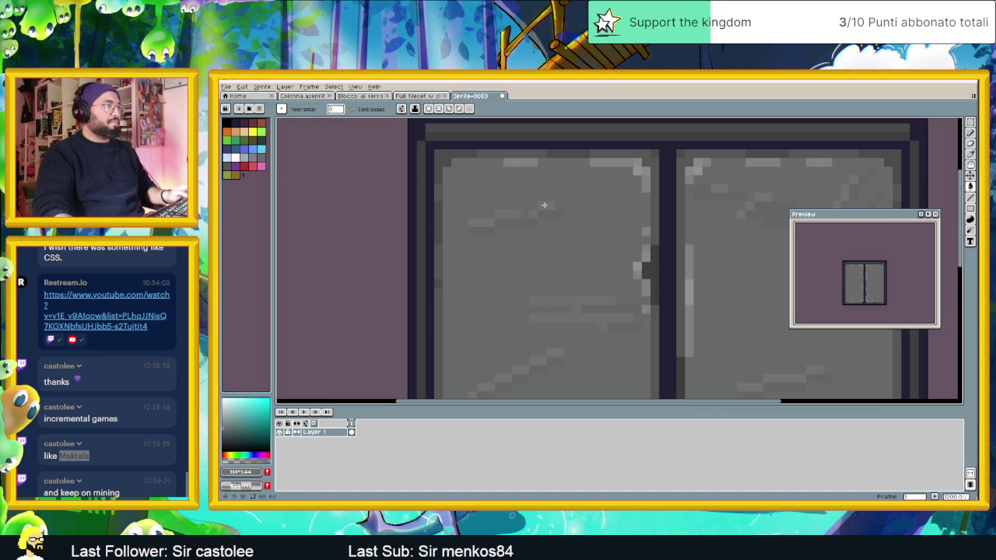
scroll(543, 288, down, 2)
scroll(545, 311, up, 2)
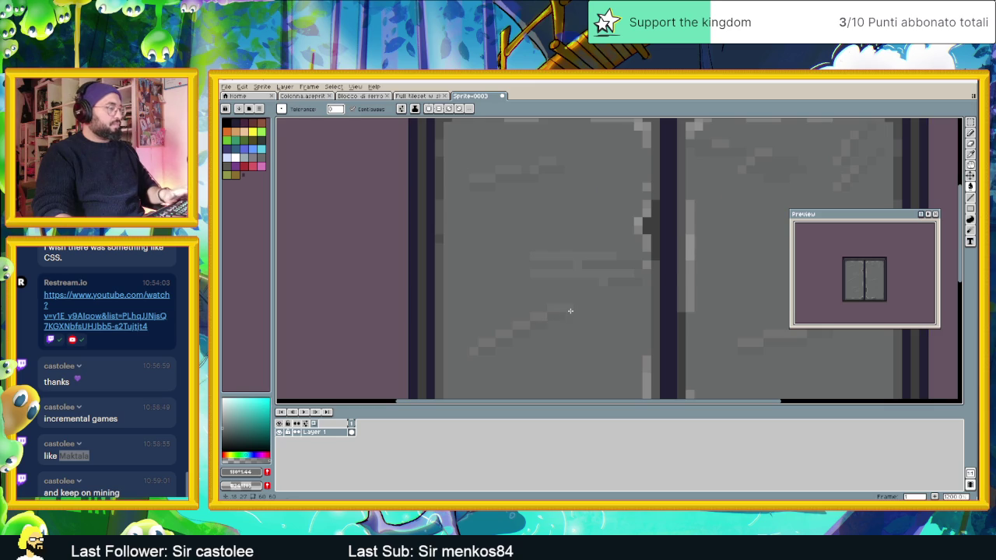
key(shift+r)
mouse_move(655, 209)
mouse_down()
mouse_move(592, 234)
mouse_move(591, 249)
mouse_up()
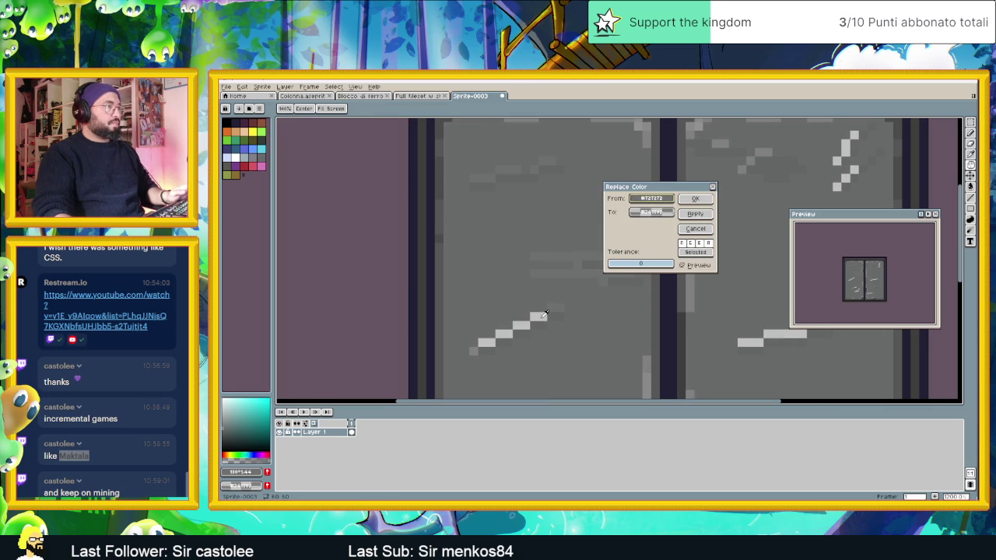
drag(652, 211, 560, 207)
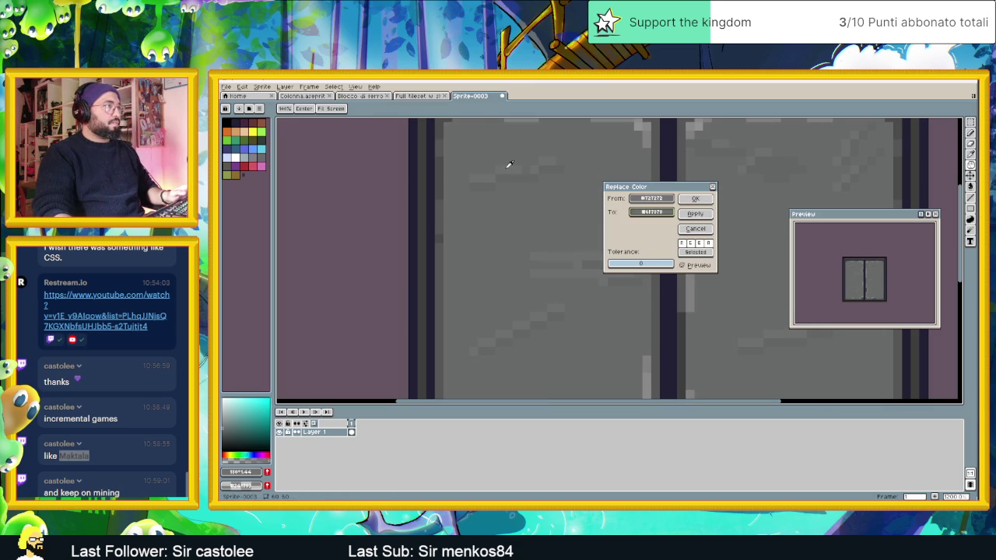
scroll(511, 192, down, 3)
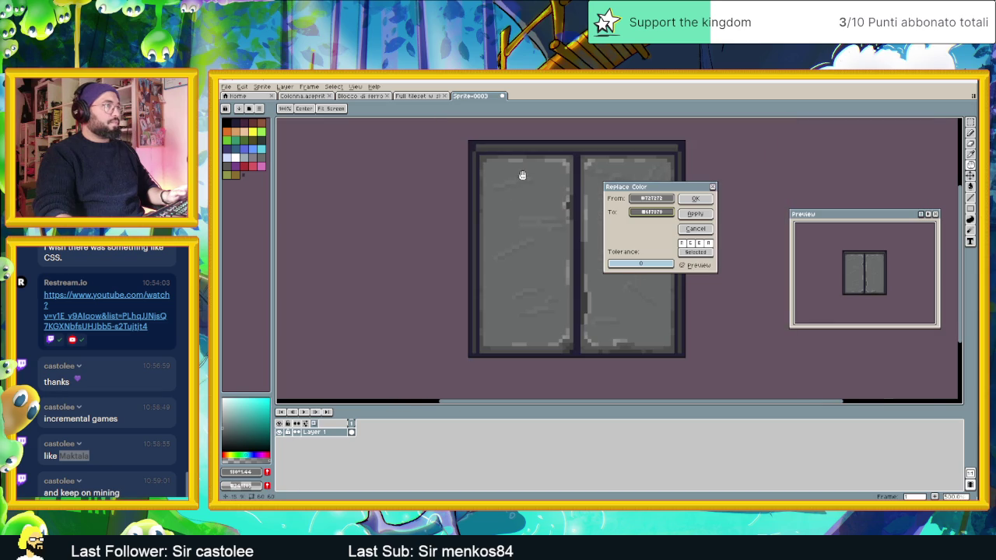
click(696, 215)
click(694, 198)
scroll(694, 330, down, 1)
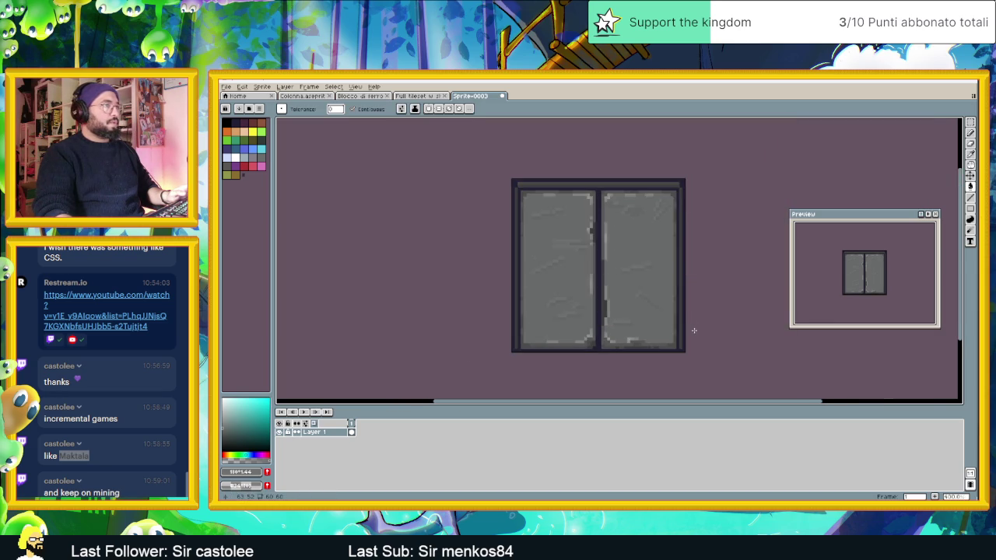
scroll(691, 329, down, 1)
scroll(682, 314, right, 2)
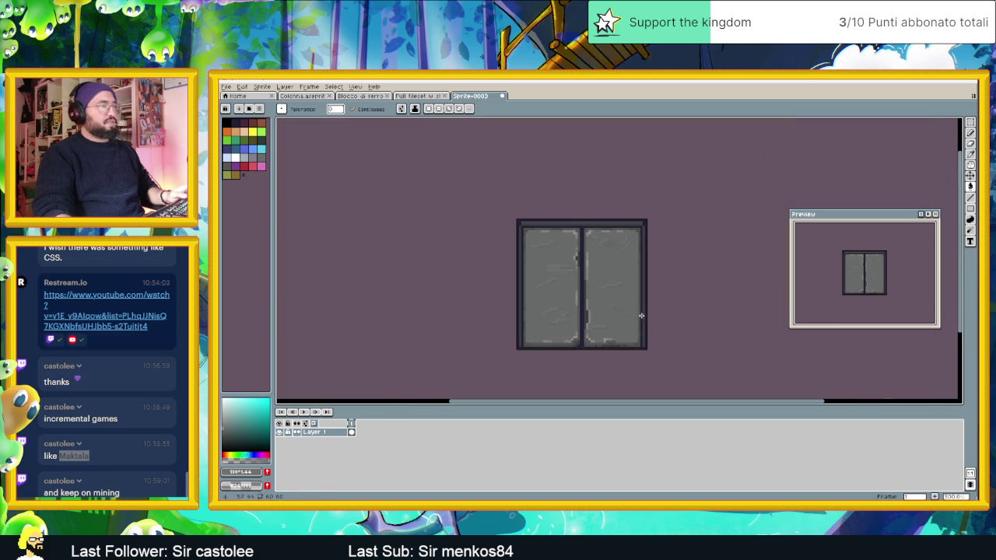
Add a new Layer 2 and marquee-select the area inside the door frame
scroll(642, 315, up, 1)
right_click(319, 432)
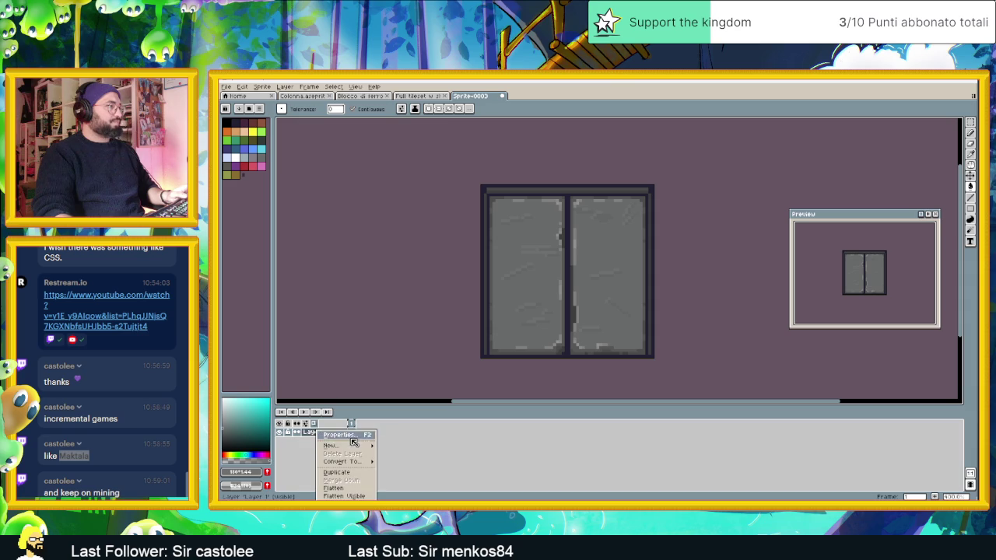
click(385, 446)
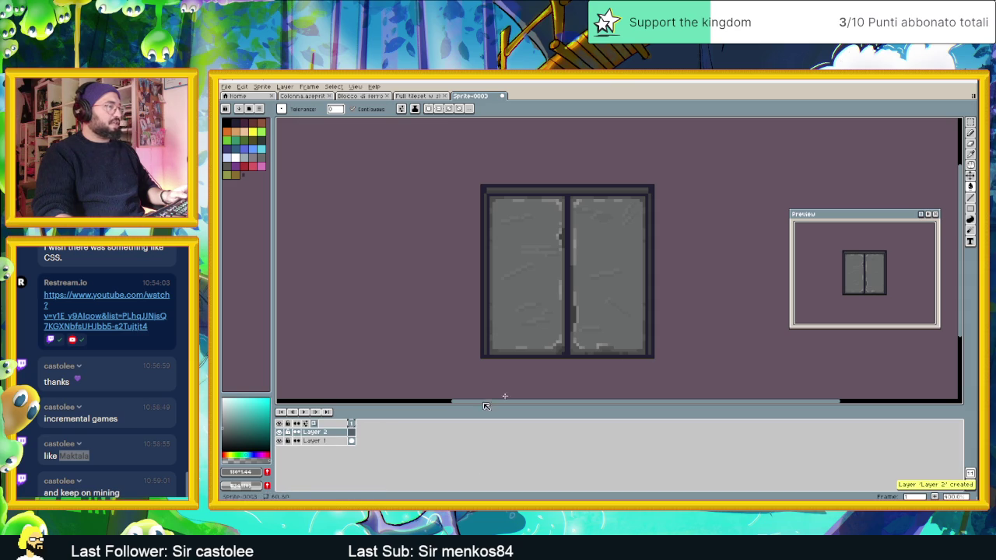
click(970, 121)
mouse_move(490, 197)
mouse_down()
mouse_move(529, 246)
mouse_move(641, 324)
mouse_move(645, 356)
mouse_up()
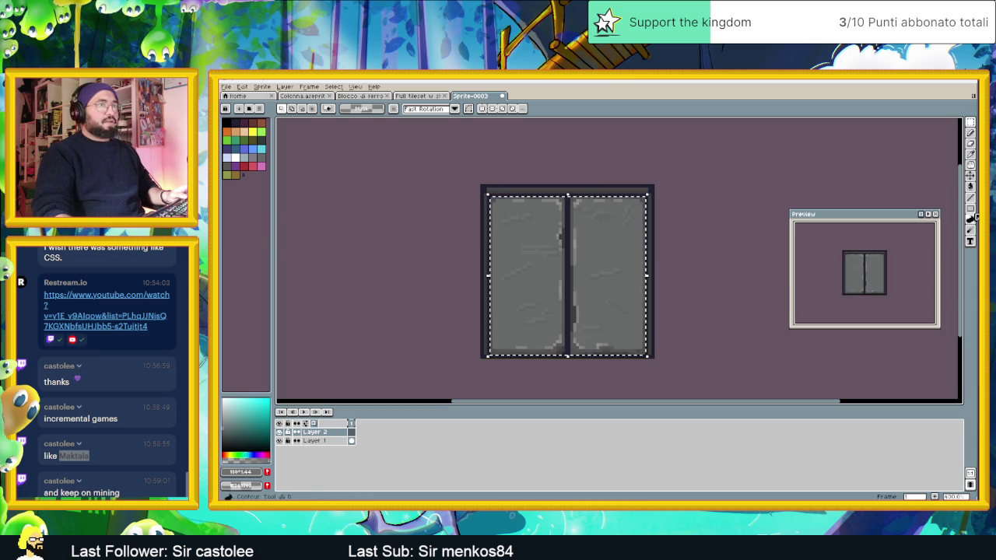
Try filling the selected door area with a dark reddish colour, then undo it
click(970, 188)
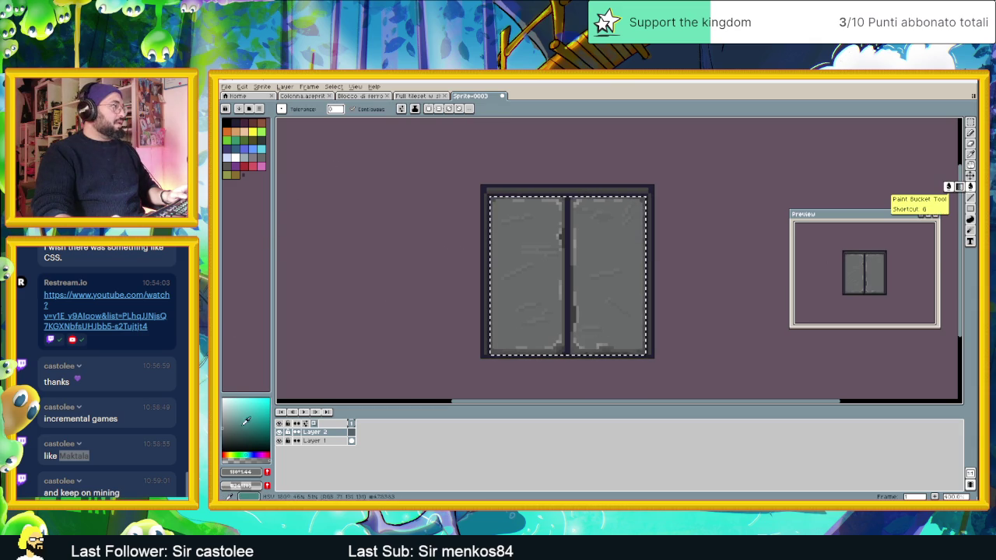
click(247, 135)
click(256, 125)
click(243, 123)
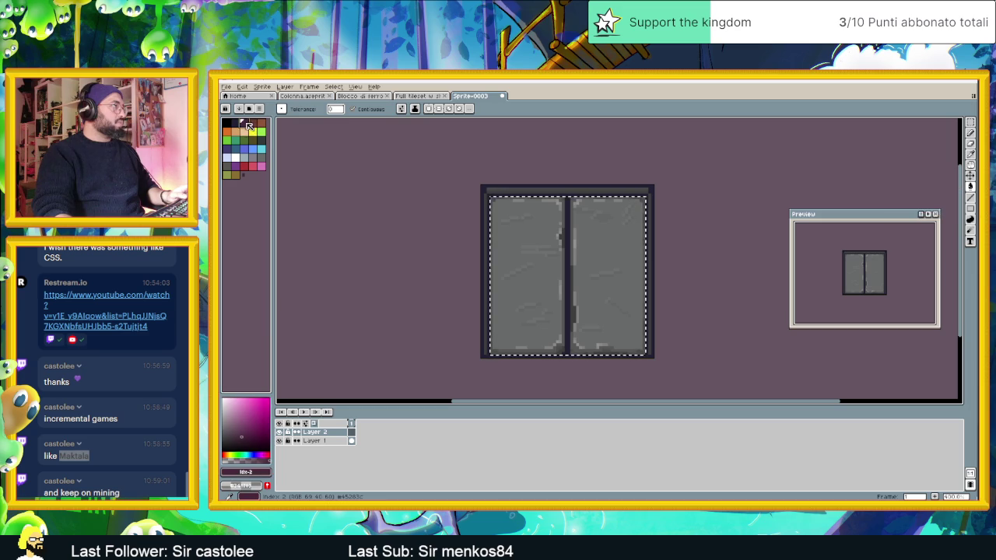
click(265, 454)
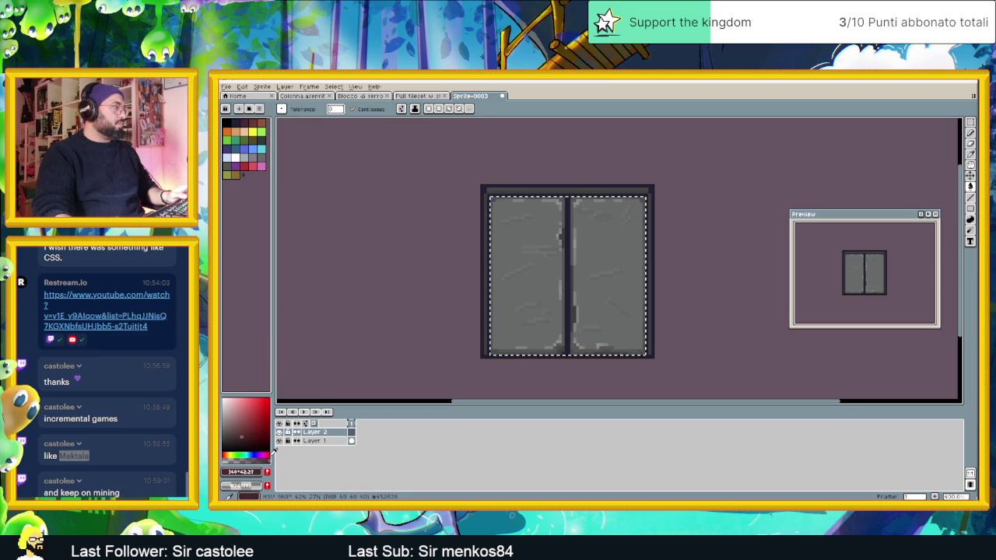
click(246, 441)
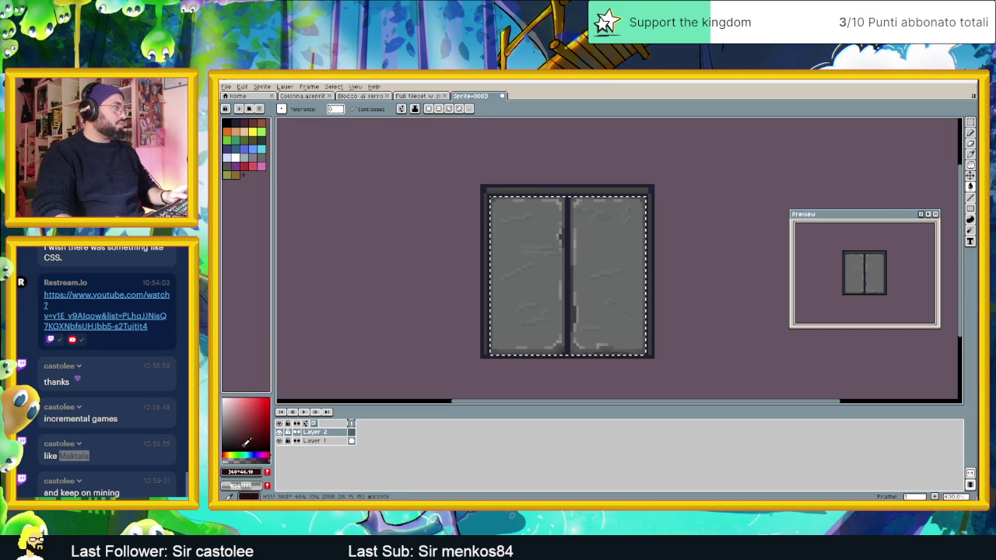
click(500, 275)
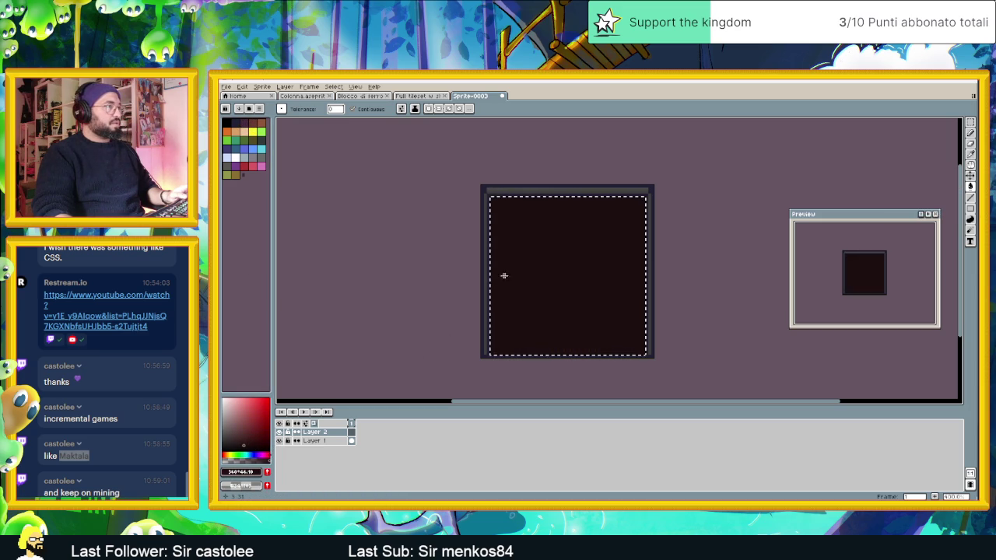
key(ctrl+z)
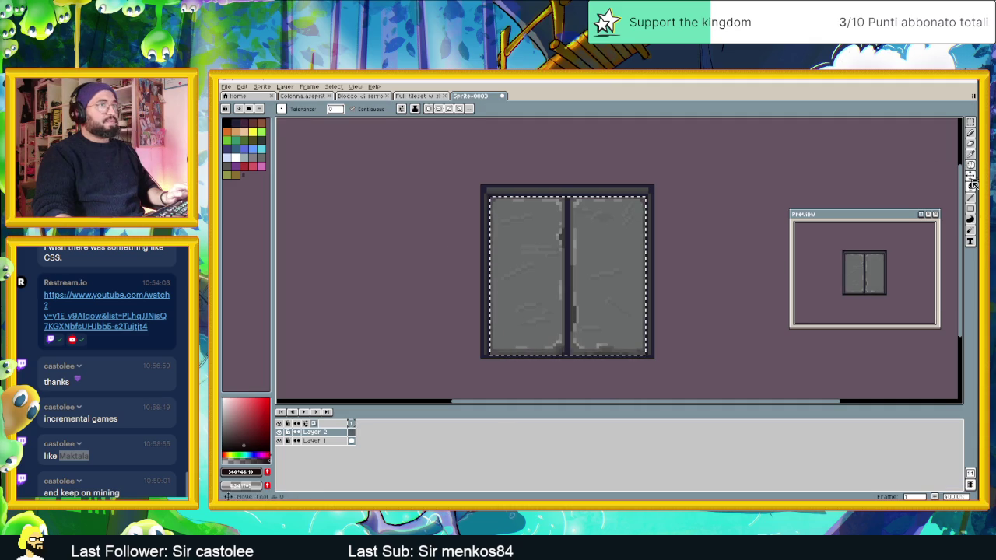
Test a dark gradient across the left door panel, then undo it
click(959, 187)
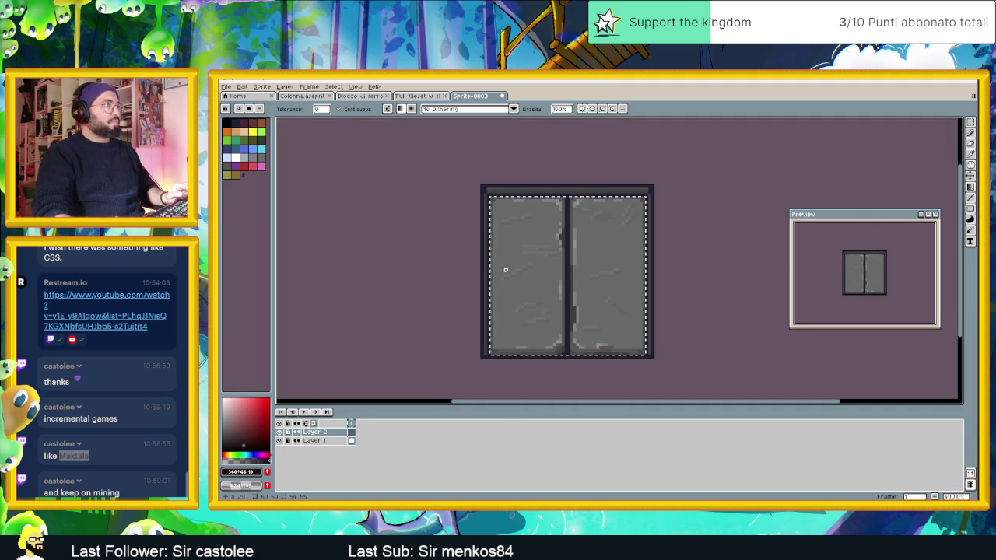
drag(491, 267, 548, 267)
key(ctrl+z)
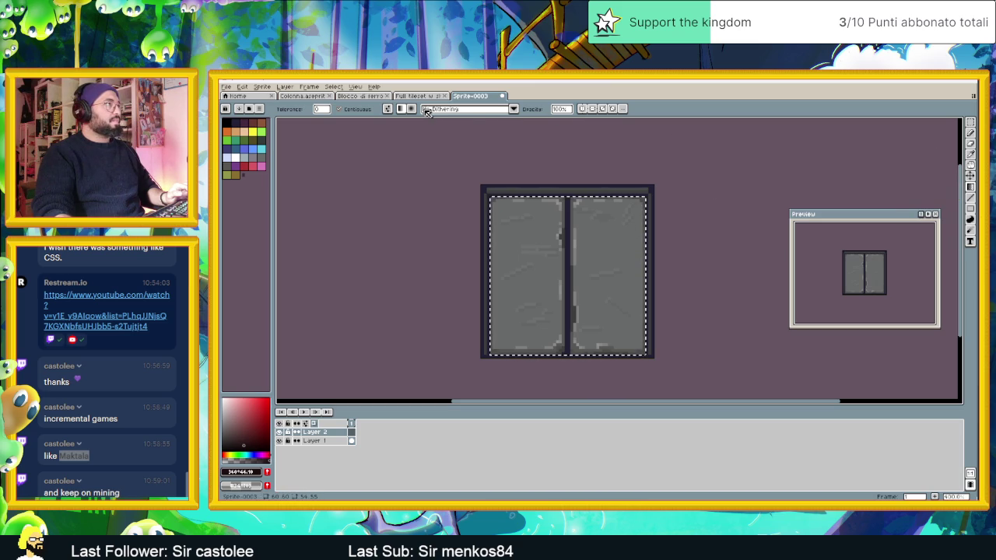
click(447, 111)
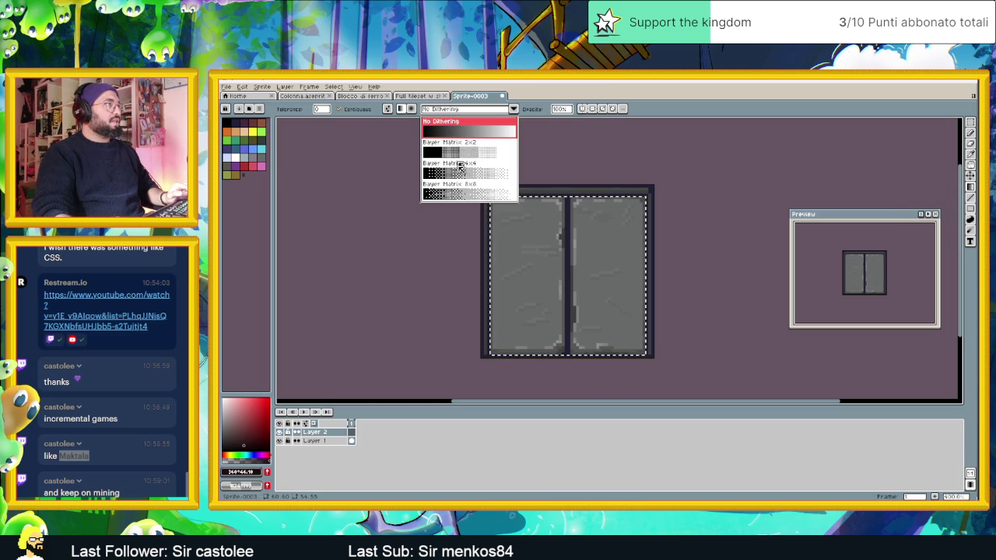
Draw Bayer Matrix 8x8 dithered gradients on the left and right panels from their outer edges
click(459, 194)
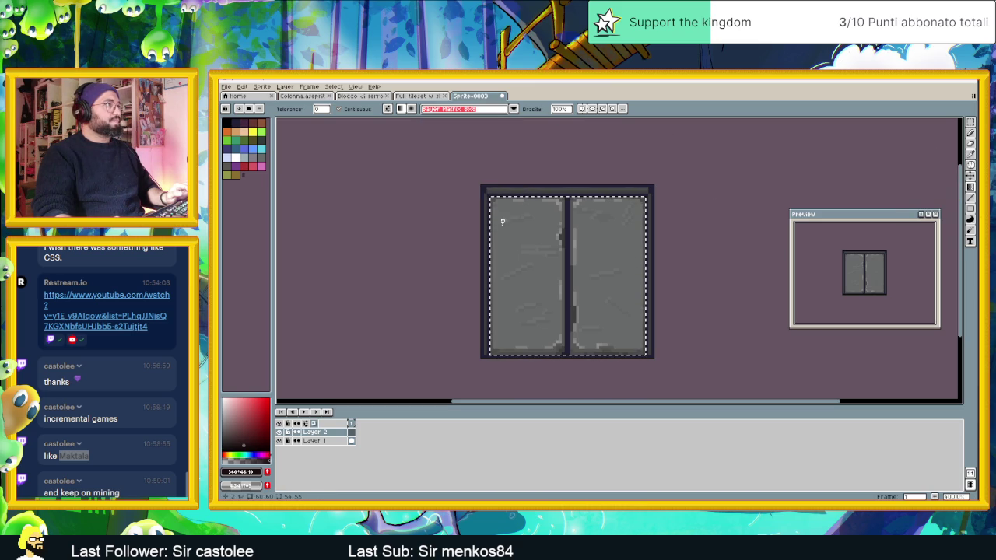
drag(494, 241, 520, 241)
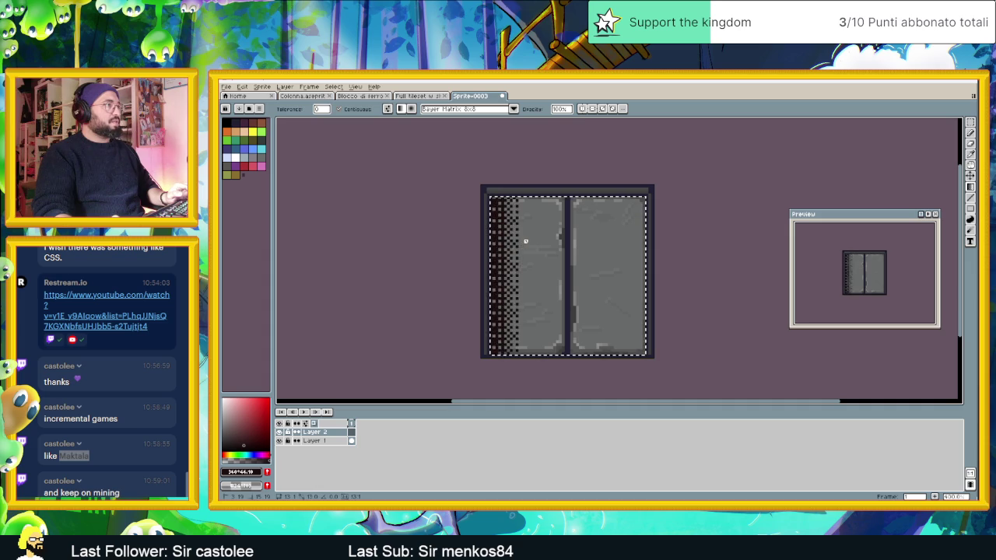
mouse_move(643, 242)
mouse_down()
mouse_move(598, 241)
mouse_move(593, 258)
mouse_move(582, 249)
mouse_up()
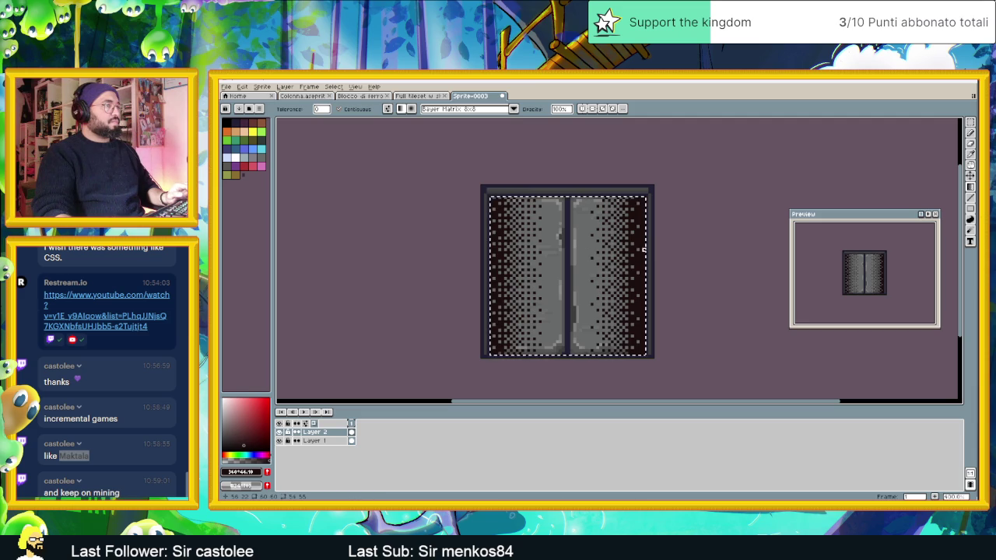
key(v)
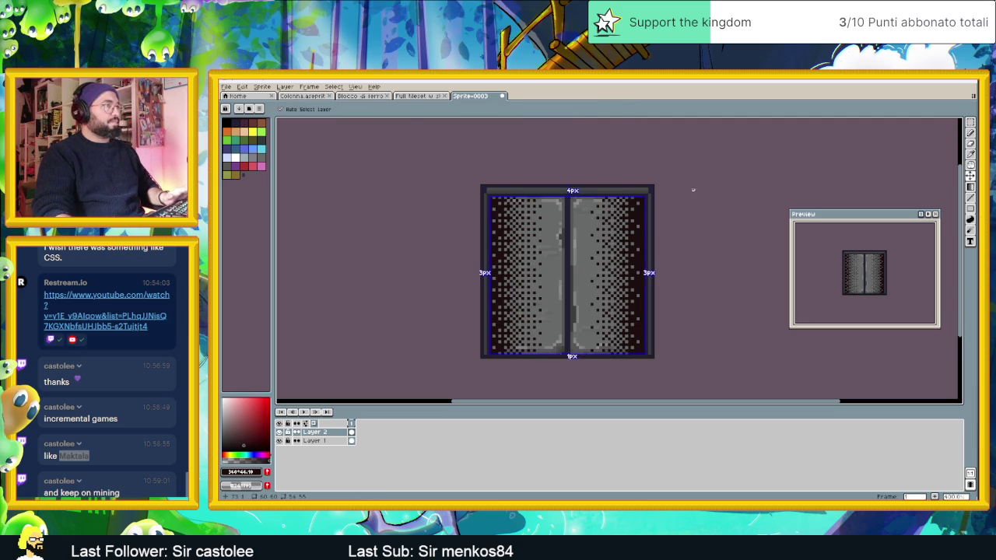
key(shift+g)
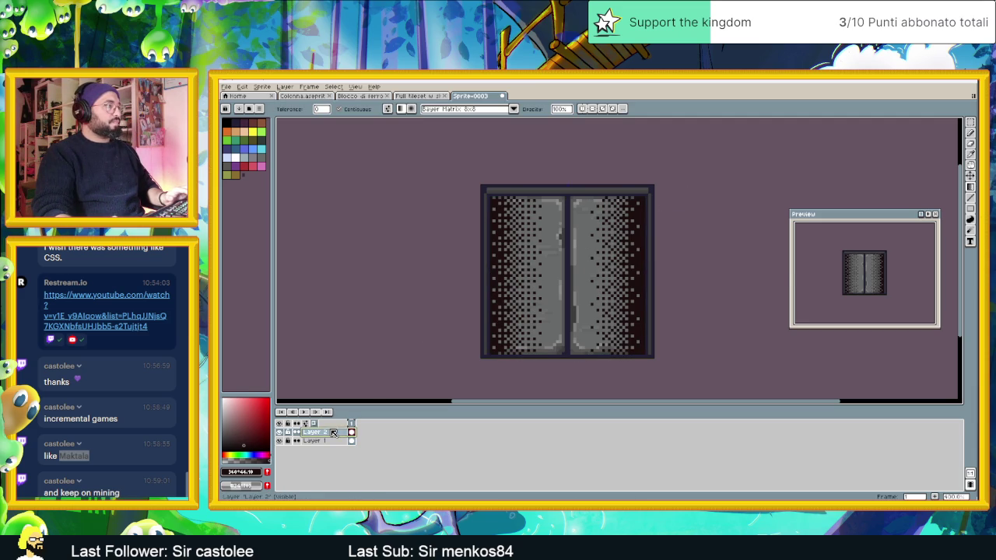
Set Layer 2 to Subtract blend mode at 35% opacity
double_click(333, 433)
drag(736, 264, 746, 263)
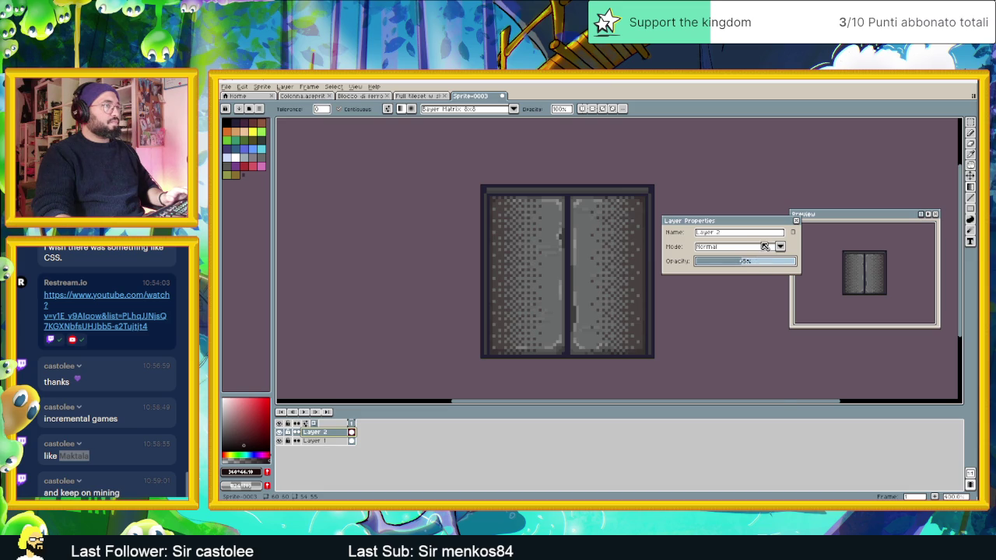
click(765, 247)
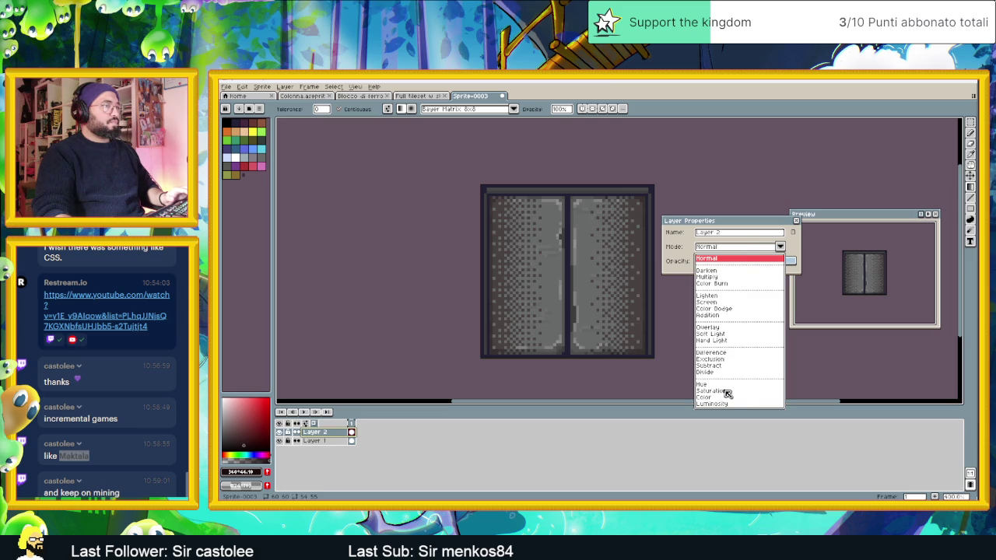
click(718, 366)
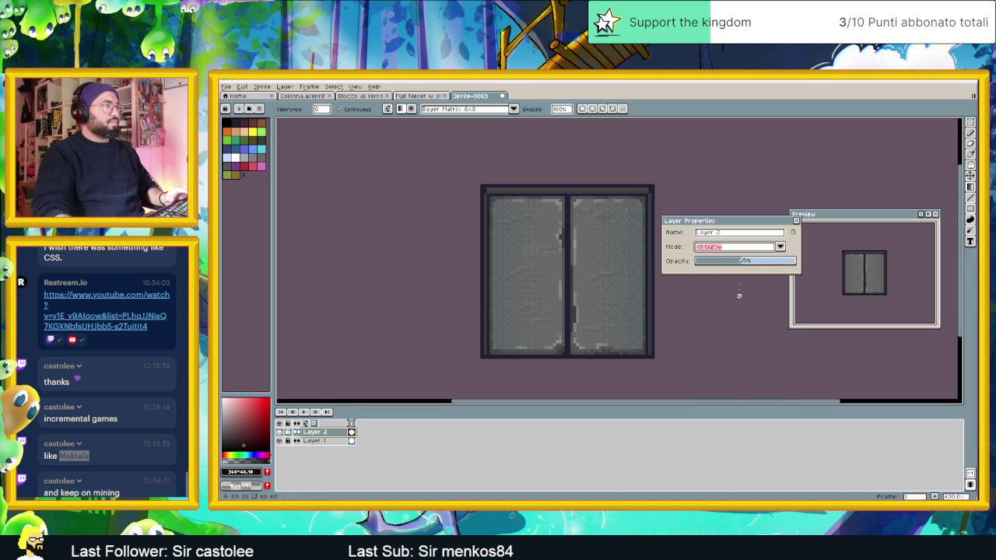
click(795, 222)
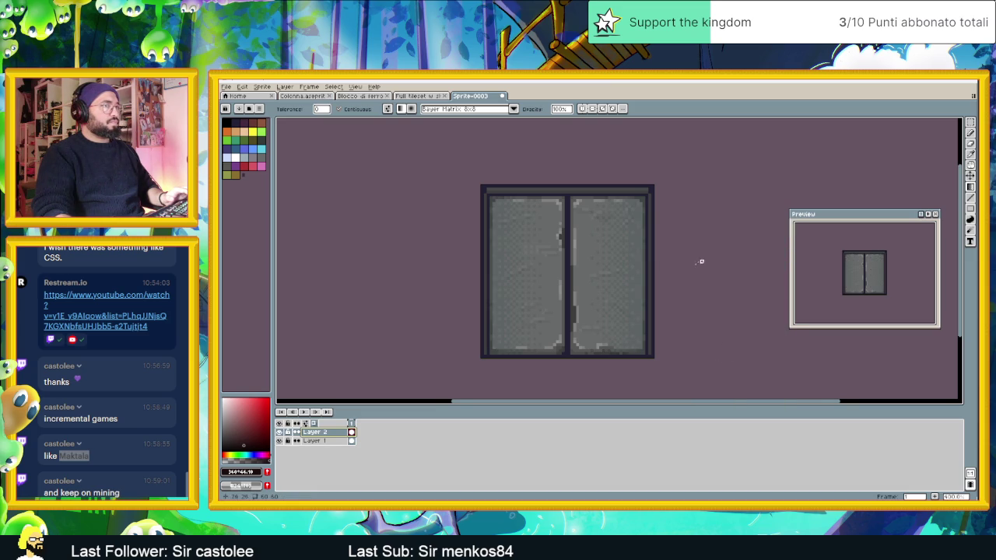
scroll(695, 264, down, 2)
scroll(691, 269, down, 1)
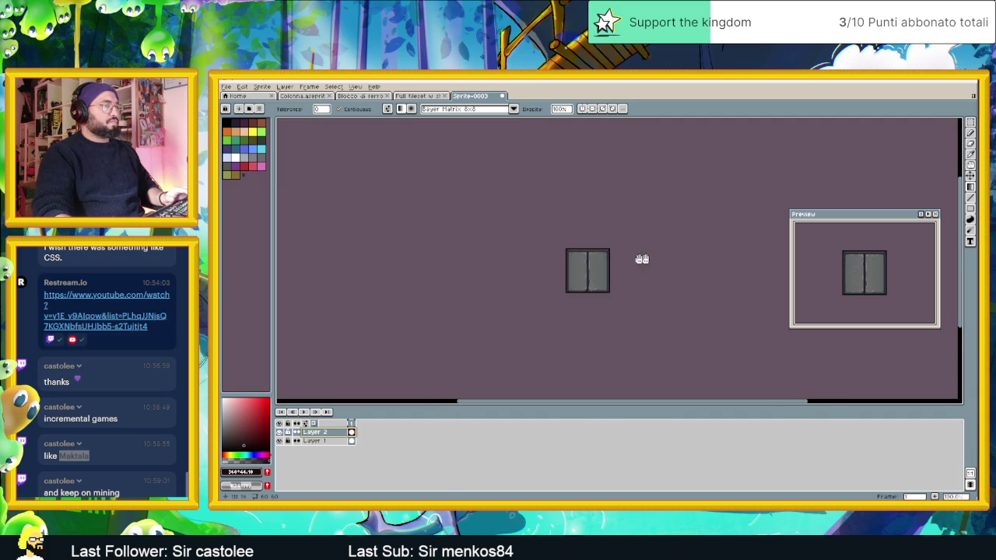
scroll(614, 259, up, 2)
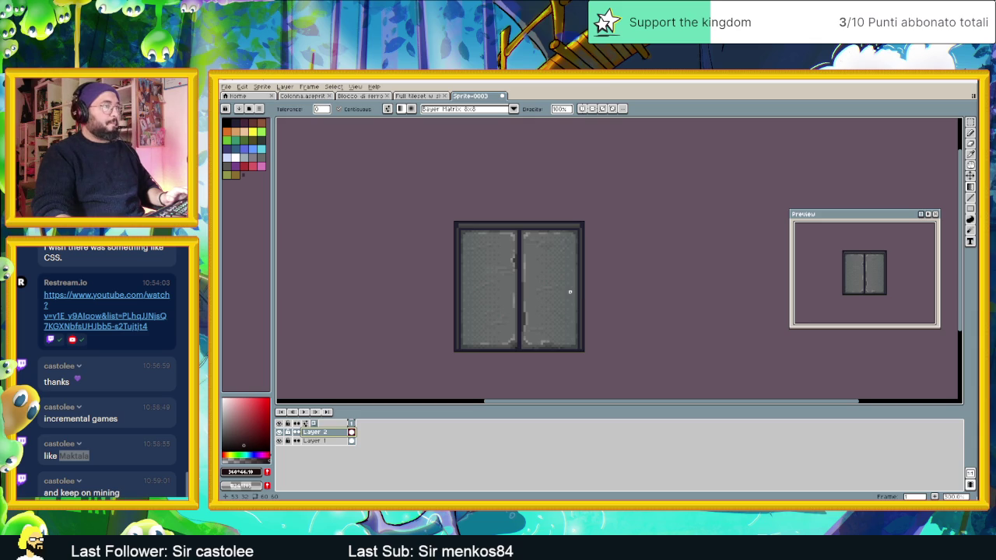
Add a new empty Layer 3 above Layer 2 from the layer menu
right_click(335, 436)
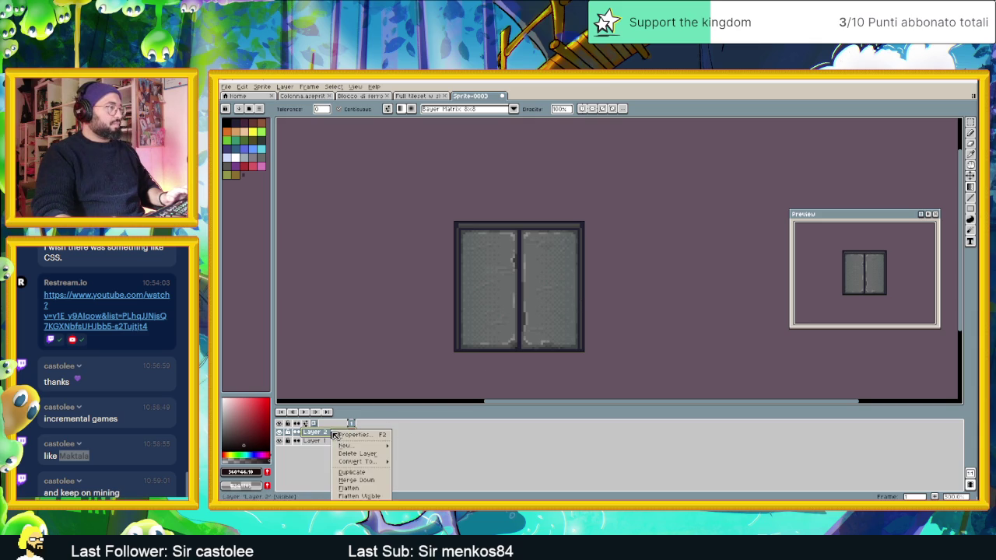
mouse_move(359, 446)
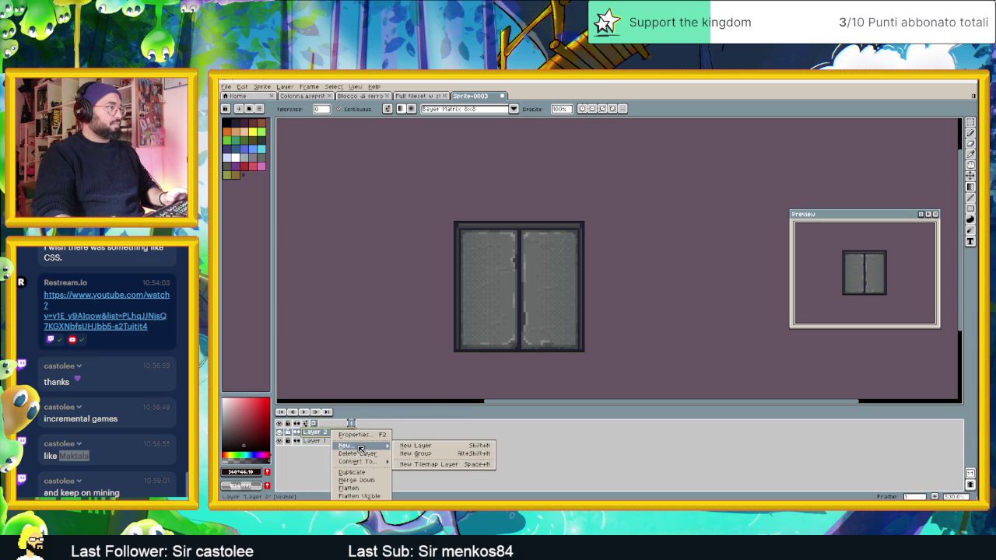
click(433, 445)
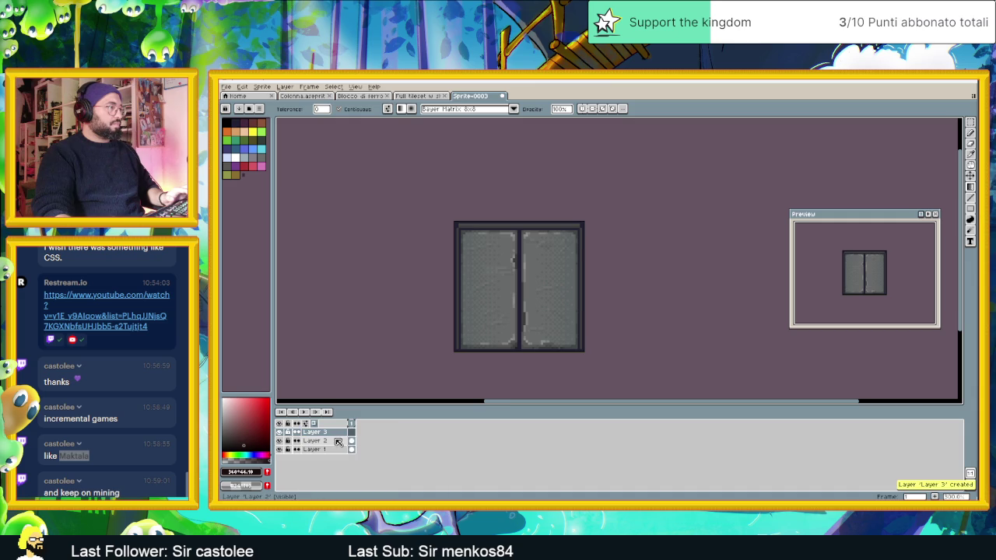
Select a rectangle covering both door panels
scroll(489, 334, up, 1)
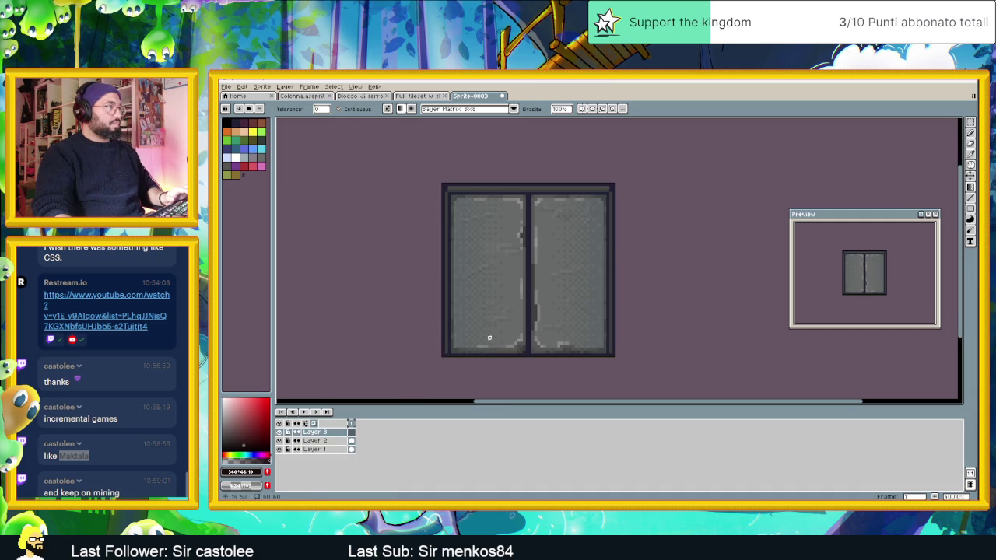
key(q)
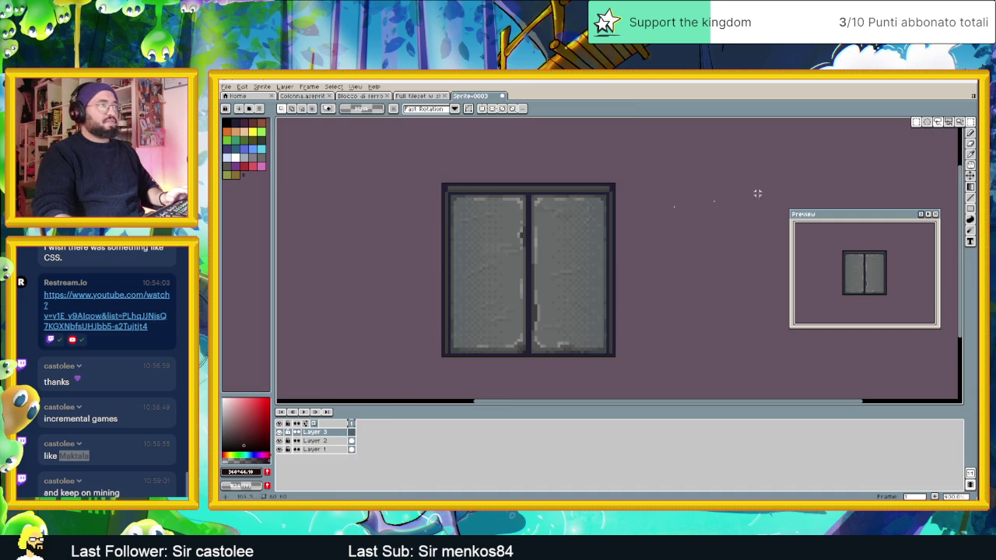
mouse_move(451, 196)
mouse_down()
mouse_move(534, 232)
mouse_move(609, 355)
mouse_up()
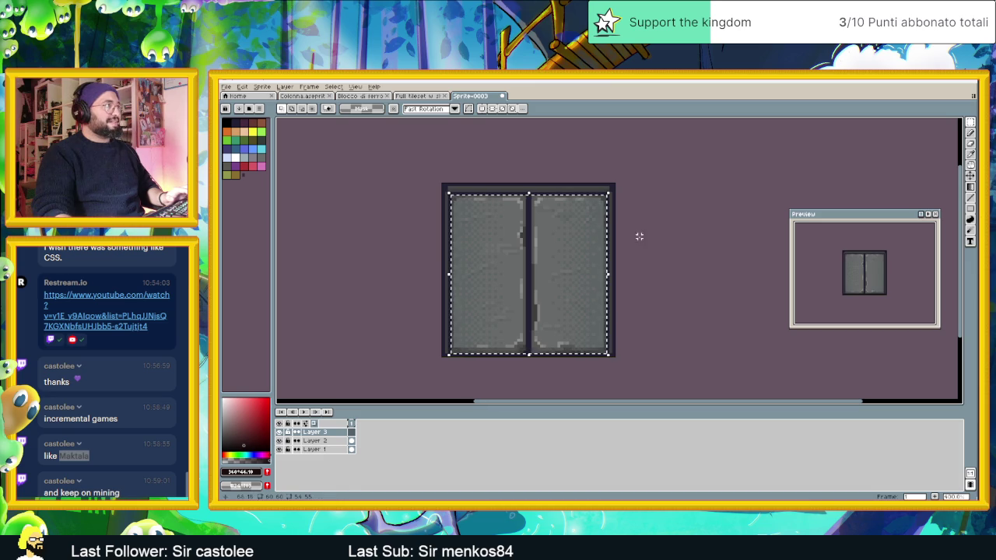
Draw a smooth, undithered dark gradient across the left door panel on Layer 3
click(971, 186)
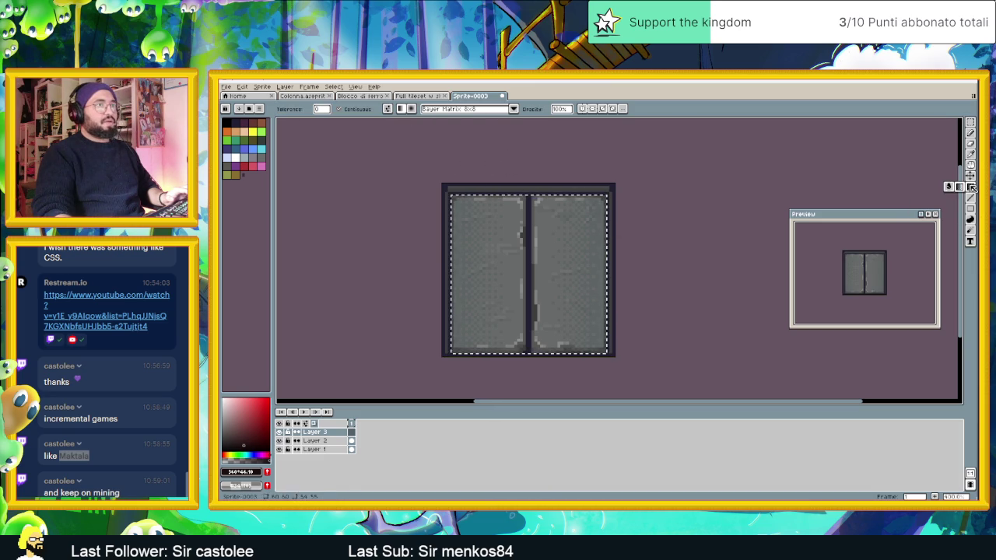
click(446, 110)
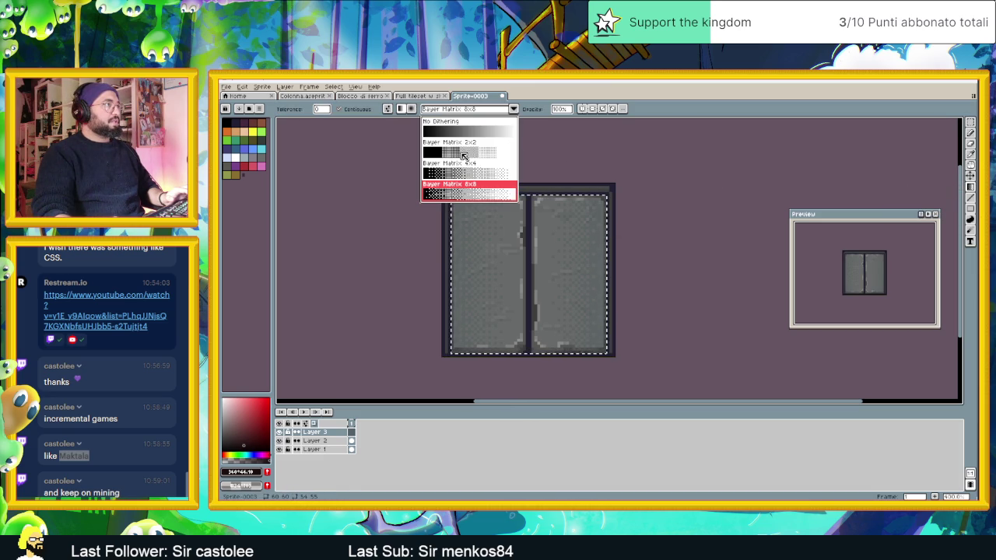
click(445, 126)
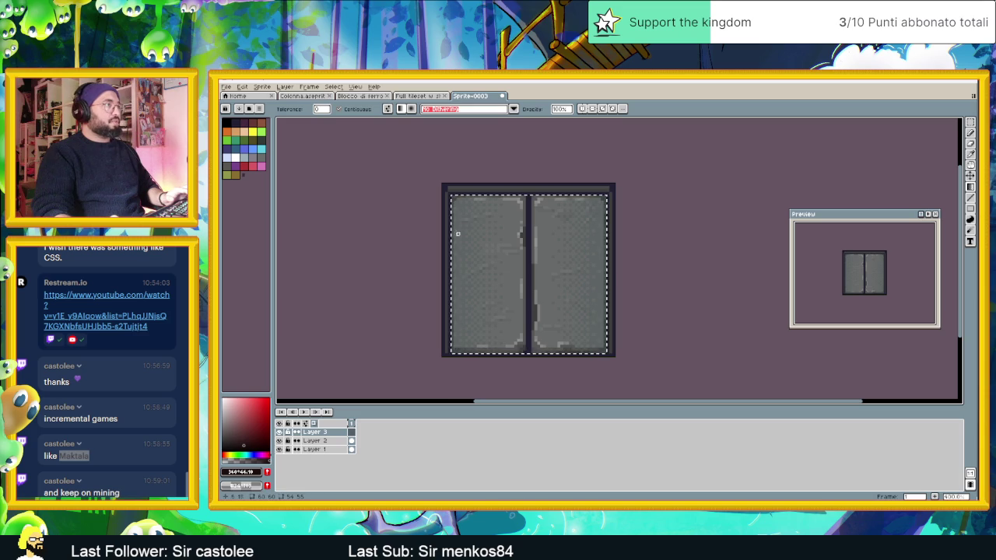
drag(475, 231, 494, 240)
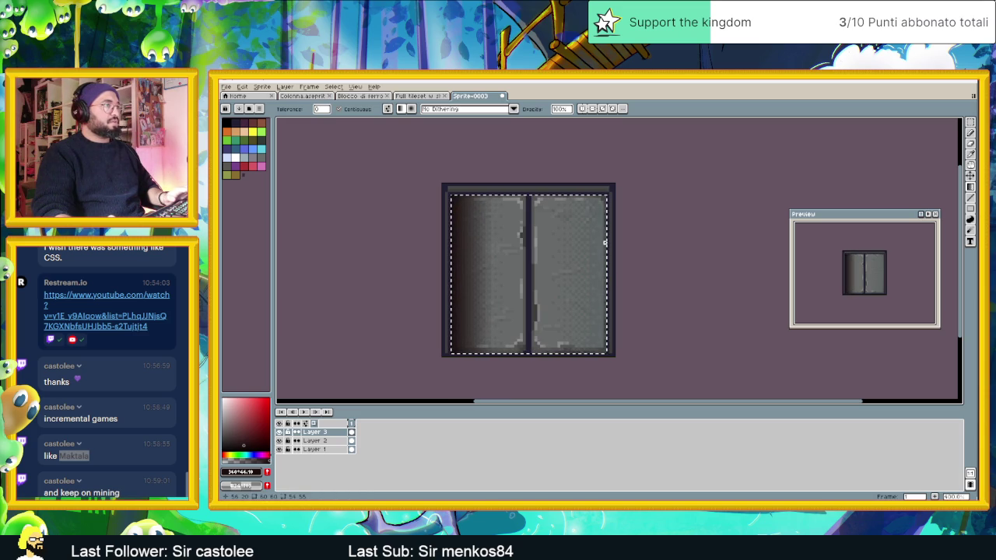
Mirror the gradient horizontally onto the right panel and drop the selection
key(ctrl)
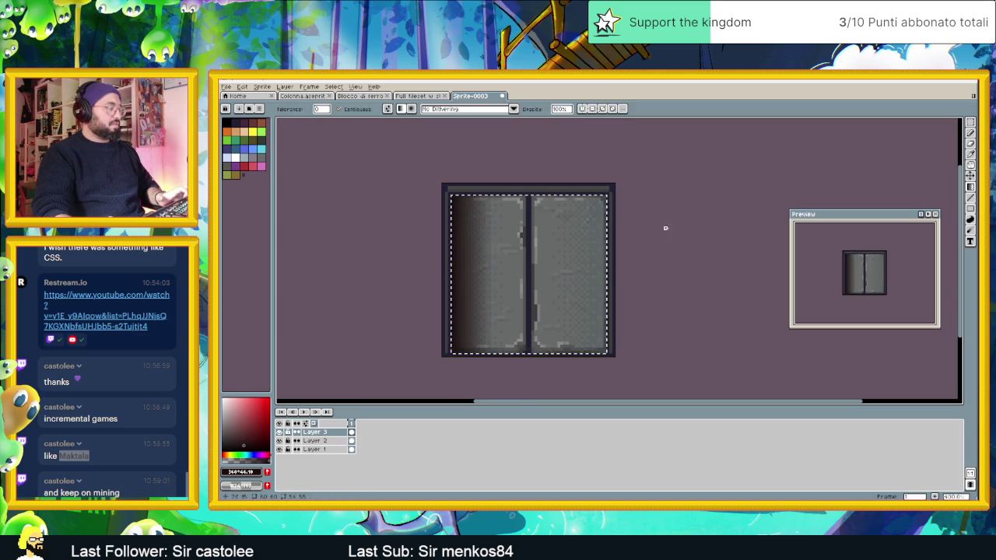
key(ctrl+v)
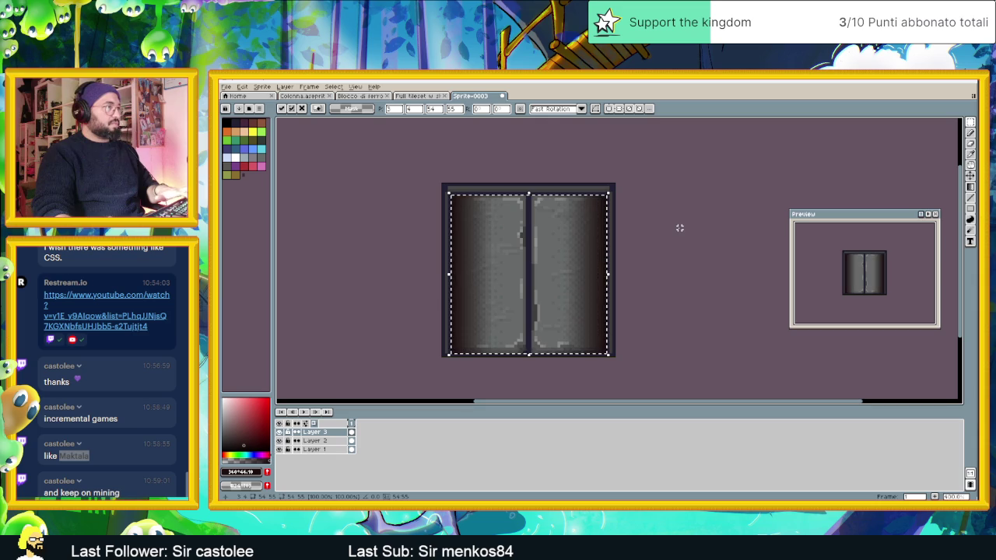
key(m)
click(713, 182)
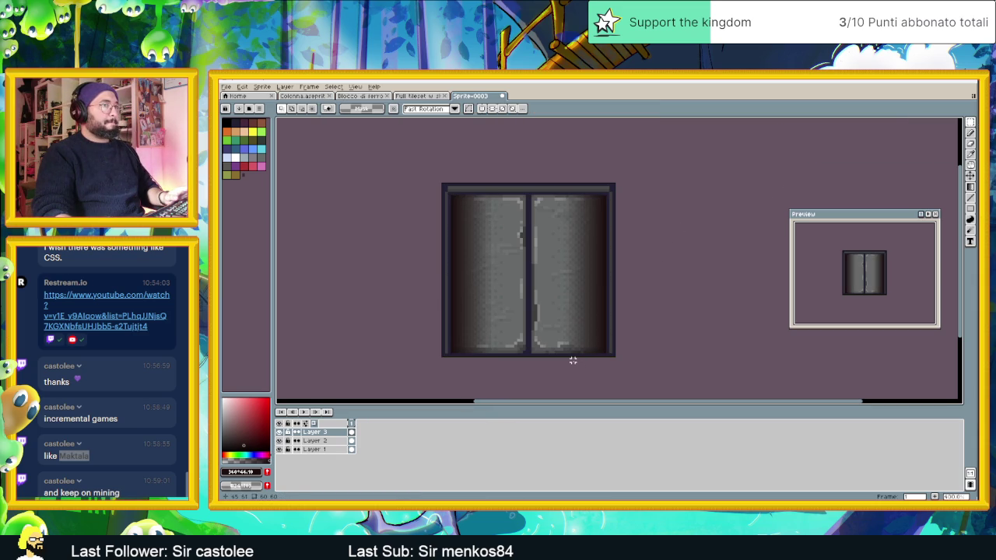
In Layer 3's properties, change the blend mode from Overlay to Normal with 34% opacity
key(shift+p)
click(725, 247)
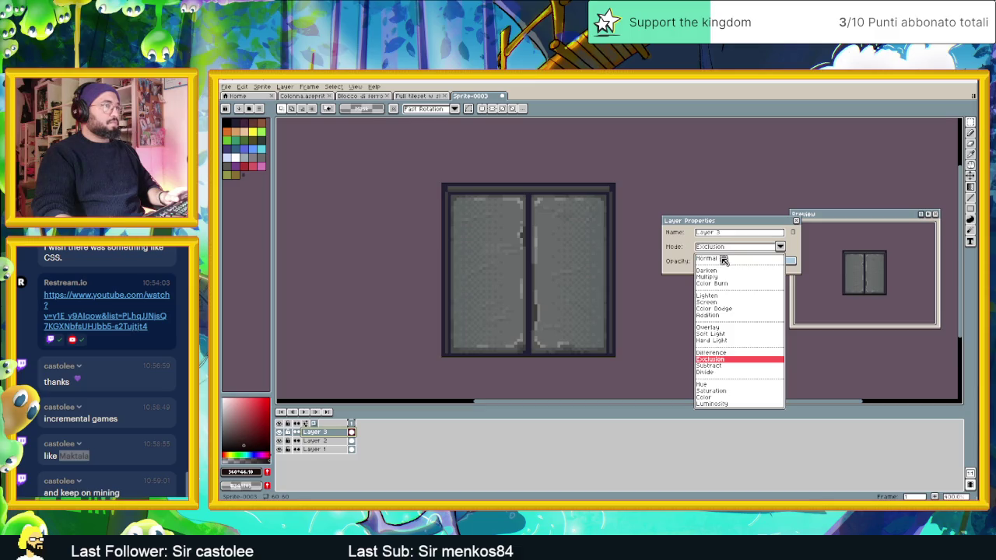
click(721, 357)
click(728, 249)
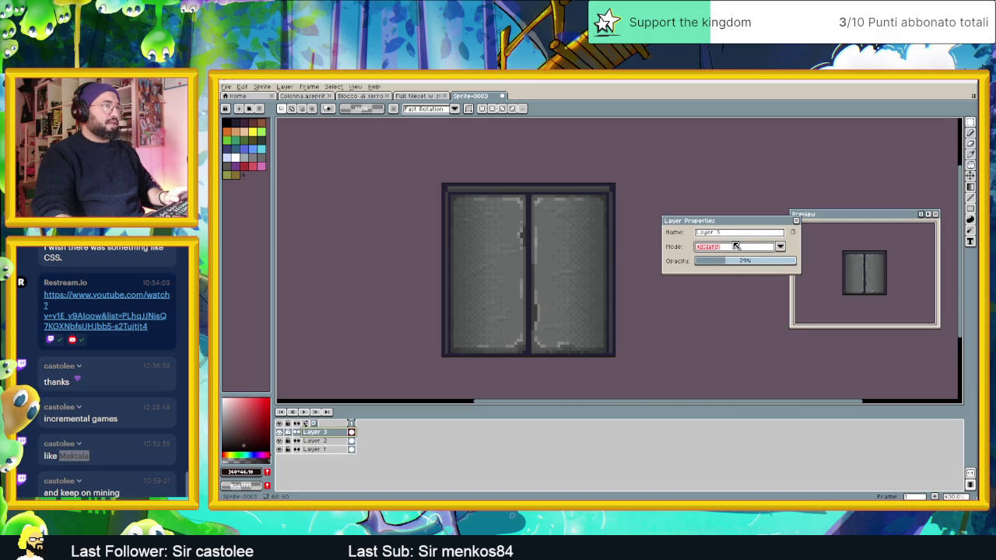
click(733, 247)
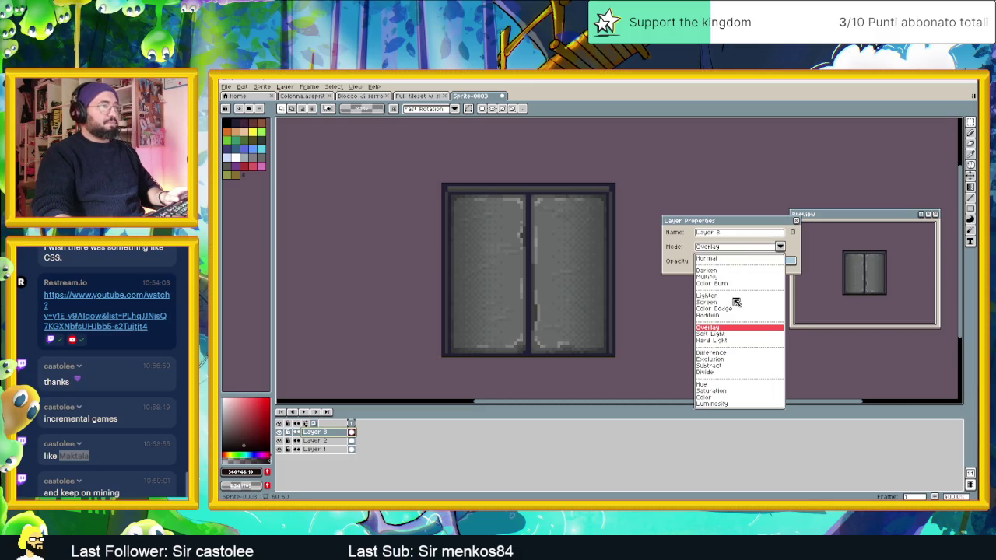
click(725, 259)
click(732, 266)
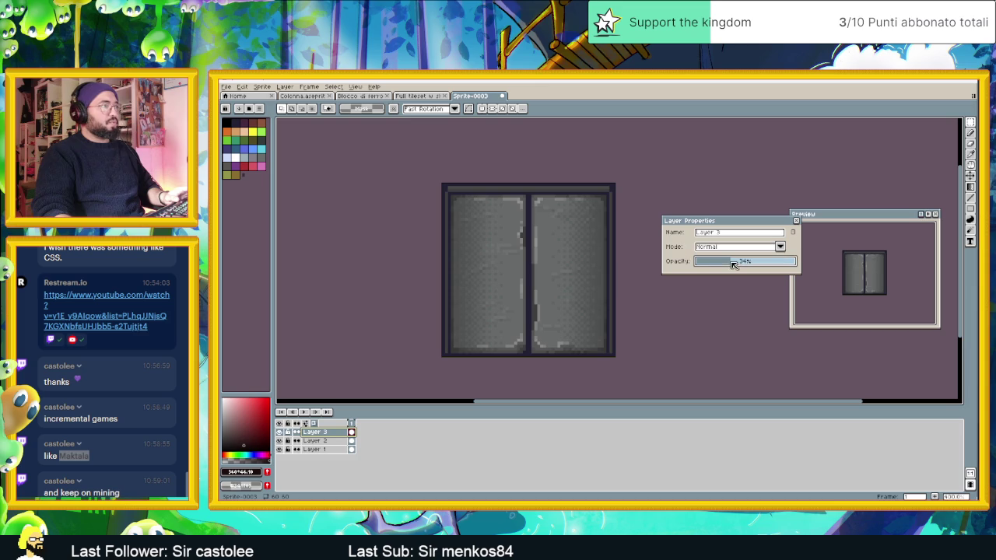
click(794, 221)
scroll(725, 263, down, 3)
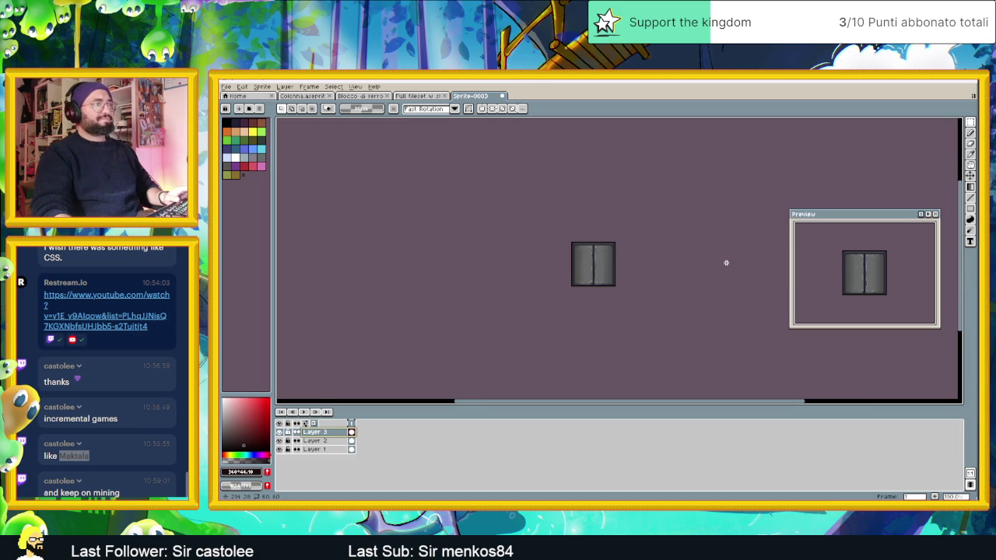
Toggle Layer 3's visibility repeatedly to compare the sprite with and without it, leaving it hidden
click(280, 432)
click(280, 432)
click(280, 432)
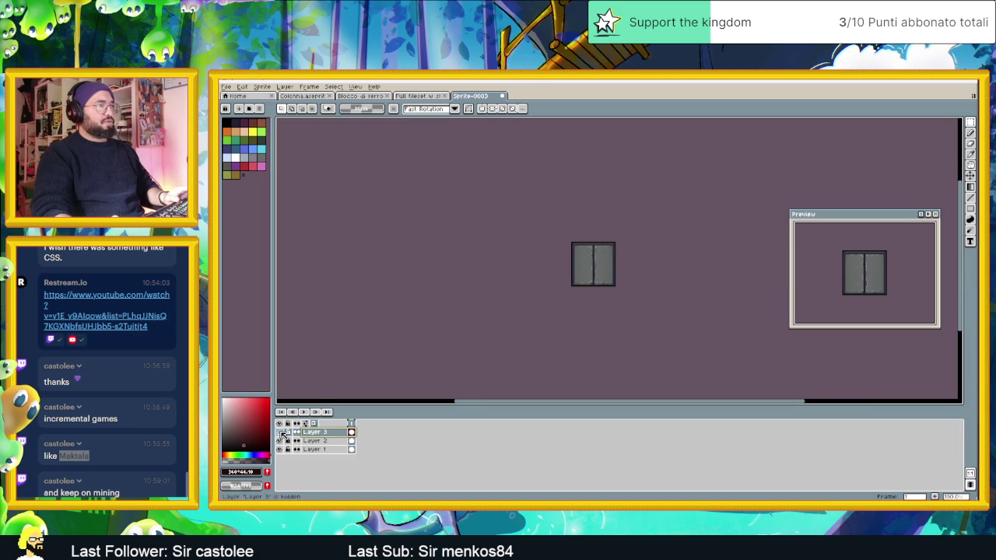
click(280, 433)
click(280, 433)
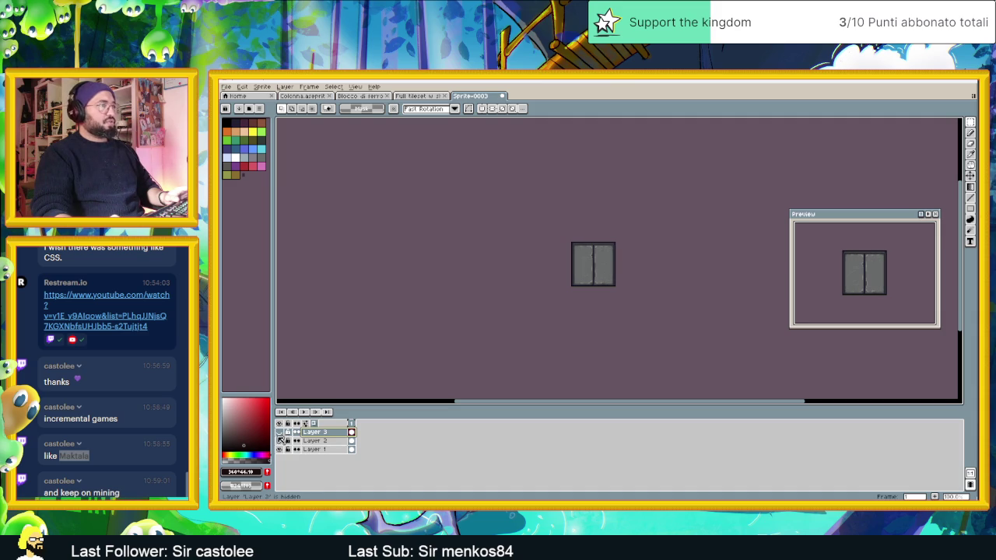
click(280, 432)
click(280, 433)
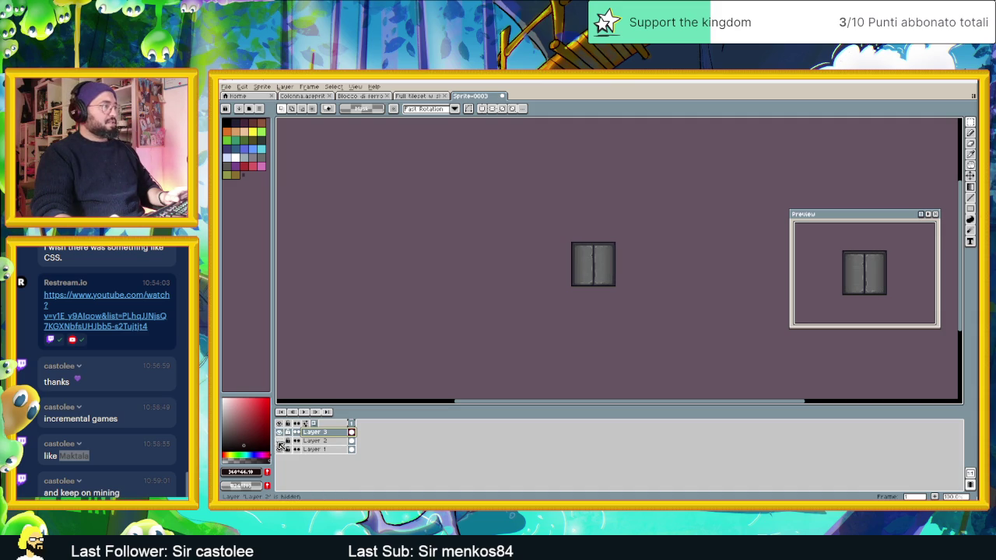
Move Layer 2 above Layer 3, toggle its visibility, and add a second animation frame
click(326, 441)
drag(331, 442, 333, 431)
scroll(608, 251, up, 2)
scroll(608, 252, up, 1)
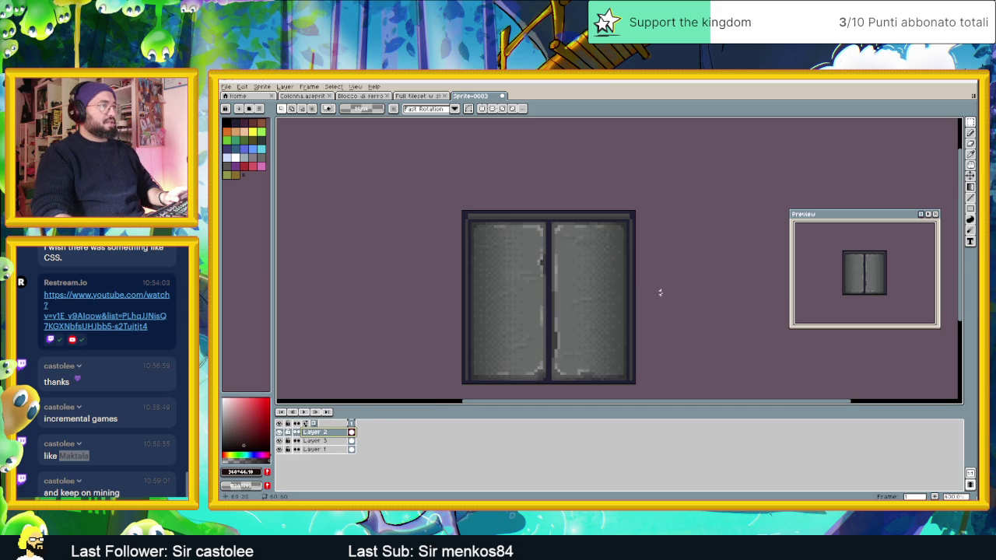
scroll(665, 296, down, 1)
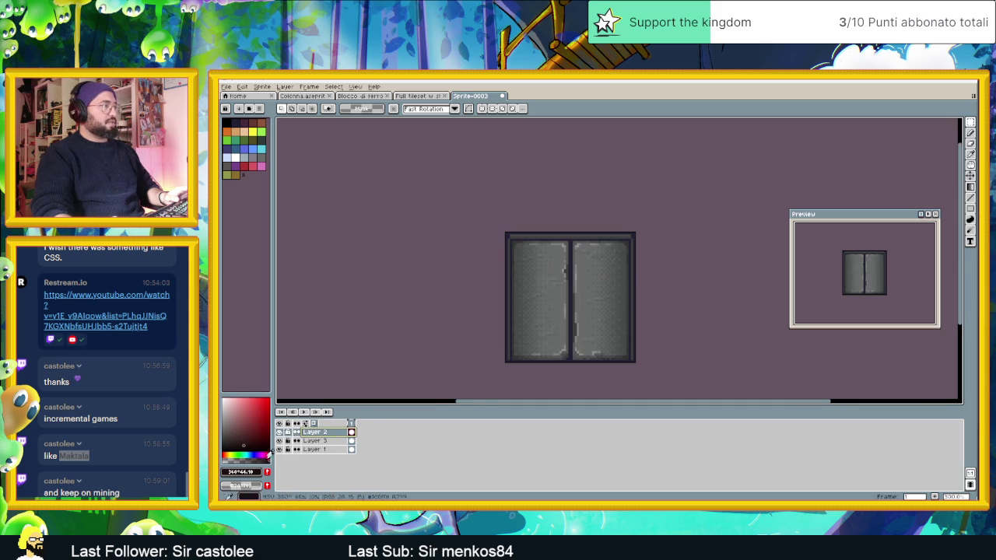
click(280, 433)
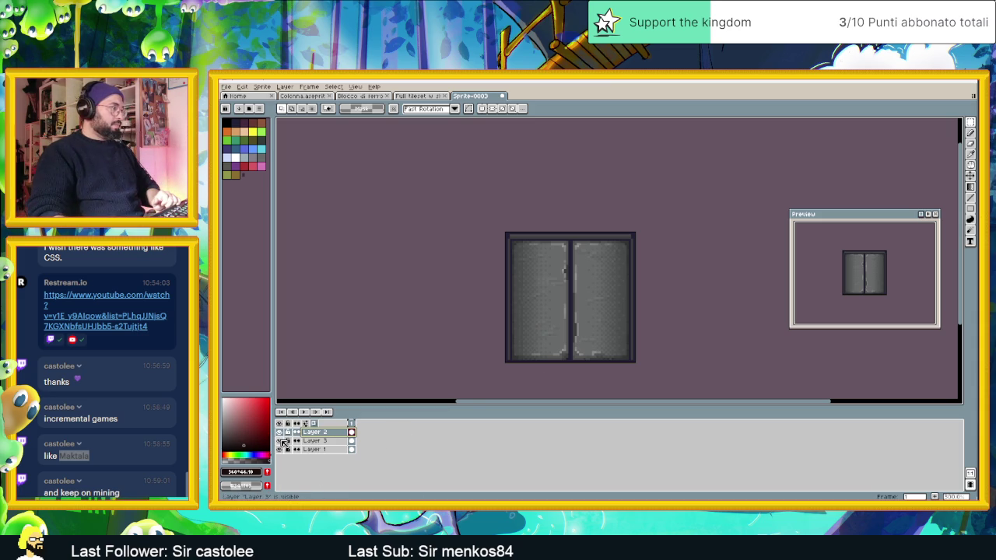
click(934, 496)
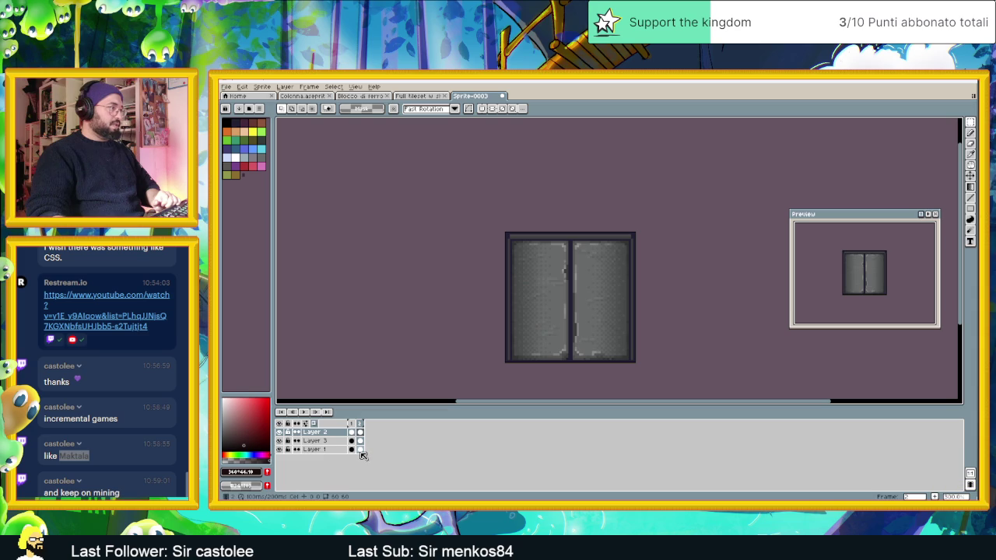
On frame 2, hide Layer 3 and delete Layer 1's door interior inside a rectangular selection
click(280, 441)
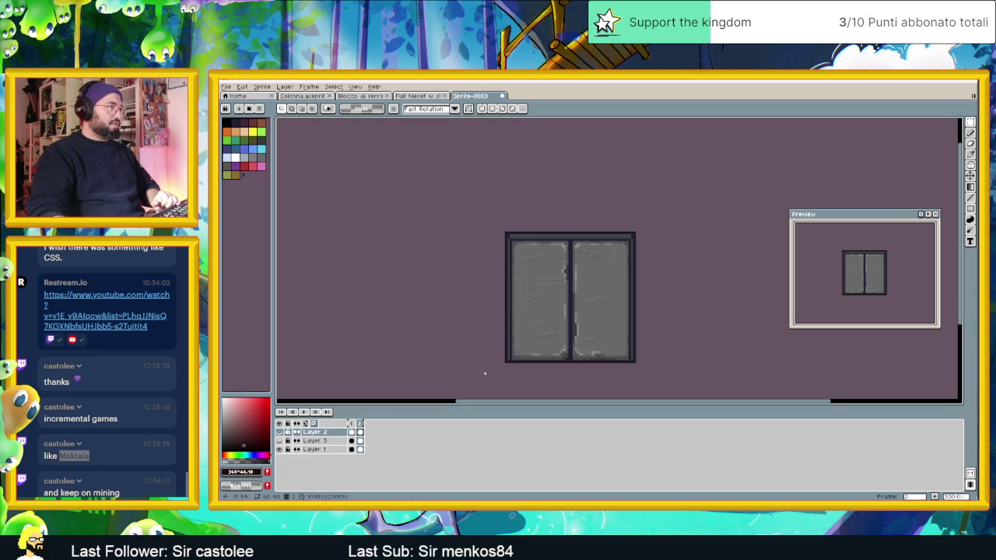
scroll(568, 331, up, 2)
scroll(548, 326, down, 1)
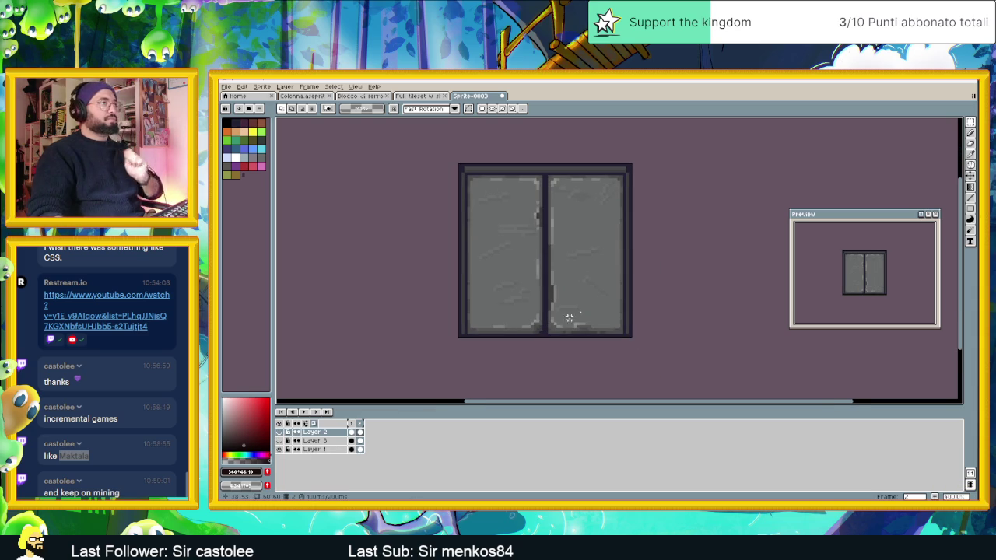
click(969, 123)
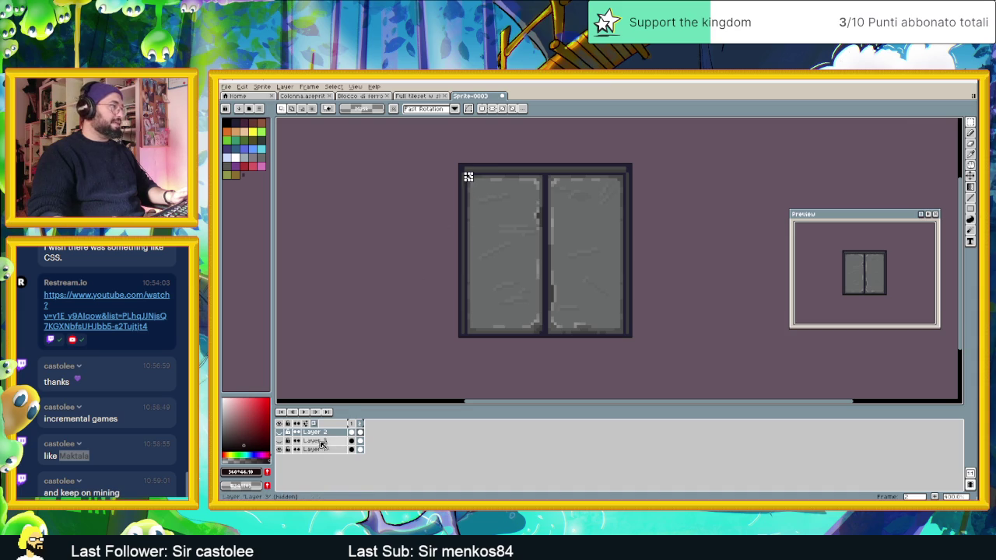
click(325, 451)
key(ctrl+t)
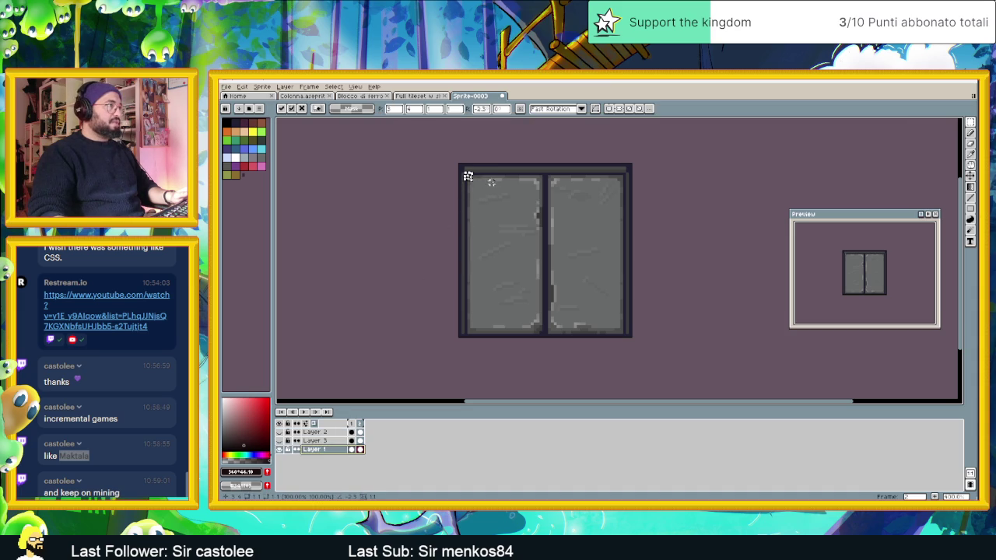
key(Return)
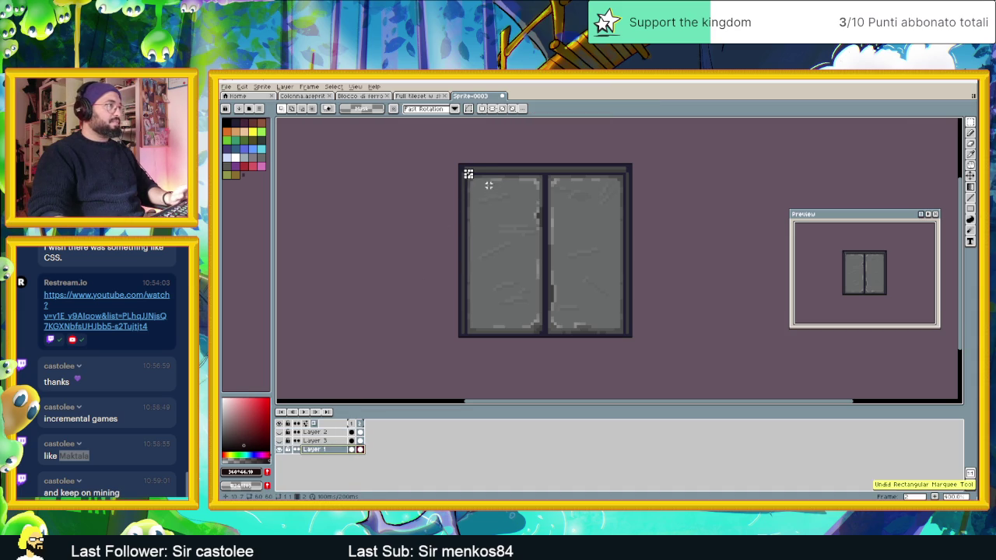
mouse_move(466, 175)
mouse_down()
mouse_move(626, 307)
mouse_move(616, 329)
mouse_move(627, 336)
mouse_up()
key(Delete)
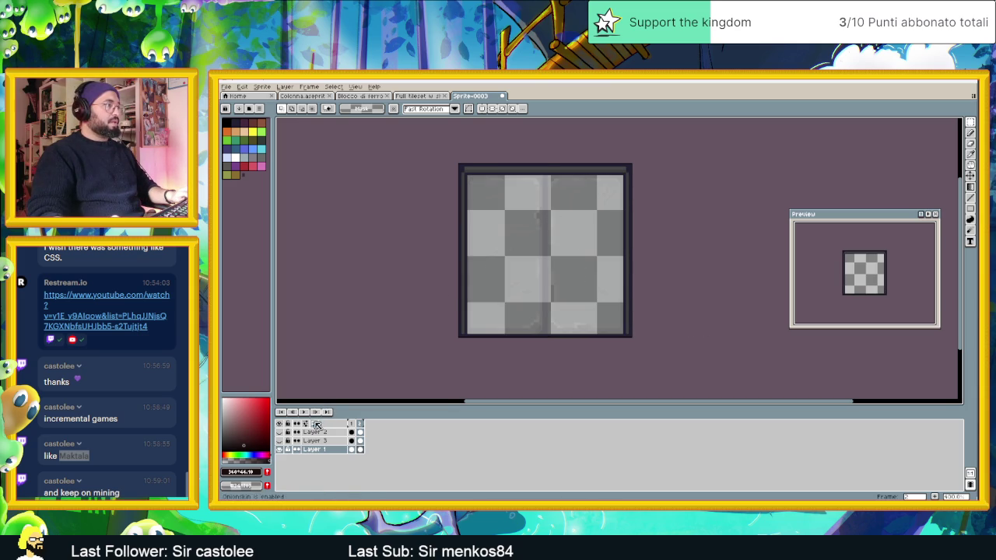
Deselect, pick the dark grey from the door's top border, and choose a very dark brown
key(ctrl+d)
key(i)
click(546, 166)
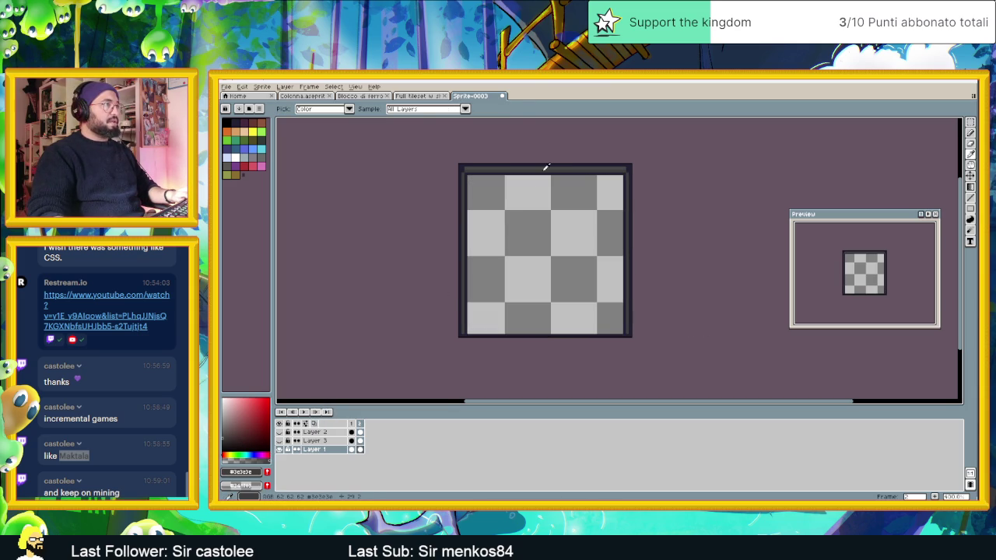
key(m)
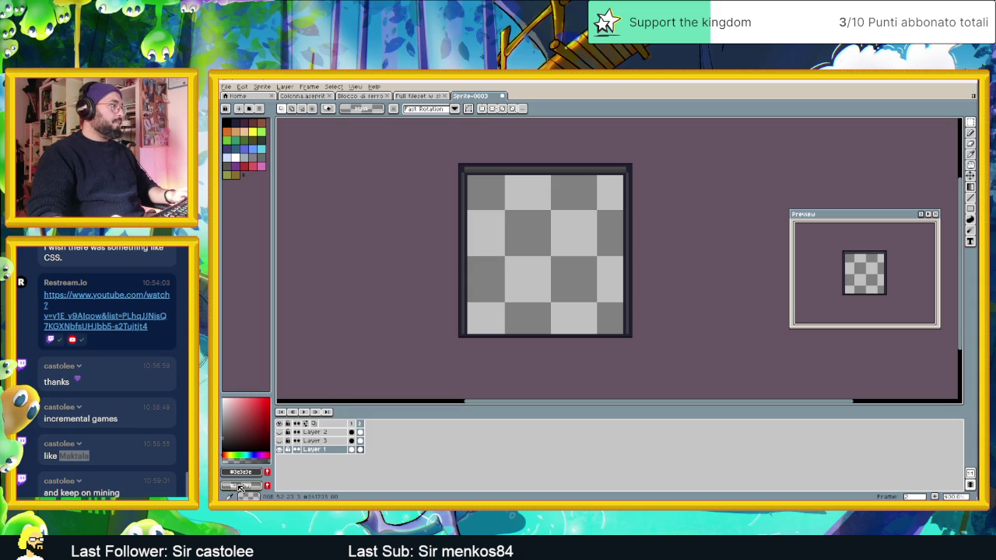
click(242, 487)
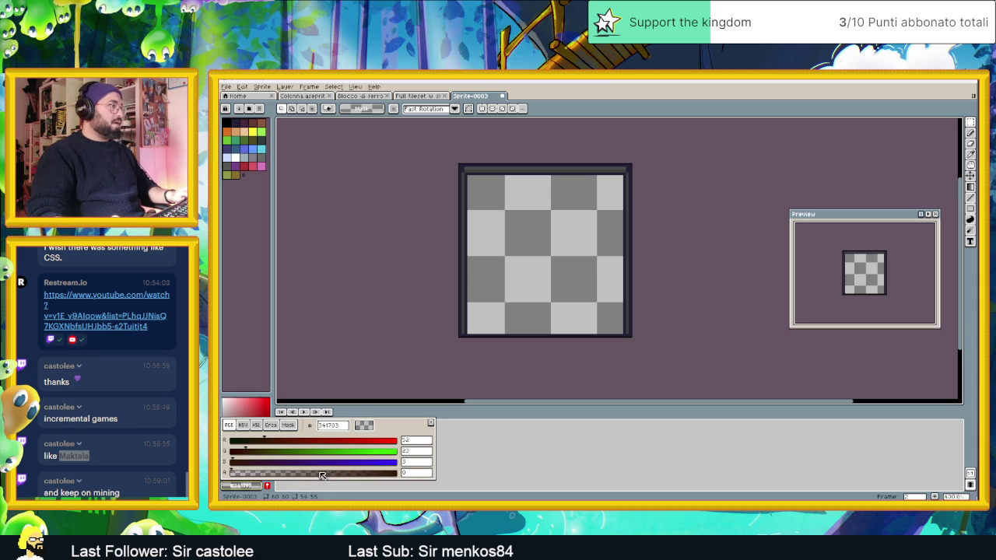
click(475, 473)
click(271, 441)
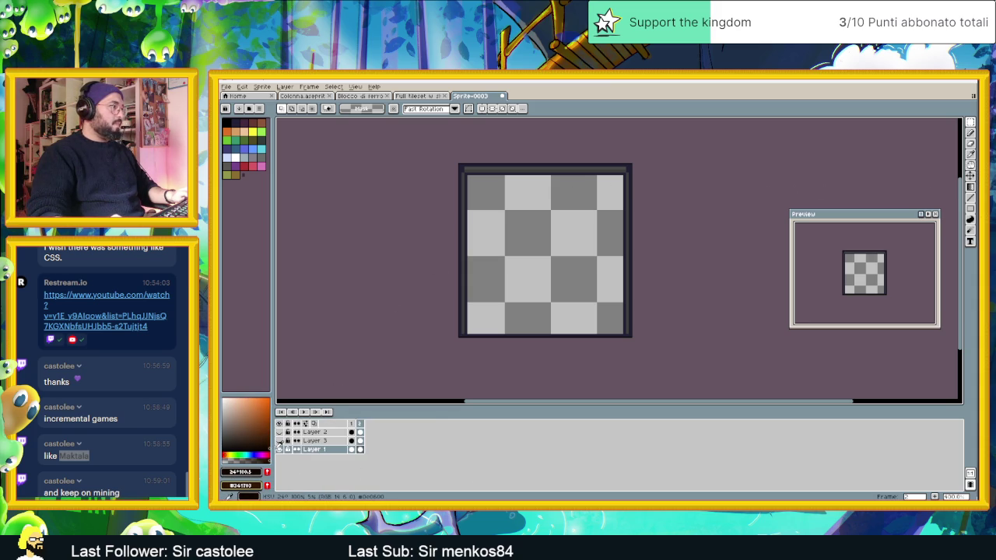
Try brown-to-black and dark-to-brown vertical gradients in the door interior, undoing both
key(g)
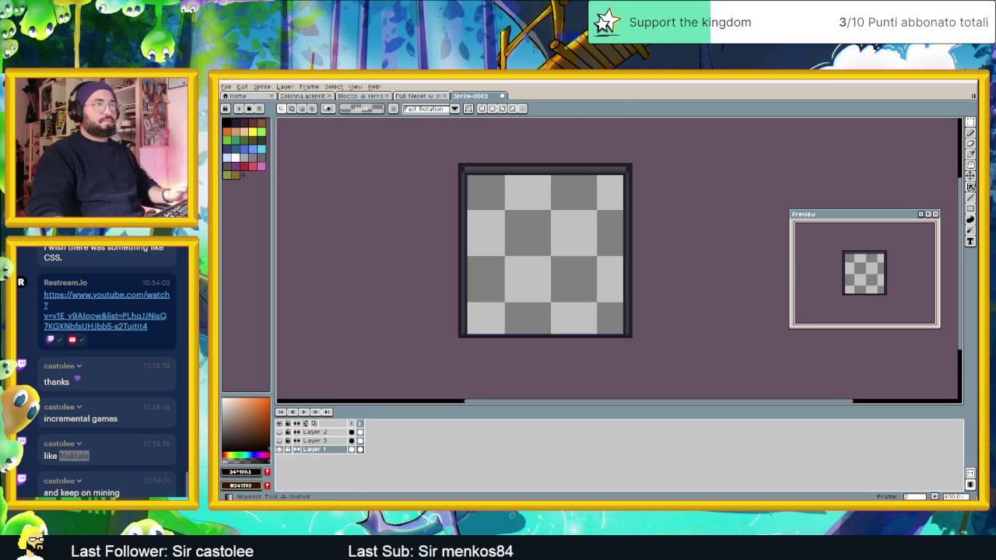
mouse_move(566, 320)
mouse_down()
mouse_move(552, 329)
mouse_move(557, 212)
mouse_up()
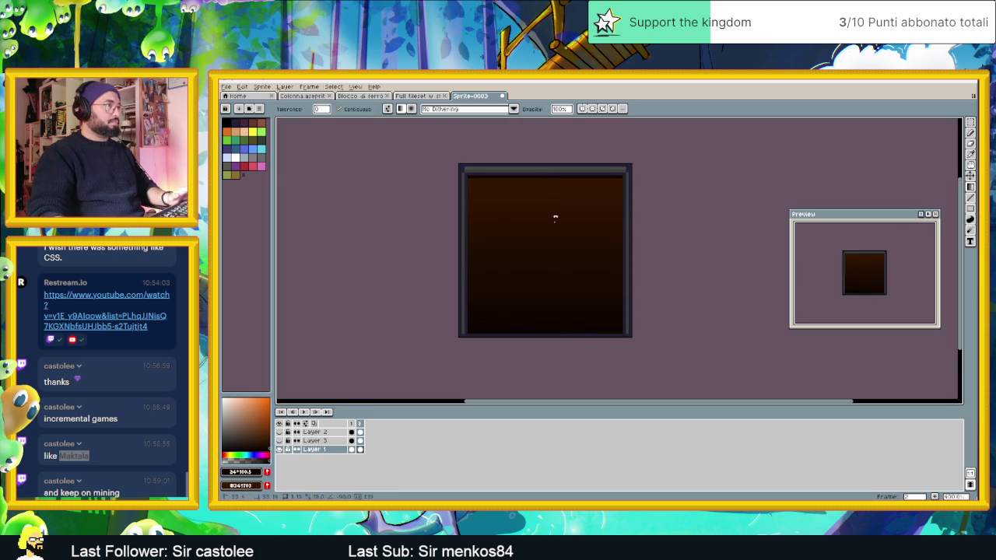
key(v)
key(ctrl+z)
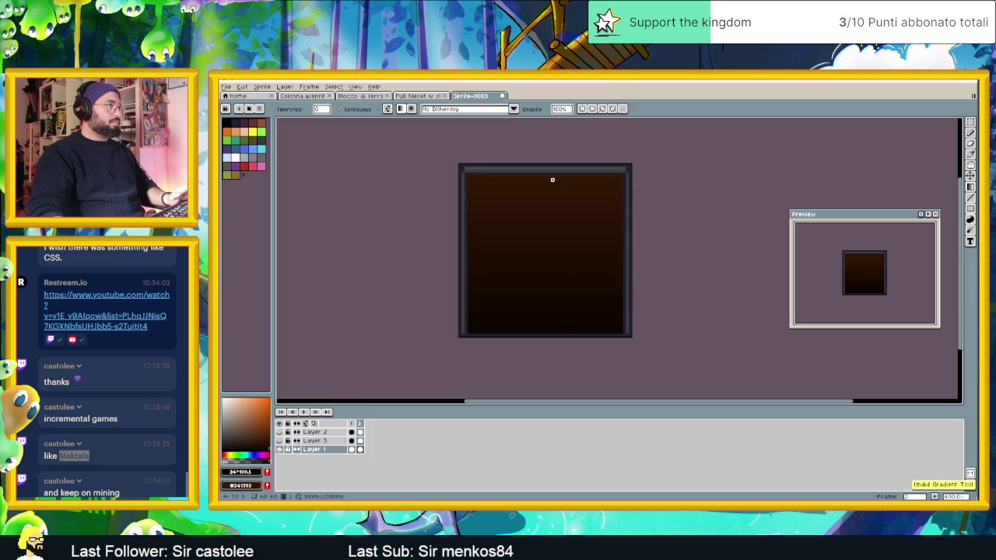
key(ctrl+z)
key(ctrl+z)
key(ctrl+z)
drag(549, 200, 549, 261)
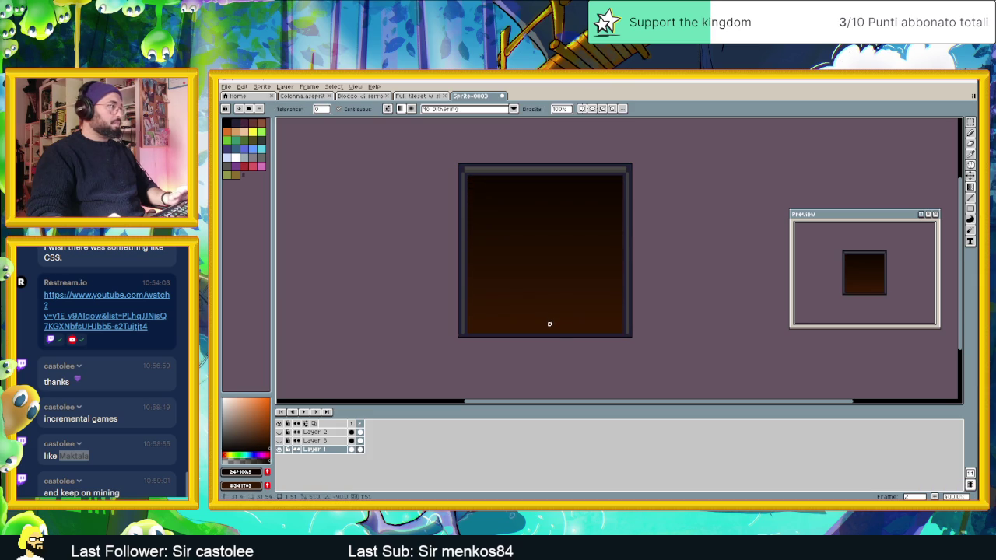
key(ctrl+z)
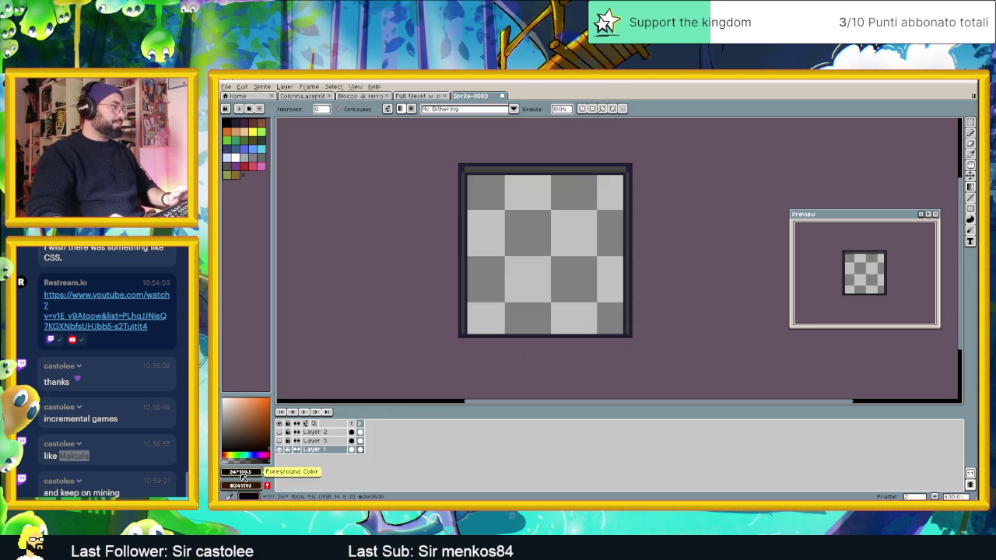
Set the foreground colour to dark grey #3c3c3c and test a grey-to-black gradient, then undo it
click(243, 486)
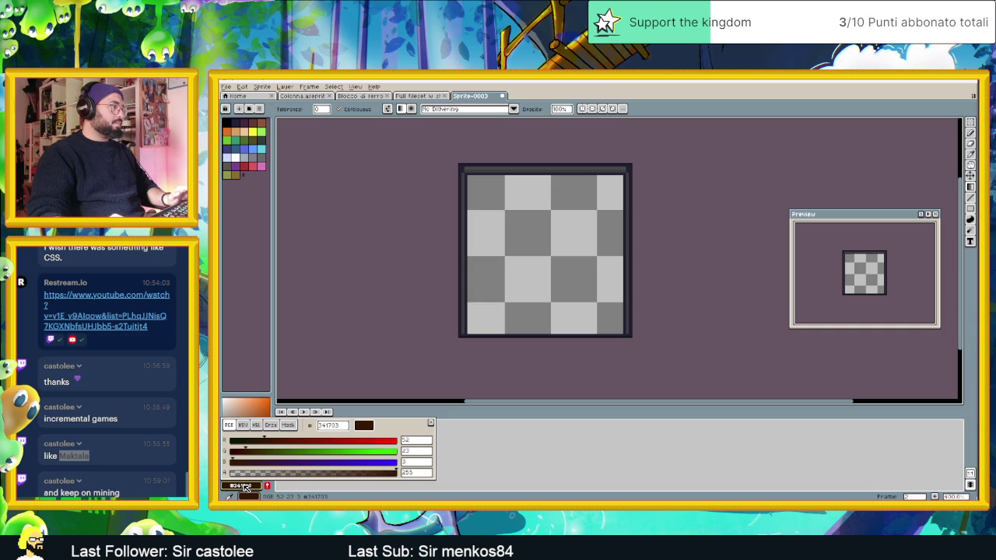
click(245, 485)
click(247, 464)
click(222, 436)
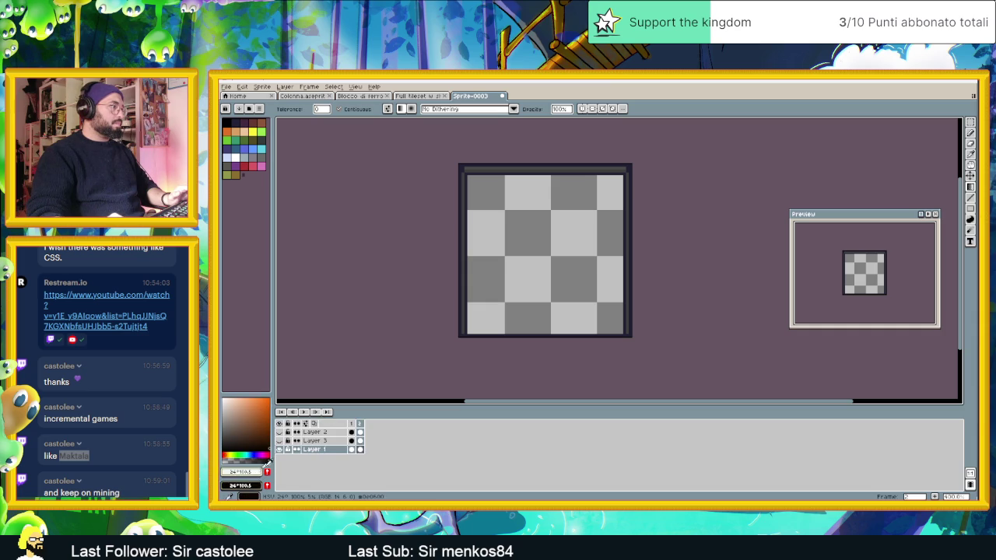
click(224, 455)
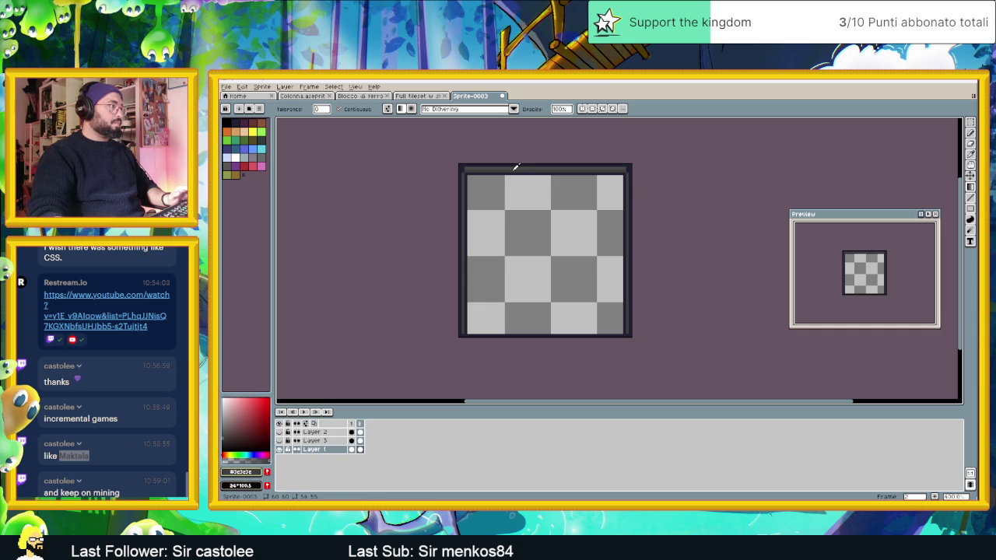
drag(531, 182, 528, 341)
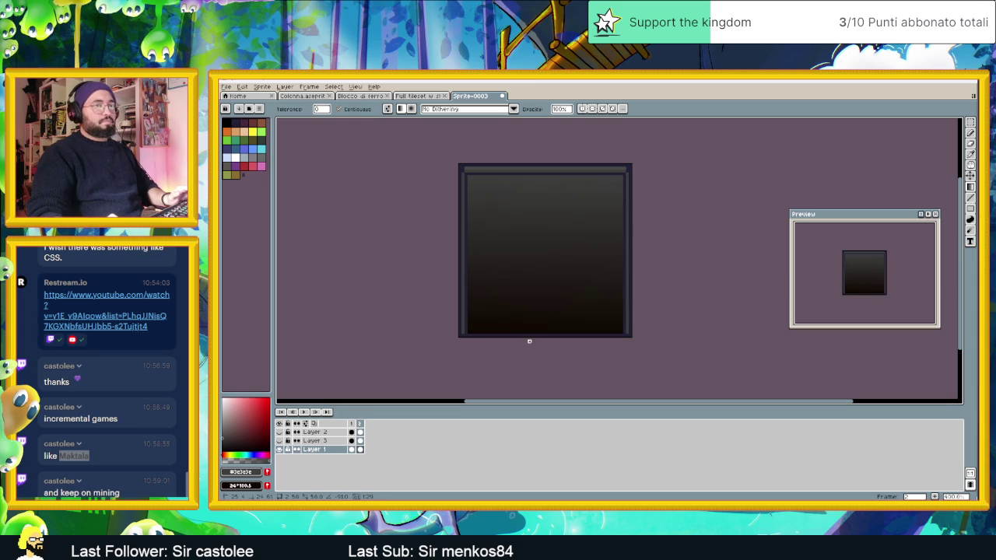
key(ctrl+z)
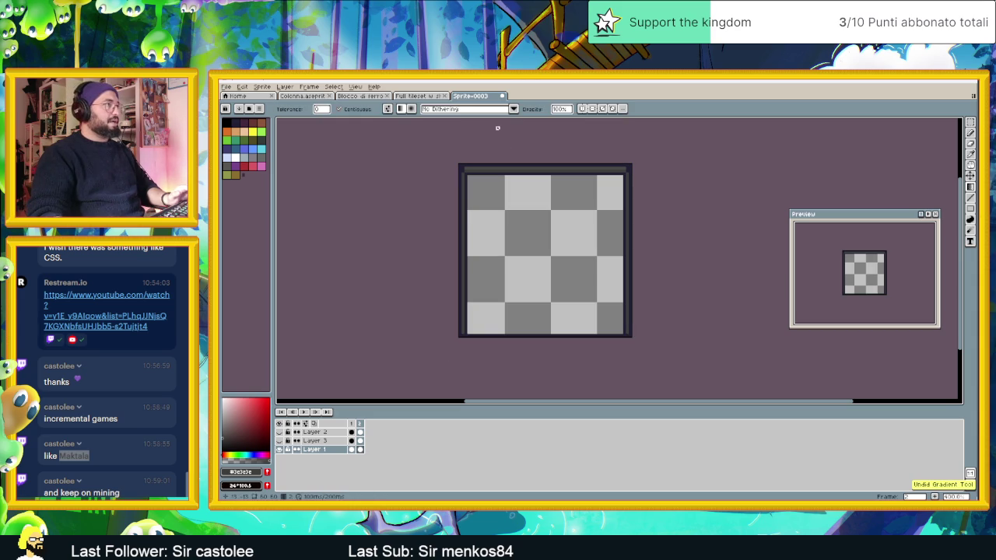
Try Bayer Matrix 8x8 dithered gradients from the bottom and from the top, undoing each
click(438, 109)
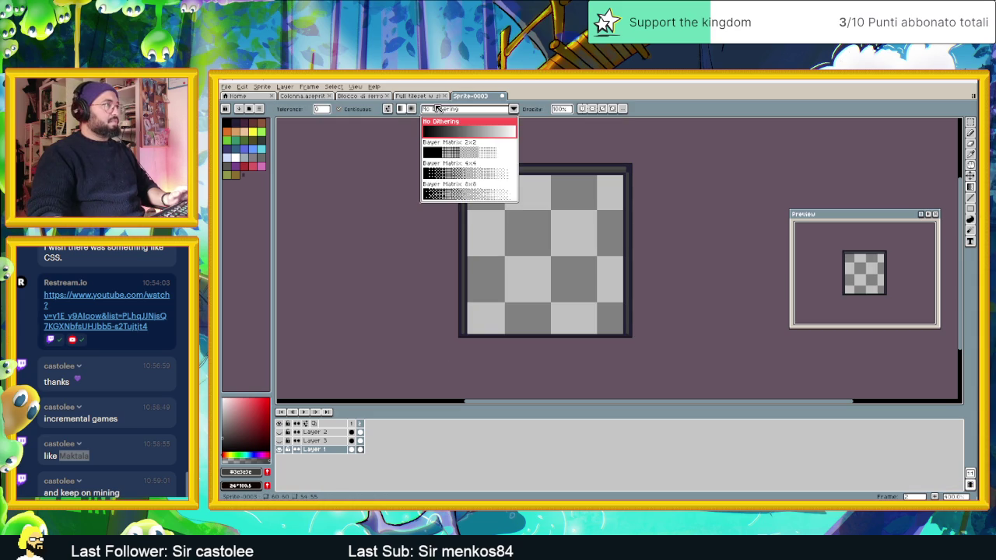
click(466, 195)
drag(557, 333, 555, 280)
key(ctrl+z)
drag(552, 177, 561, 327)
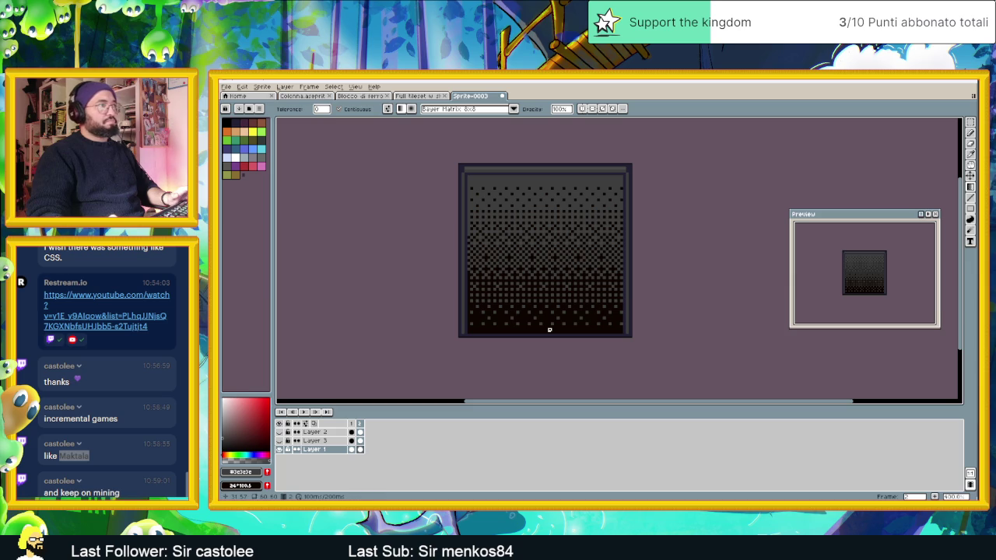
key(ctrl+z)
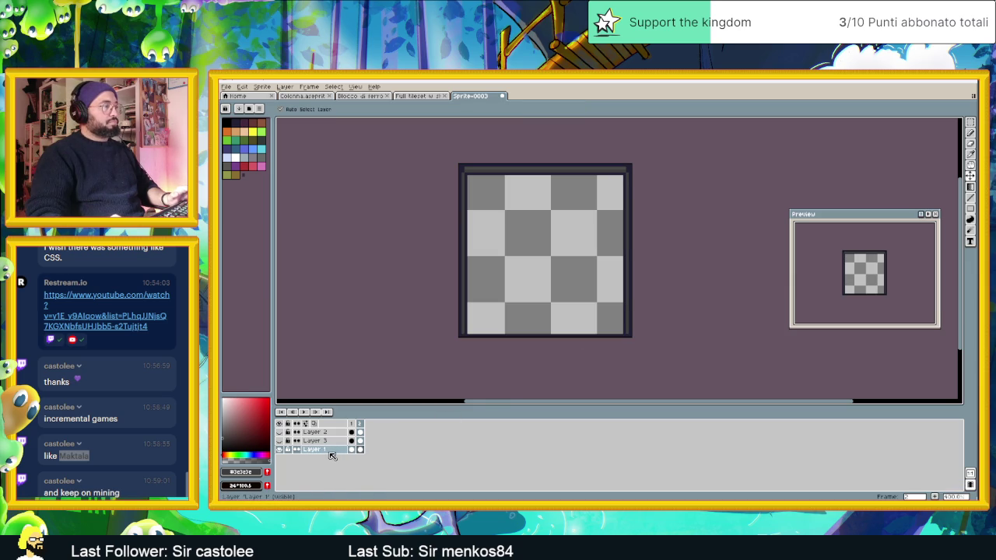
Set No Dithering and drag a smooth dark gradient from the top of frame 2 downward
key(g)
click(439, 109)
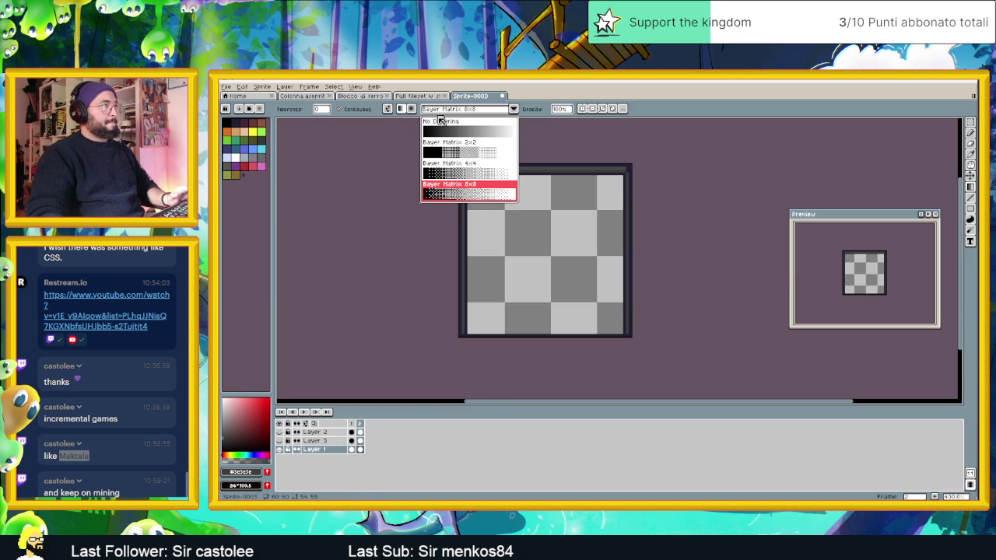
click(447, 123)
drag(529, 180, 534, 312)
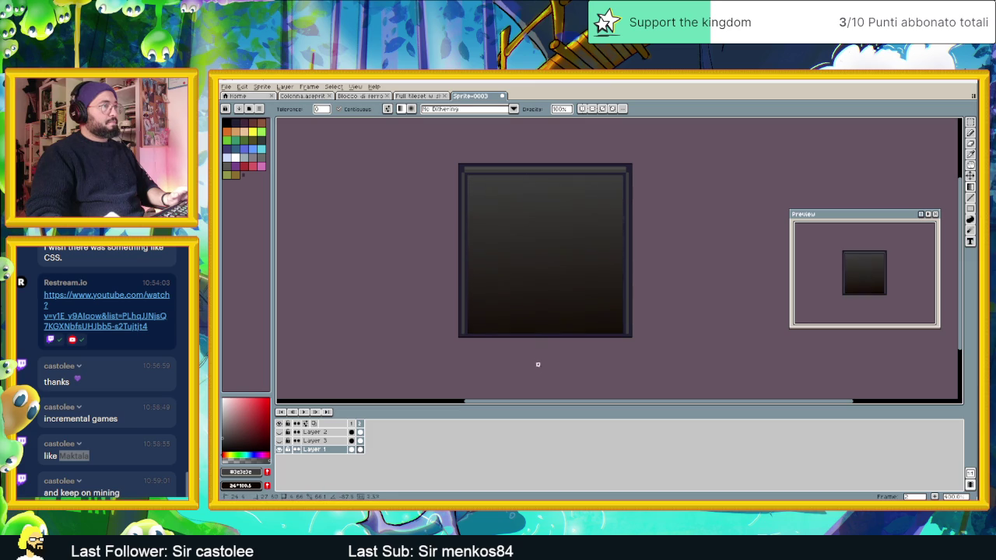
scroll(540, 381, down, 1)
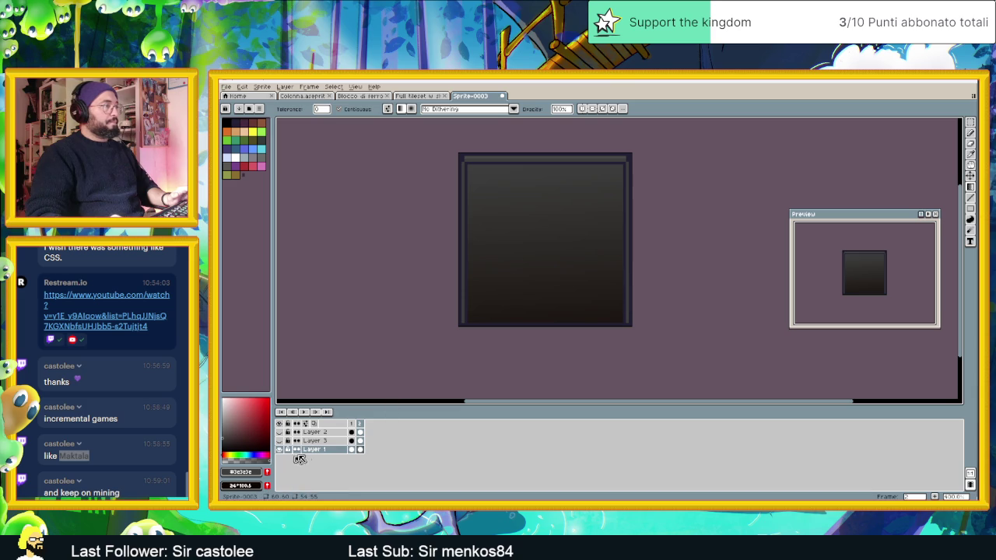
right_click(320, 451)
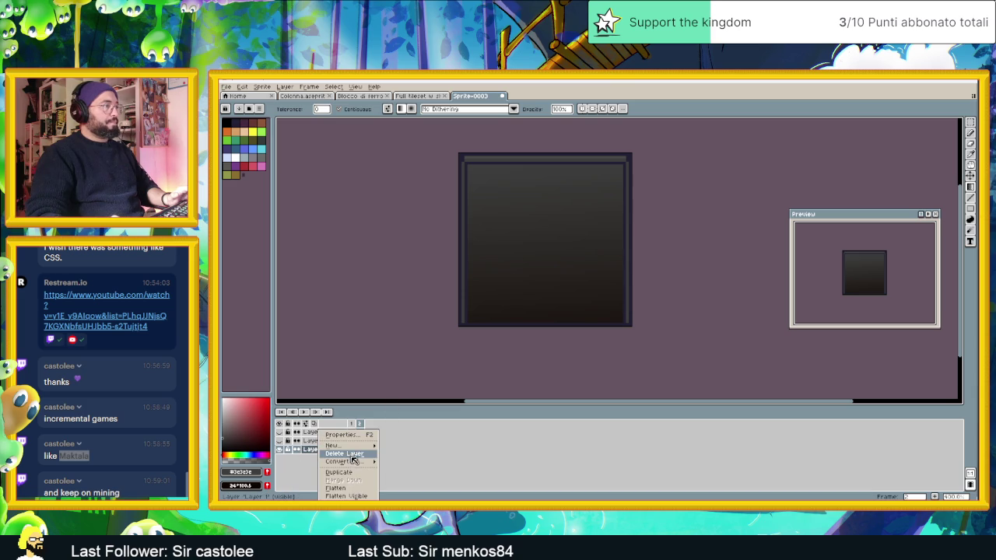
Add a new Layer 4 above Layer 1 and test a Bayer 8x8 dithered gradient, then undo it
mouse_move(358, 445)
click(394, 446)
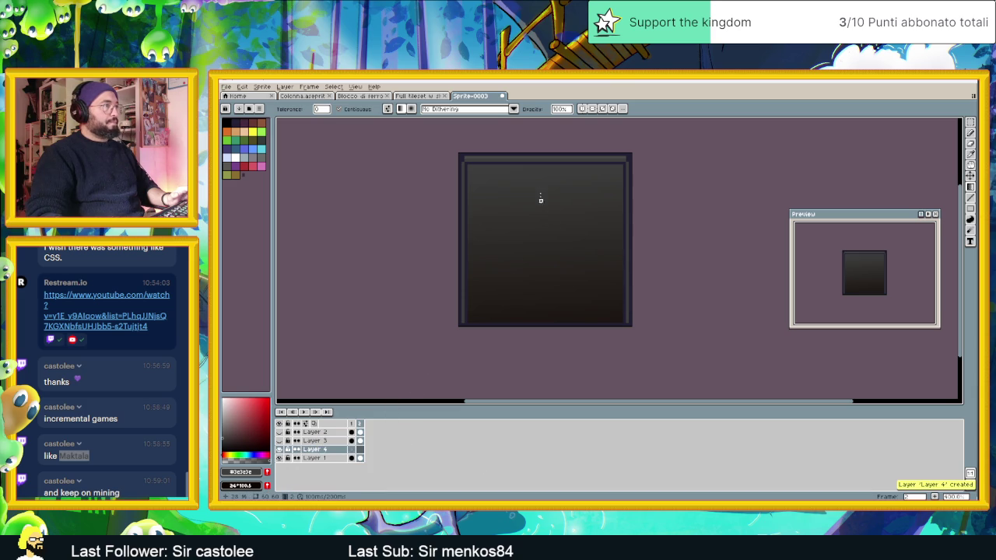
click(456, 114)
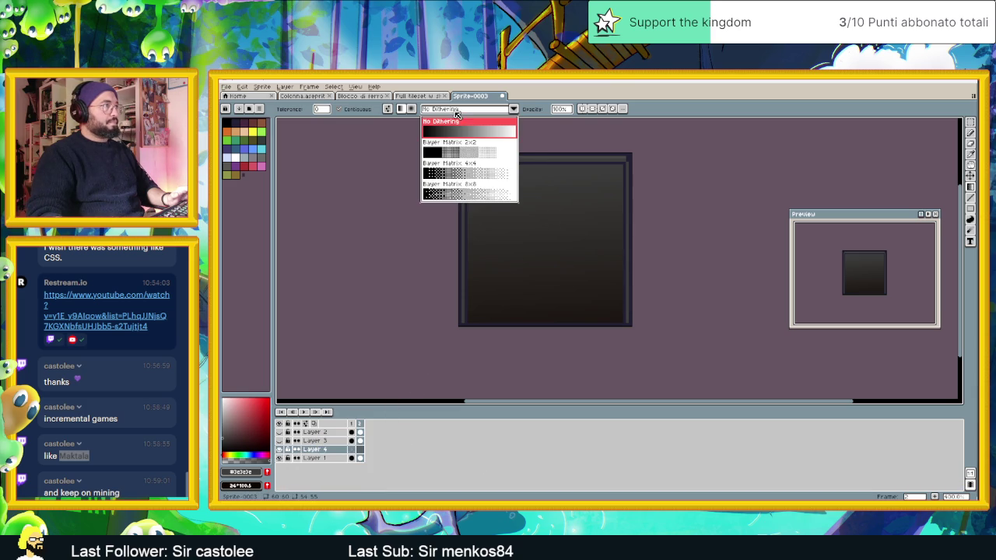
click(459, 191)
mouse_move(520, 165)
mouse_down()
mouse_move(522, 210)
mouse_move(536, 189)
mouse_up()
key(ctrl+z)
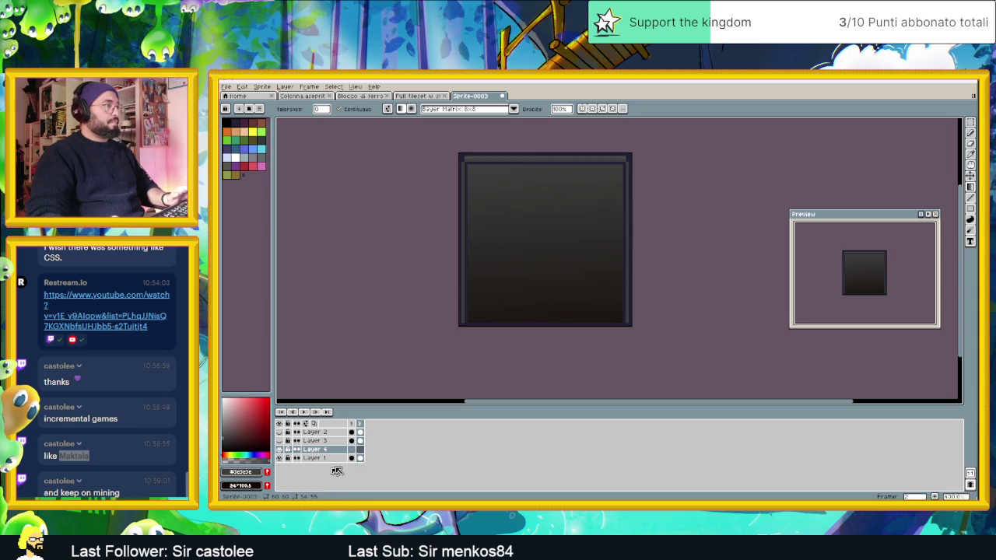
Select the inner door area on Layer 4's frame 2 cel and set the layer to Color Burn at lowered opacity
click(360, 449)
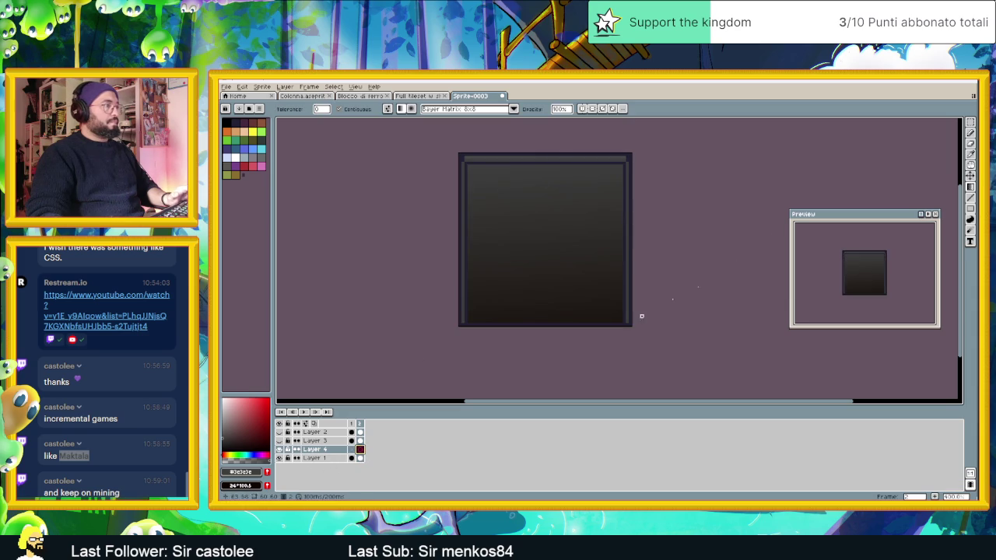
click(970, 122)
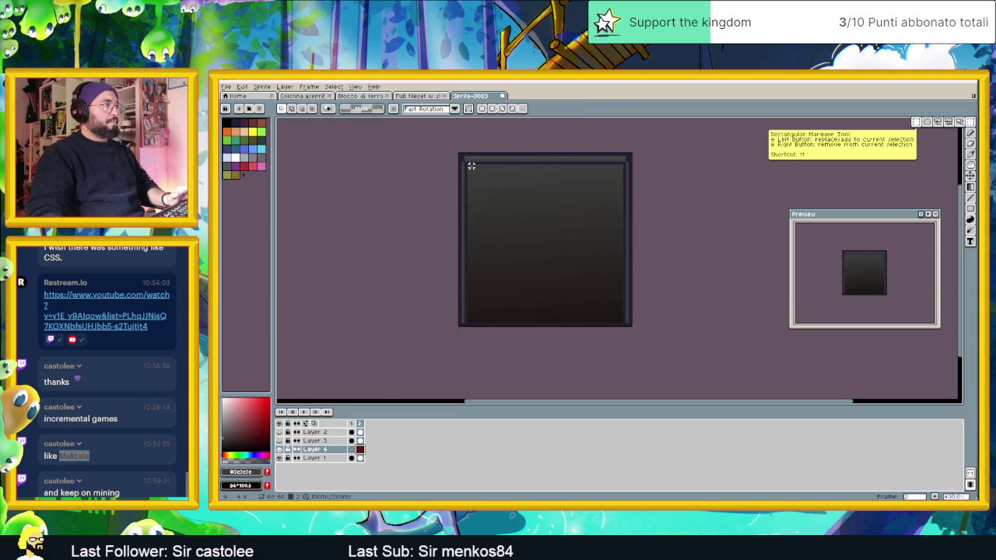
mouse_move(468, 165)
mouse_down()
mouse_move(591, 306)
mouse_move(623, 322)
mouse_up()
key(g)
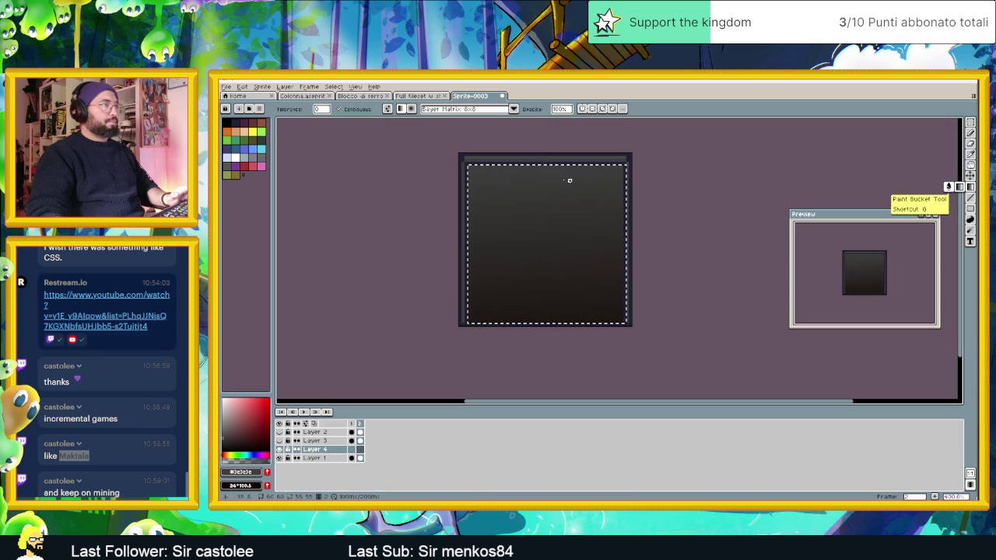
key(shift+p)
mouse_move(747, 262)
mouse_down()
mouse_move(758, 264)
mouse_move(741, 261)
mouse_up()
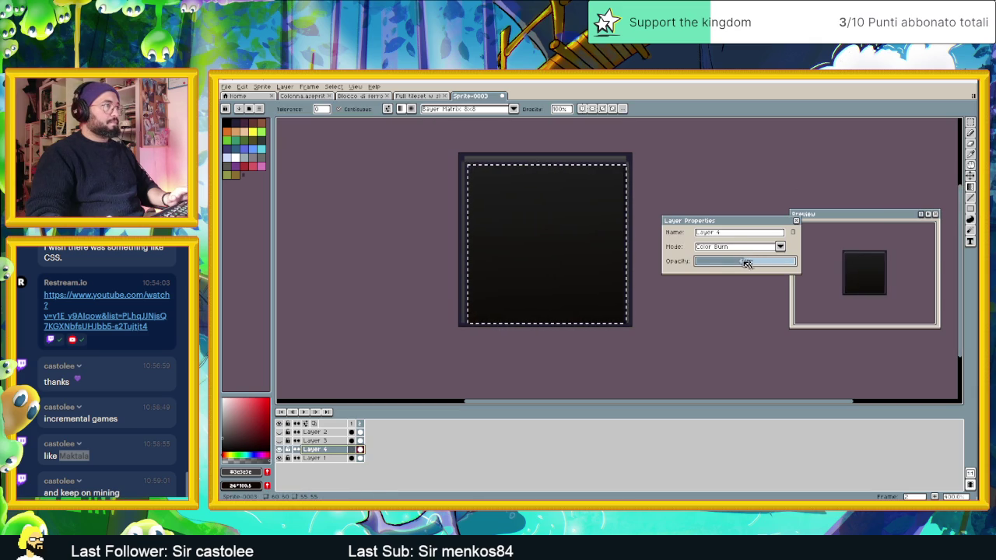
click(796, 221)
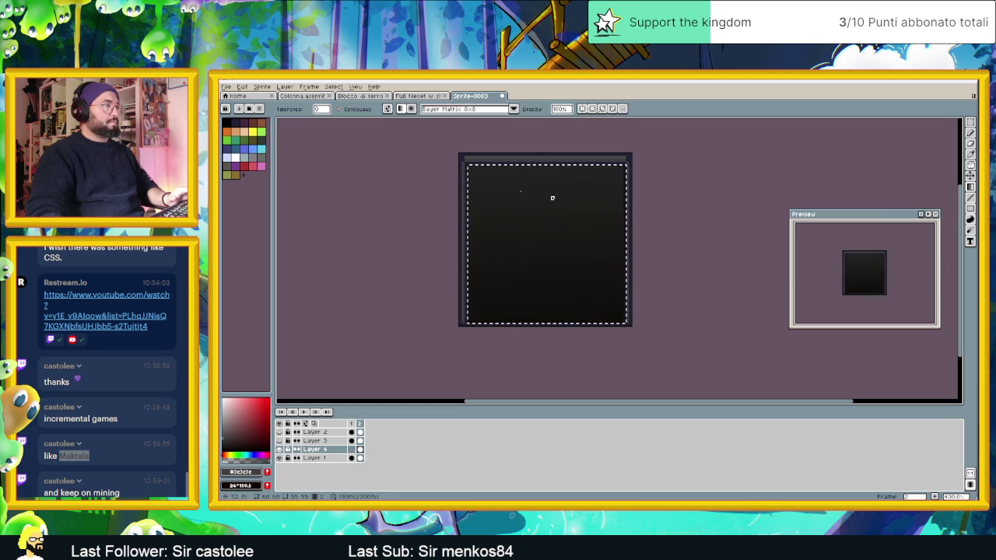
key(ctrl+d)
Return to frame 1 showing the scratched grey double doors
scroll(501, 268, down, 1)
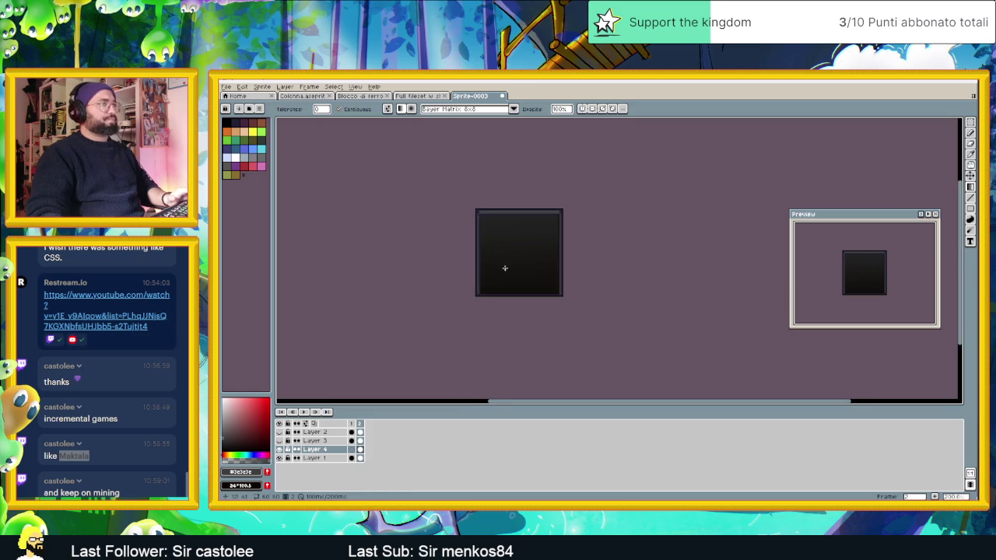
scroll(502, 268, down, 1)
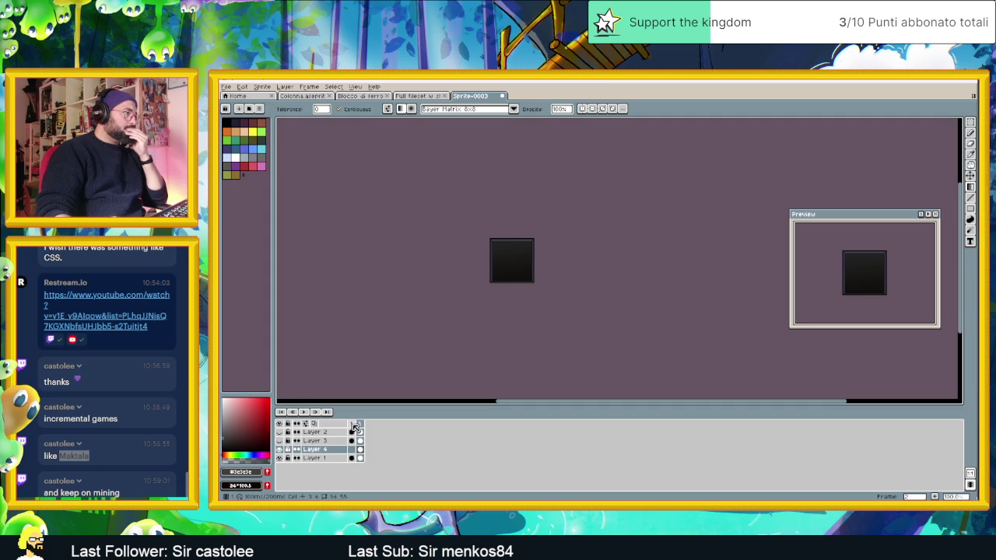
click(352, 428)
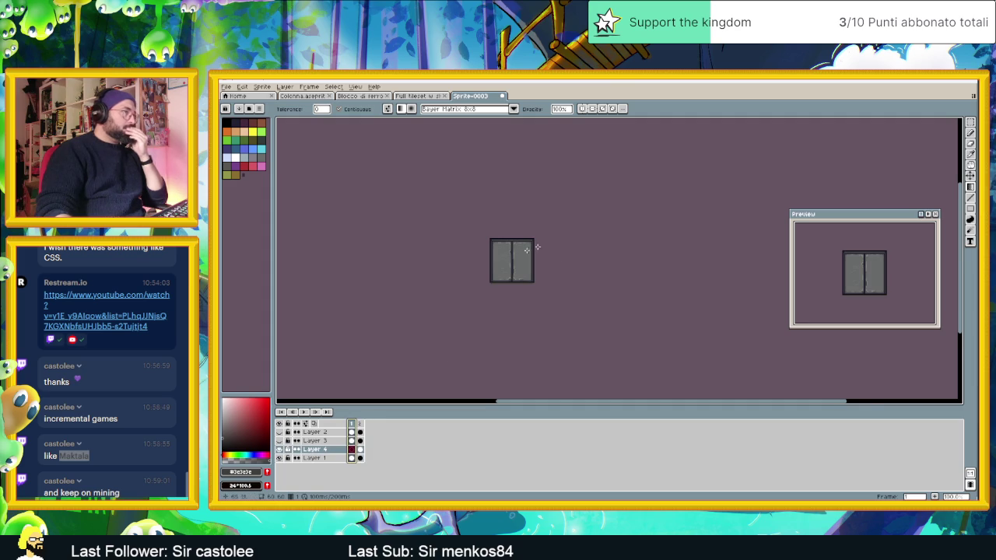
scroll(510, 263, up, 3)
scroll(536, 268, down, 1)
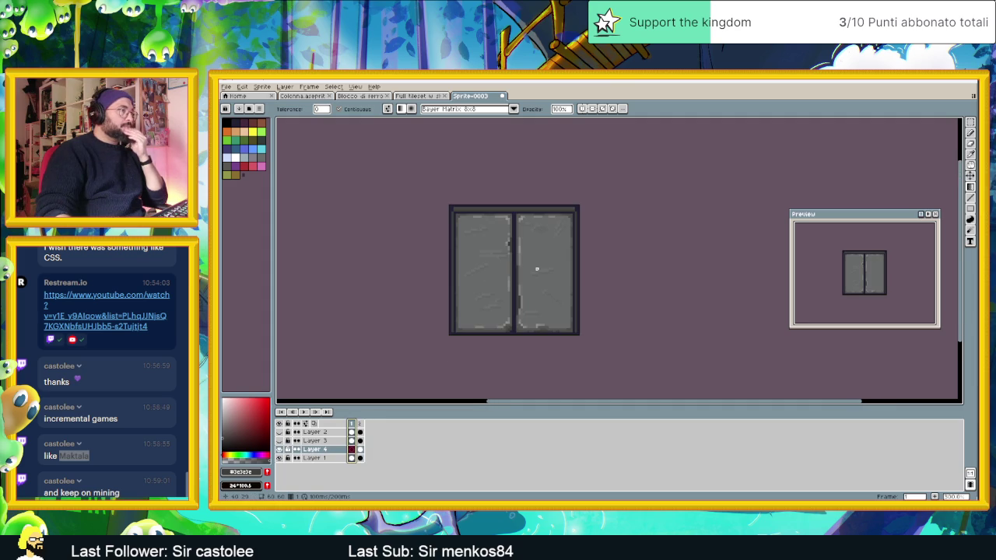
Compare frame 2 with frame 1, then duplicate the grey double-door frame with Alt+N
scroll(532, 273, down, 1)
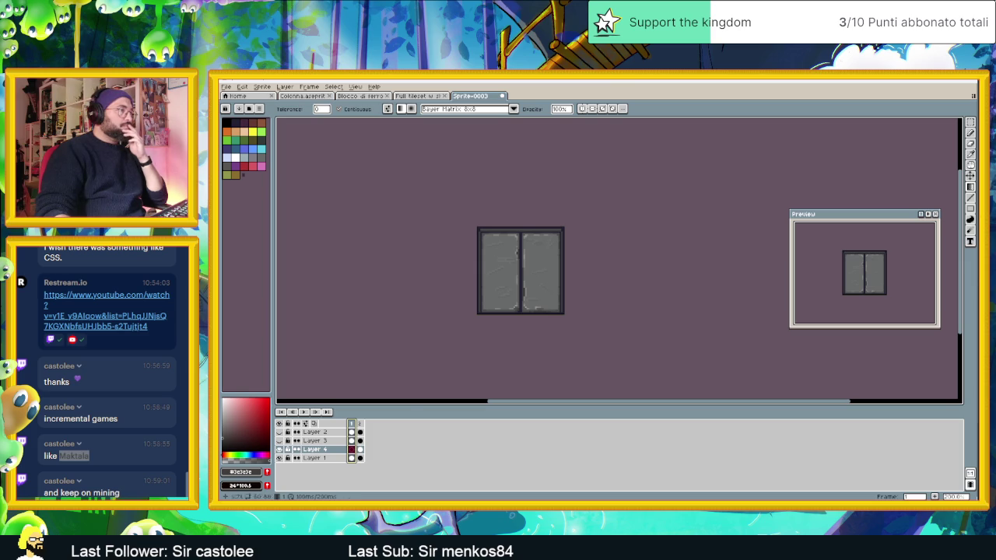
click(361, 424)
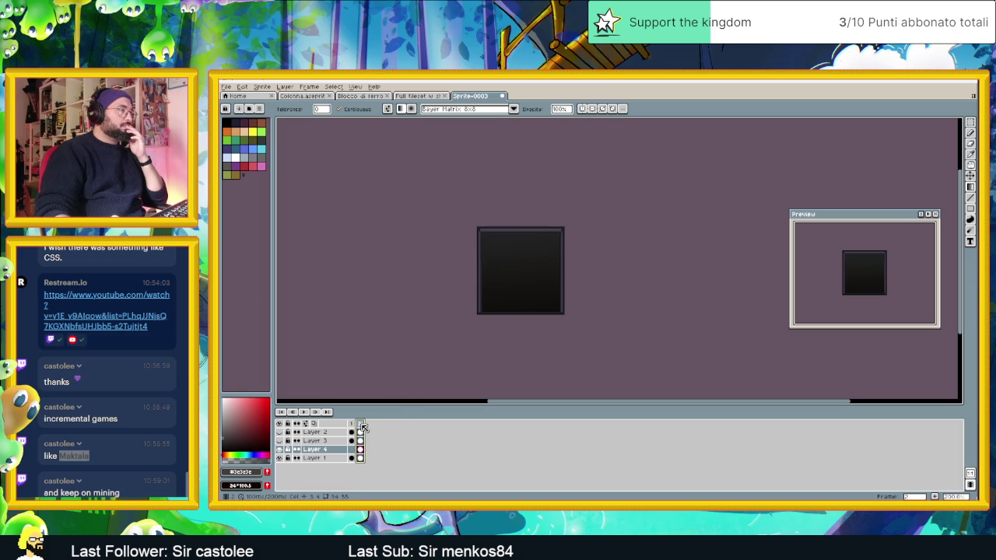
click(351, 424)
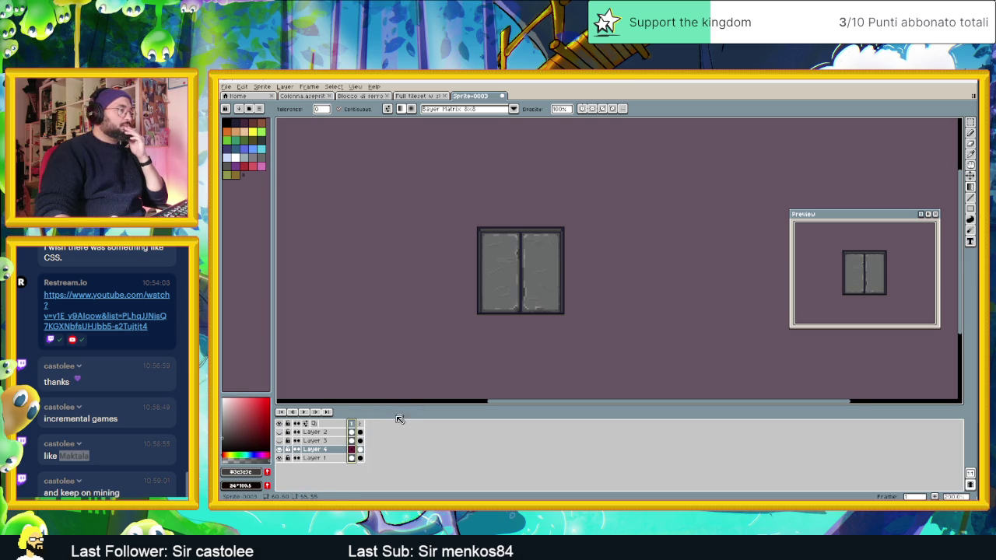
key(alt+n)
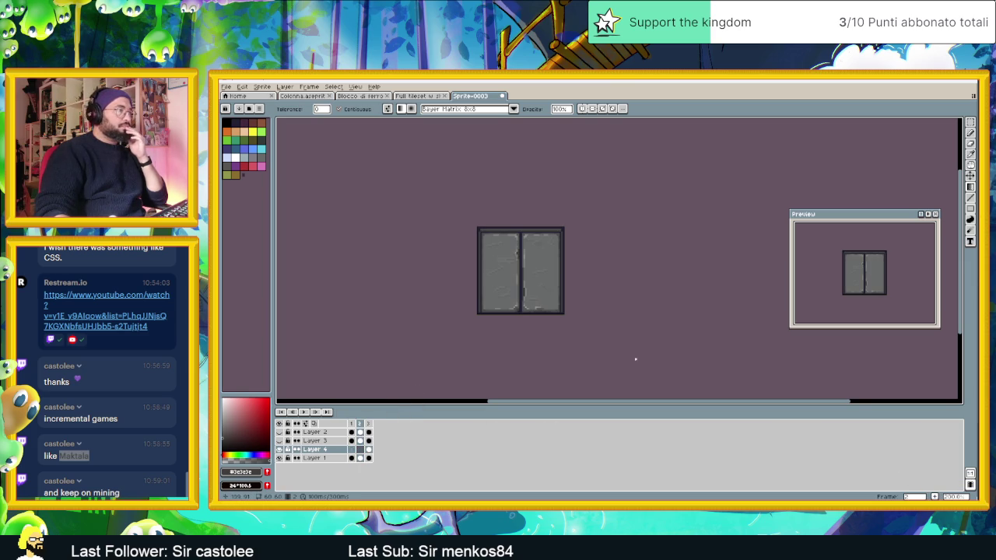
Choose rectangular selection and select Layer 1's cel in the new frame 2
scroll(591, 326, up, 2)
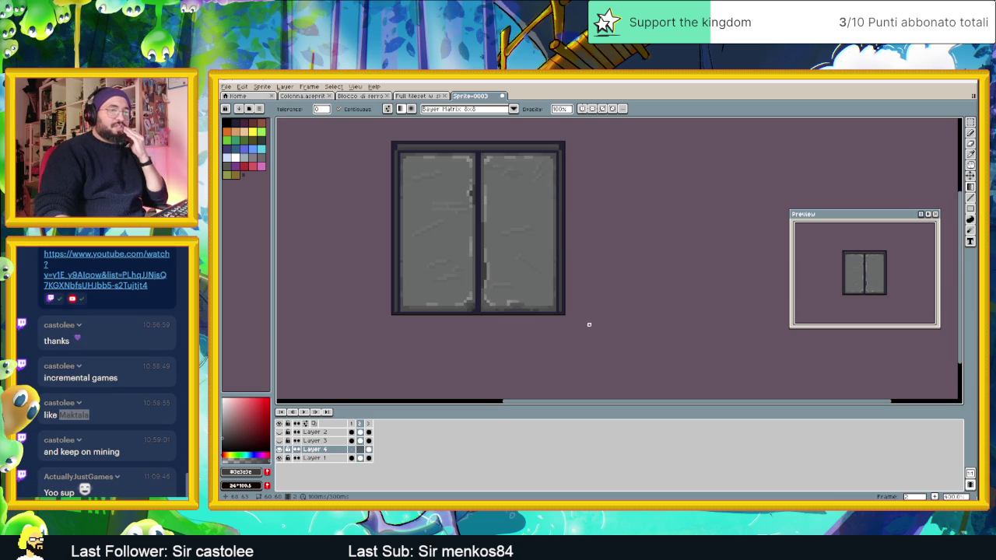
drag(594, 267, 650, 289)
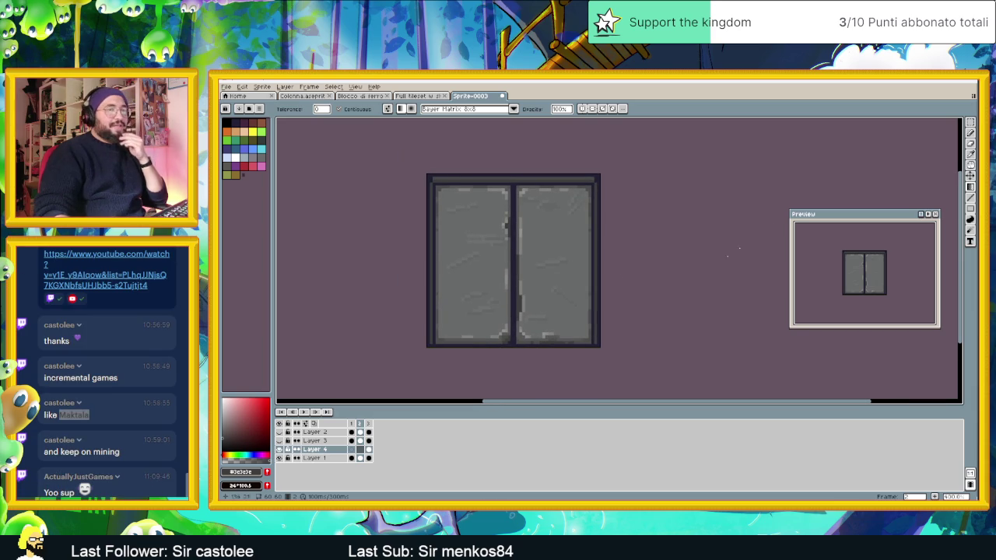
click(968, 124)
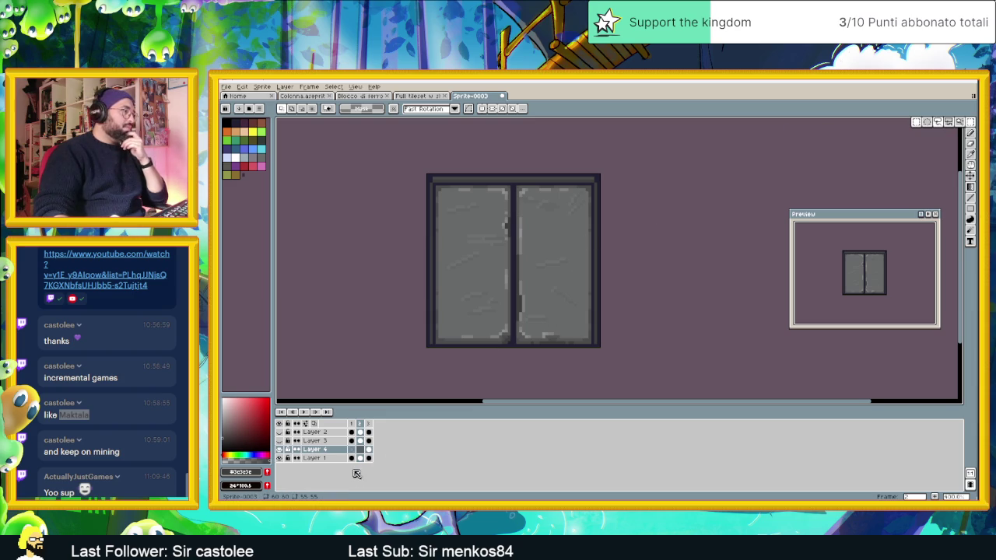
click(359, 459)
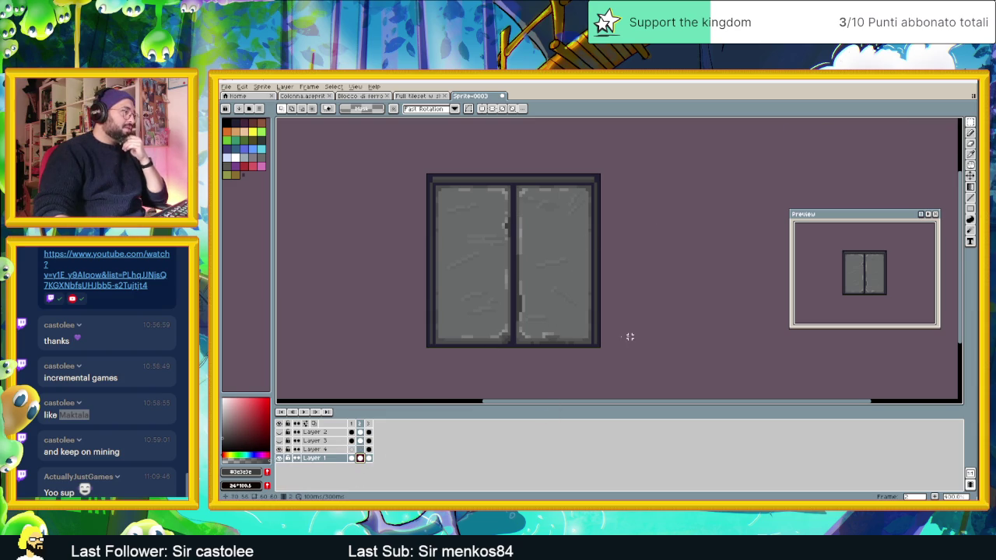
Make trial selections of the sprite's border rows and columns and the right door half, then deselect
drag(600, 310, 592, 353)
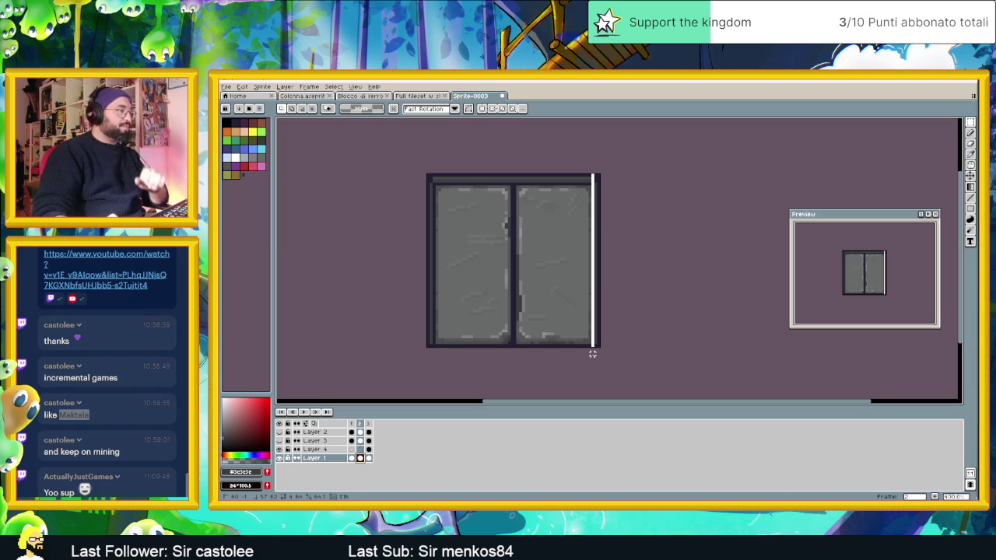
click(675, 294)
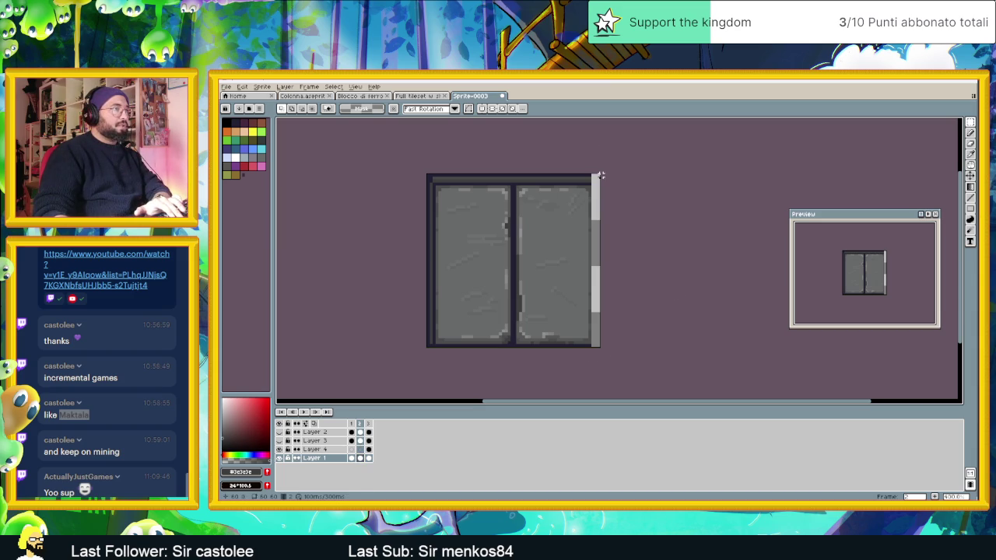
mouse_move(600, 172)
mouse_down()
mouse_move(397, 180)
mouse_move(429, 334)
mouse_up()
click(423, 351)
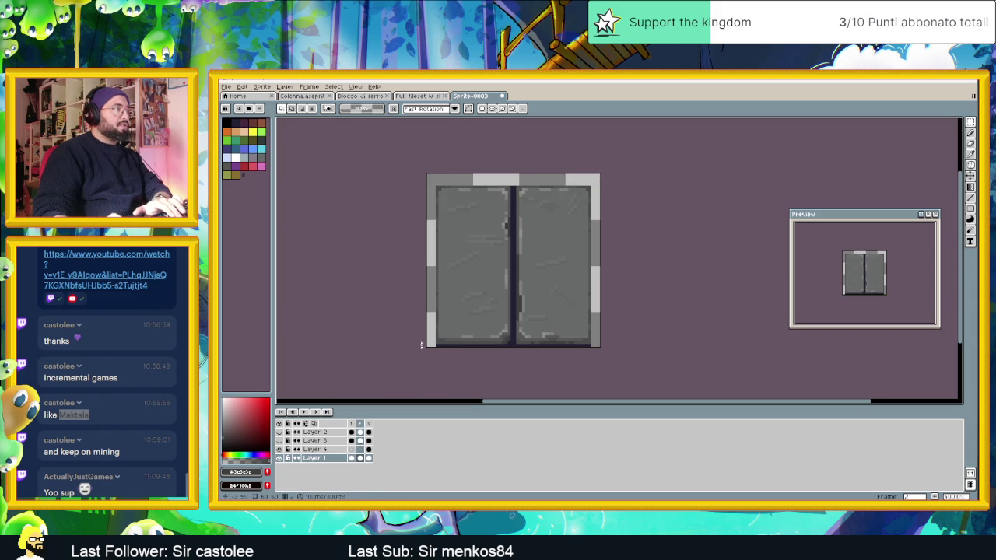
drag(435, 345, 601, 345)
click(664, 378)
drag(595, 180, 514, 349)
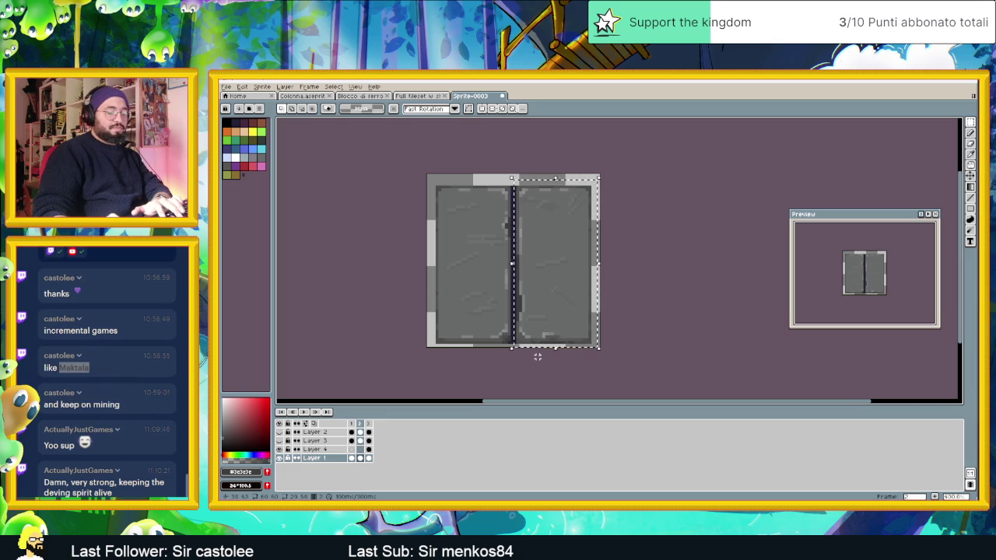
key(ctrl+d)
Test a horizontal flip of the left door half, undo it, and add a fourth frame with Alt+N
mouse_move(425, 174)
mouse_down()
mouse_move(447, 198)
mouse_move(514, 349)
mouse_up()
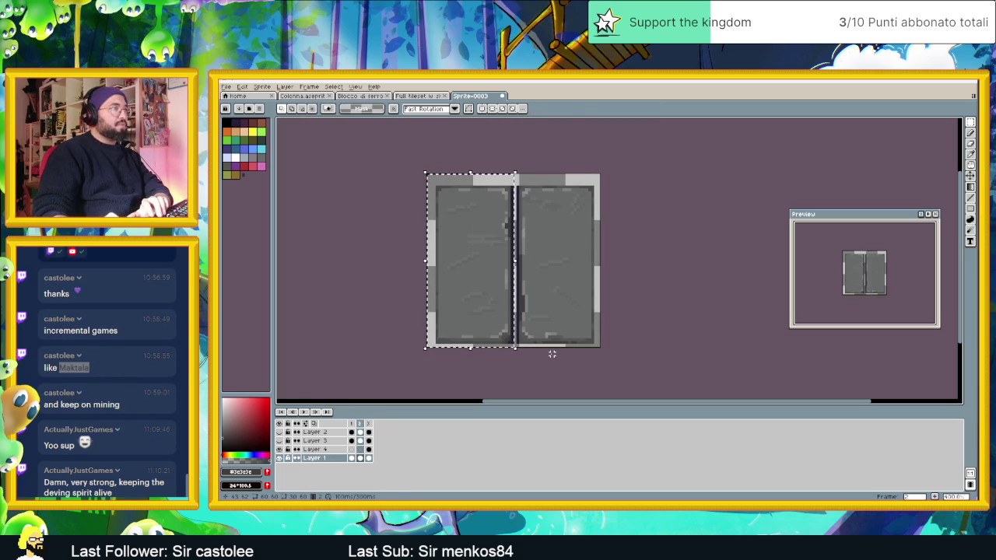
key(shift+h)
key(ctrl+d)
key(ctrl+z)
key(ctrl+z)
key(ctrl+z)
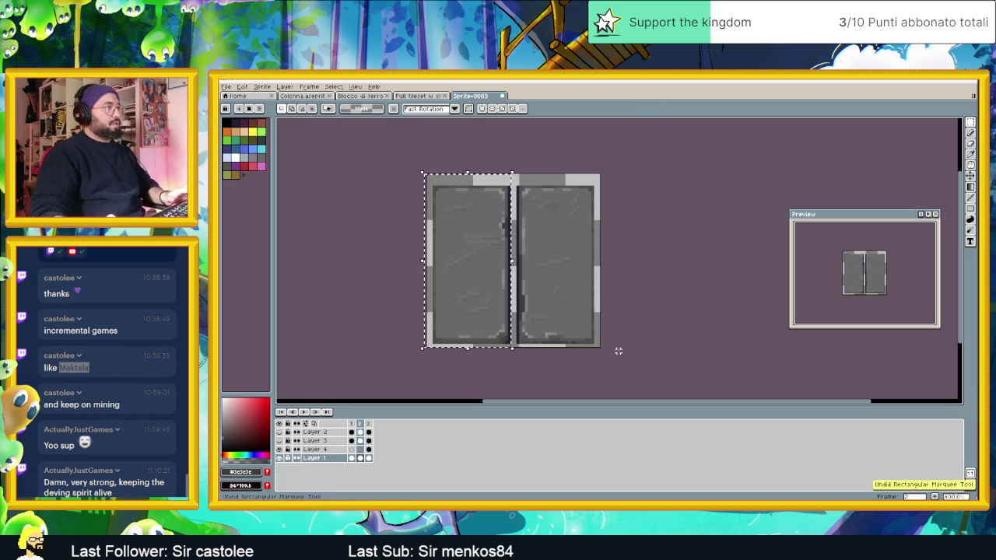
key(ctrl+d)
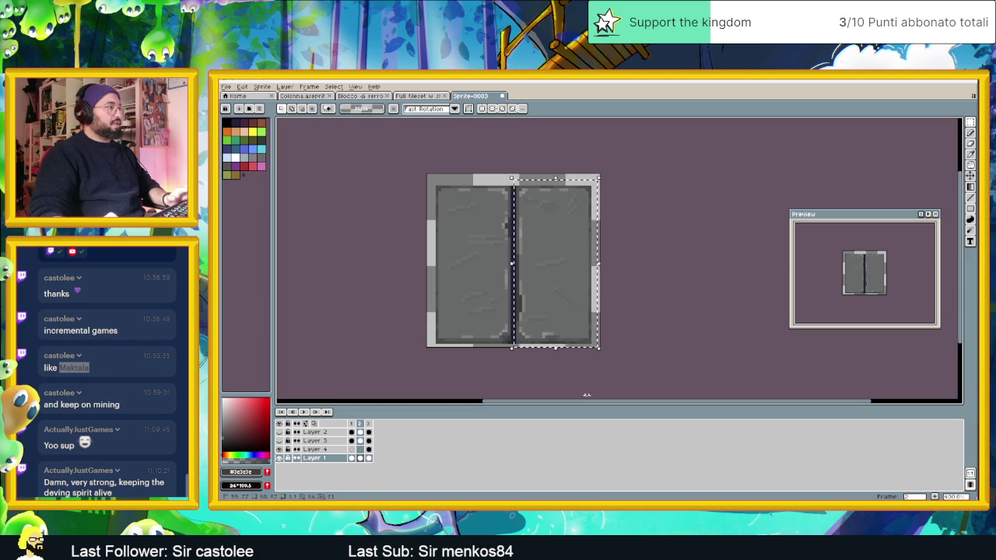
key(alt+n)
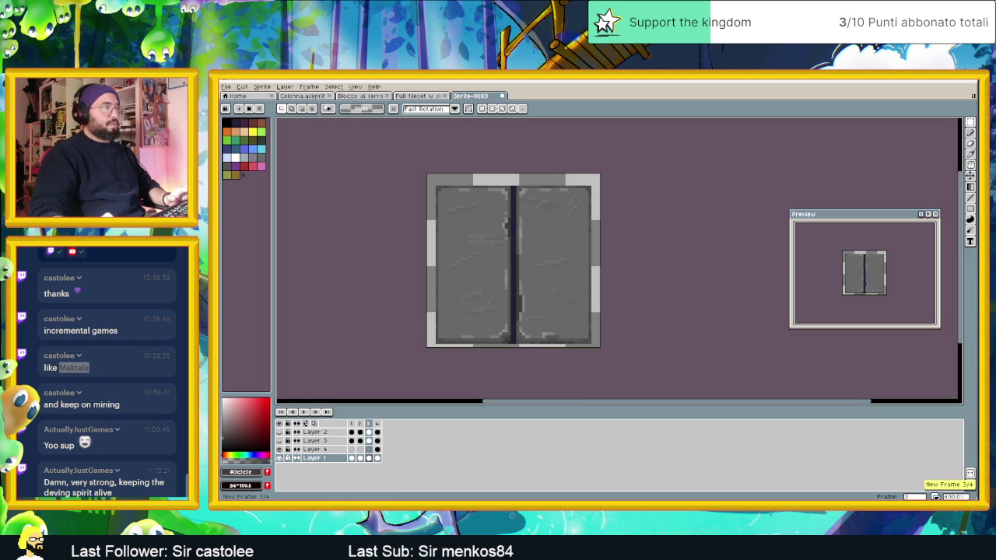
On Layer 1, erase the right door from frame 2 and the left door from frame 3
click(361, 458)
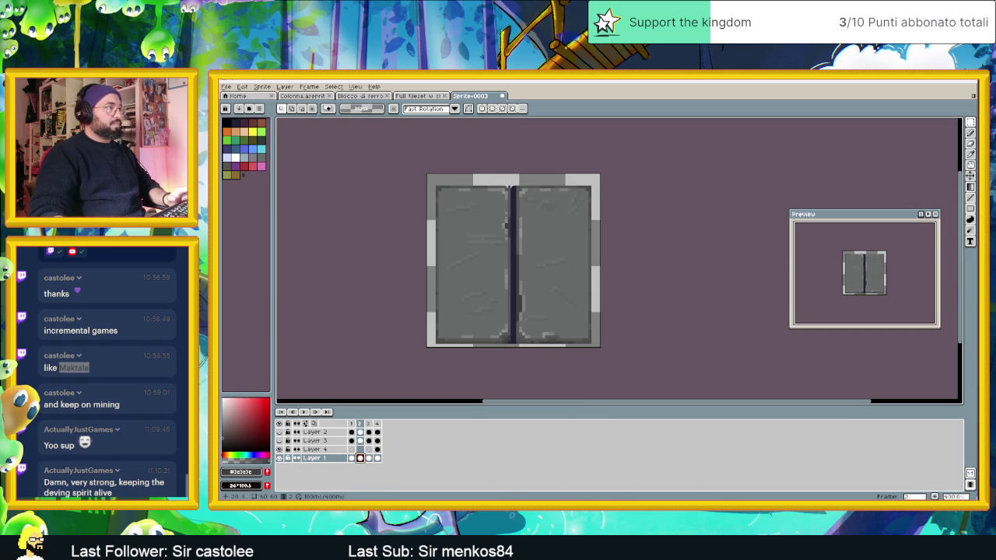
drag(514, 185, 646, 362)
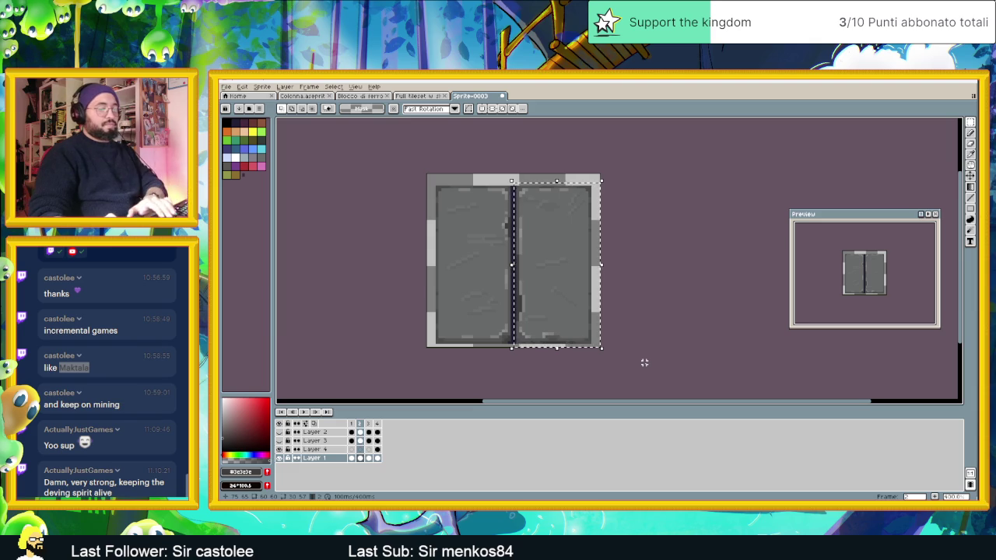
key(Delete)
click(368, 458)
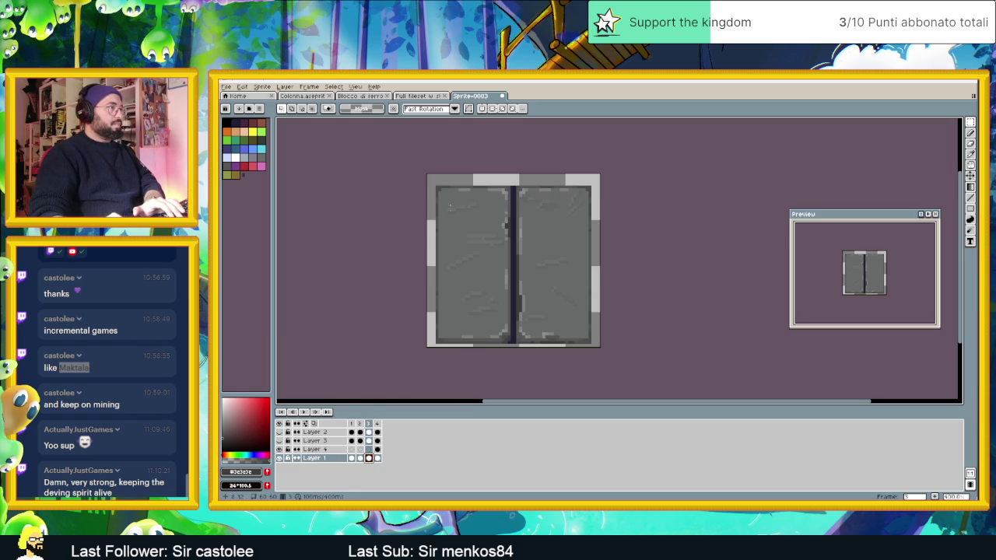
drag(511, 175, 511, 351)
key(ctrl+z)
key(ctrl+z)
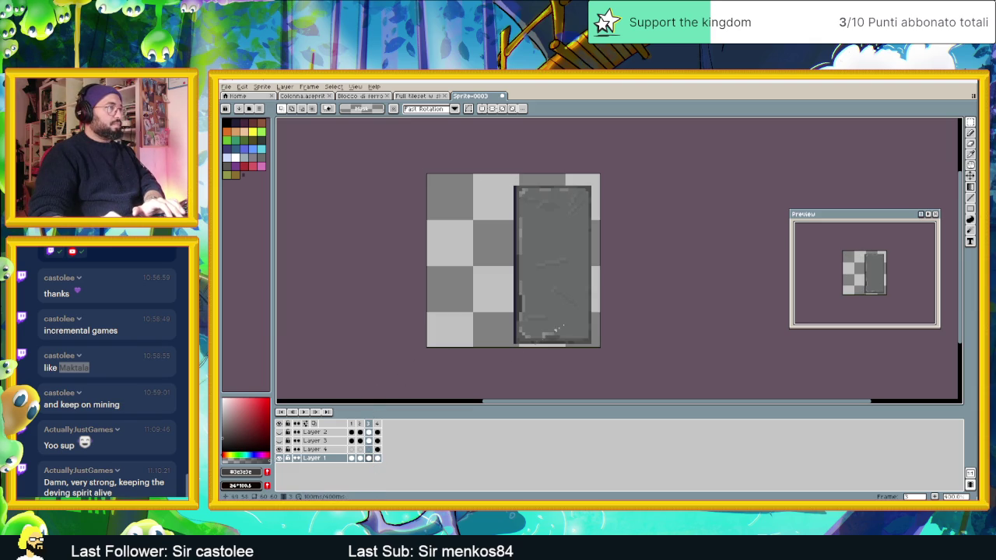
Show the dithered shading layers again, undo a stray dark line, and deselect
click(279, 440)
click(279, 432)
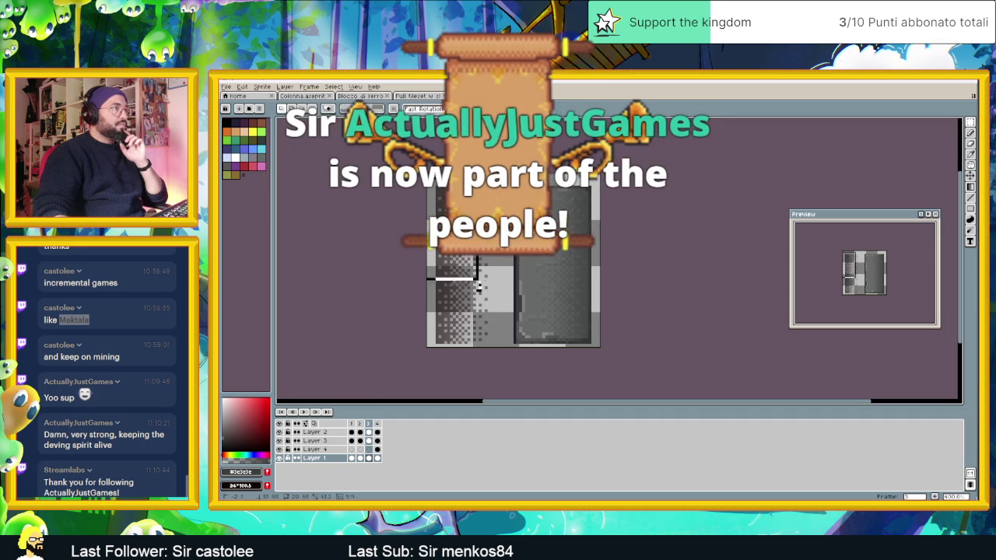
drag(497, 180, 494, 384)
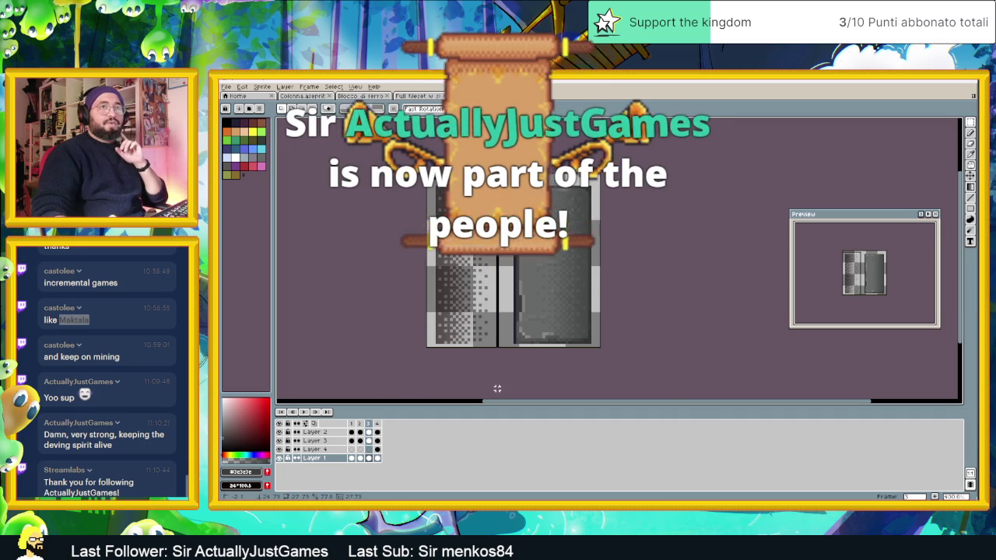
key(ctrl+z)
key(ctrl+d)
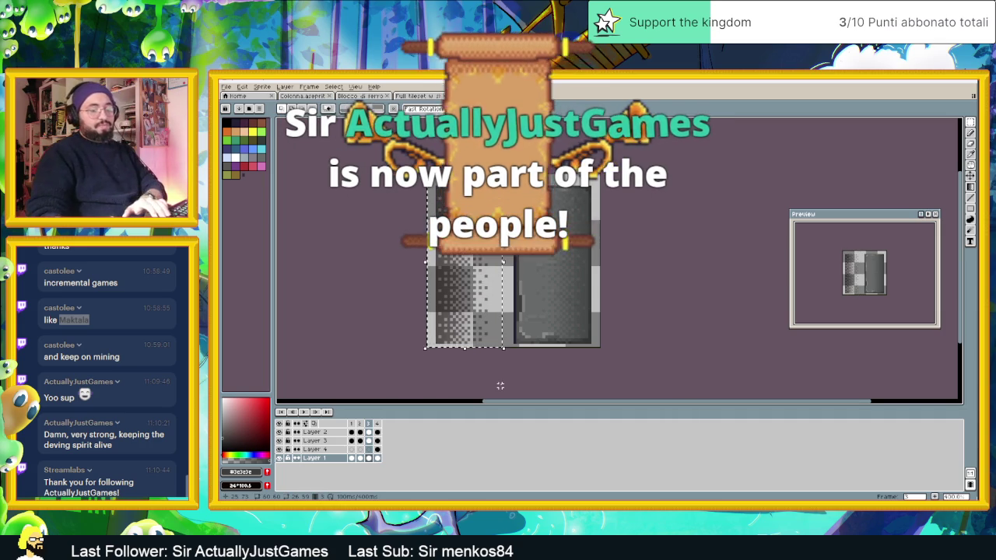
Clear the dithered shading over the left door in frame 3 on Layers 2 and 3
click(369, 440)
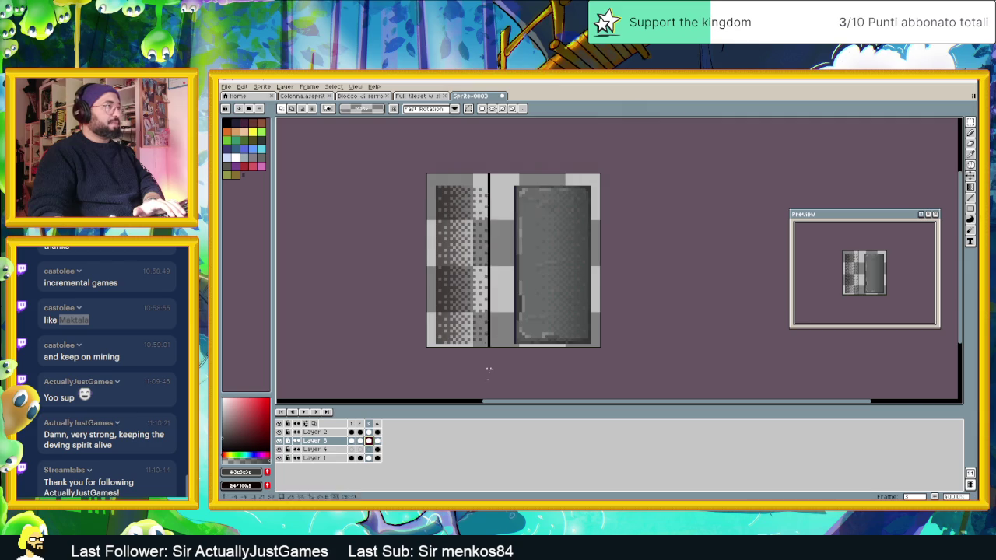
scroll(550, 298, down, 1)
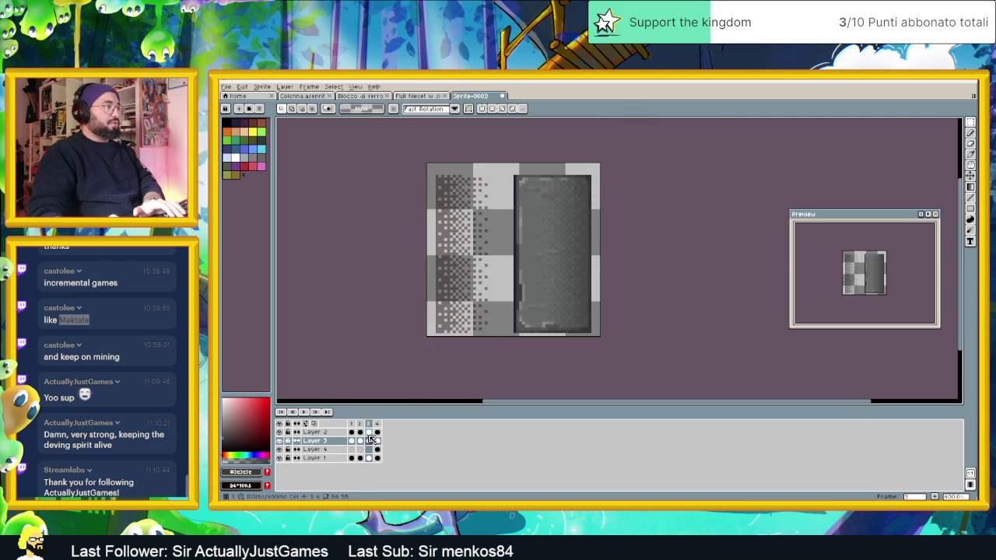
click(368, 431)
drag(427, 163, 489, 336)
key(Delete)
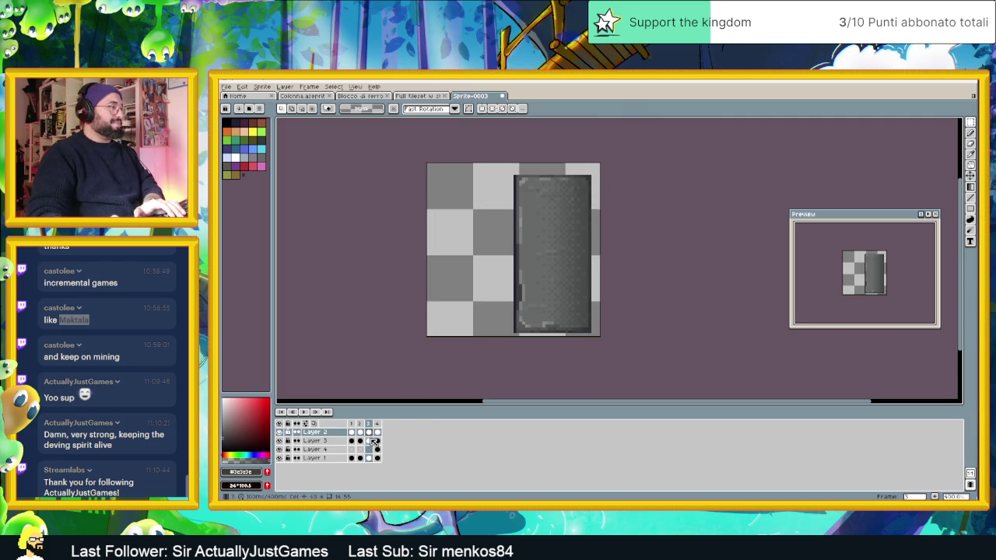
Clear the dithered shading on the right side in frame 2 on Layers 2 and 3
click(359, 440)
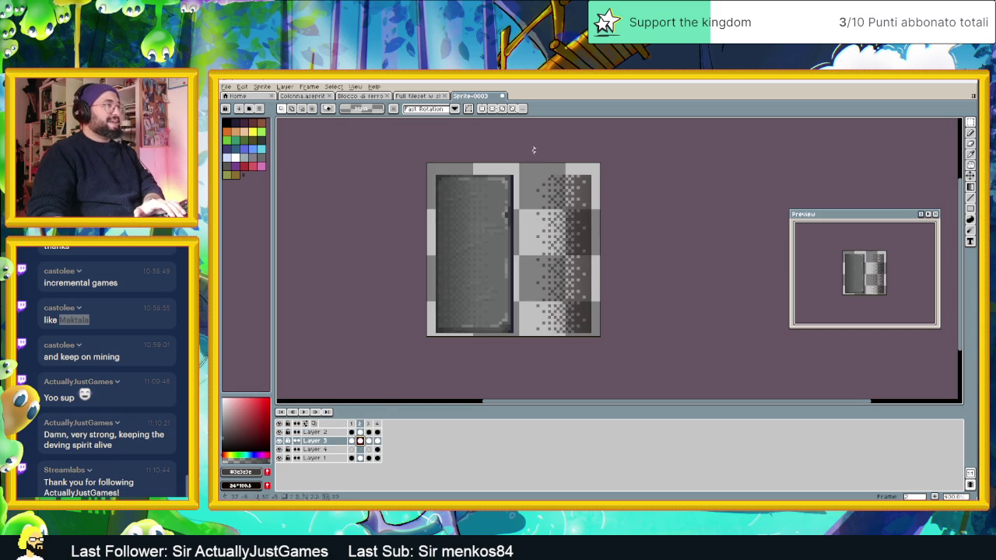
key(Right)
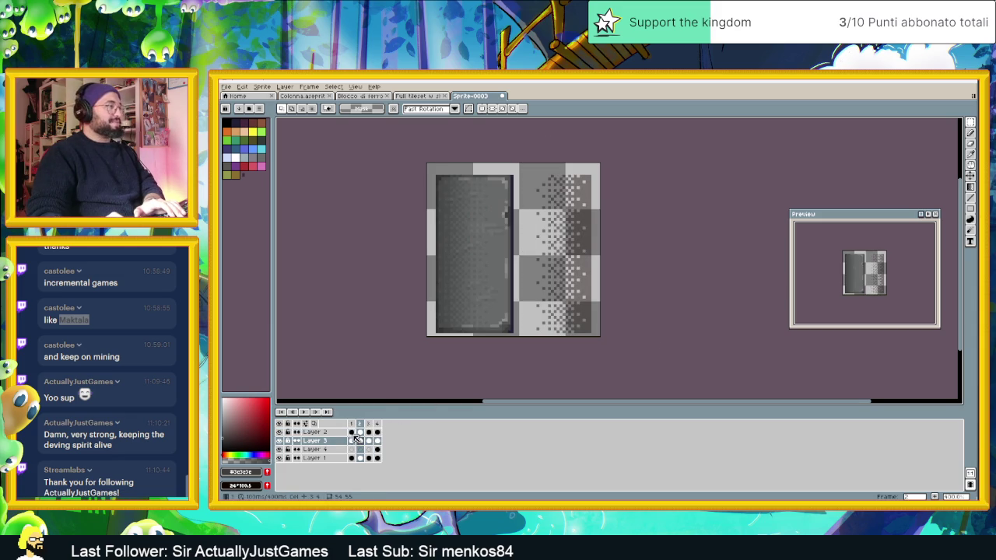
click(359, 432)
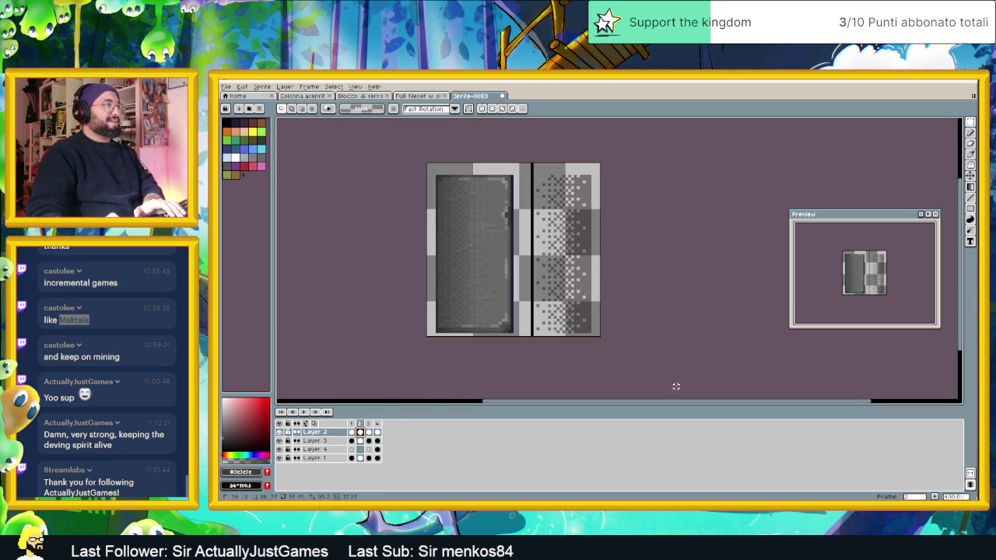
key(Delete)
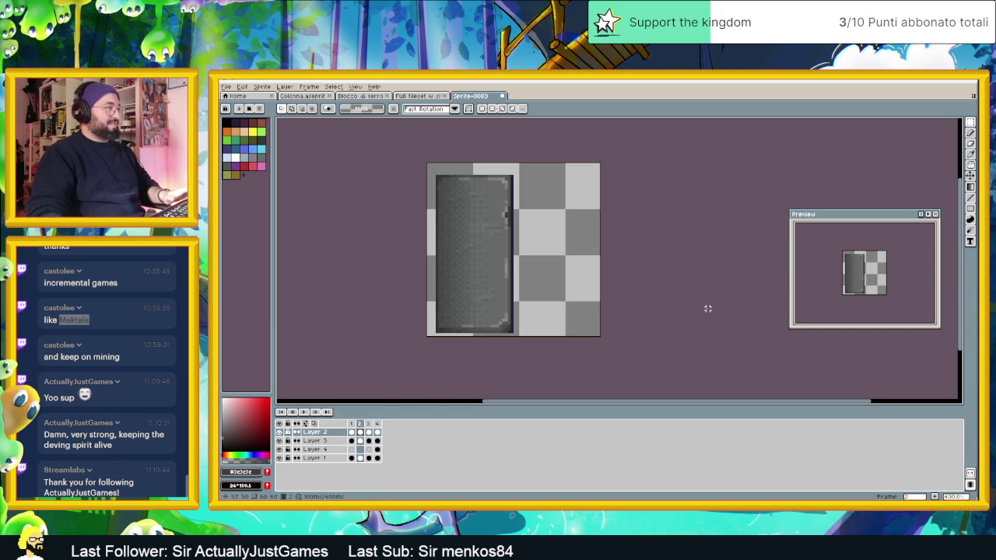
key(ctrl+s)
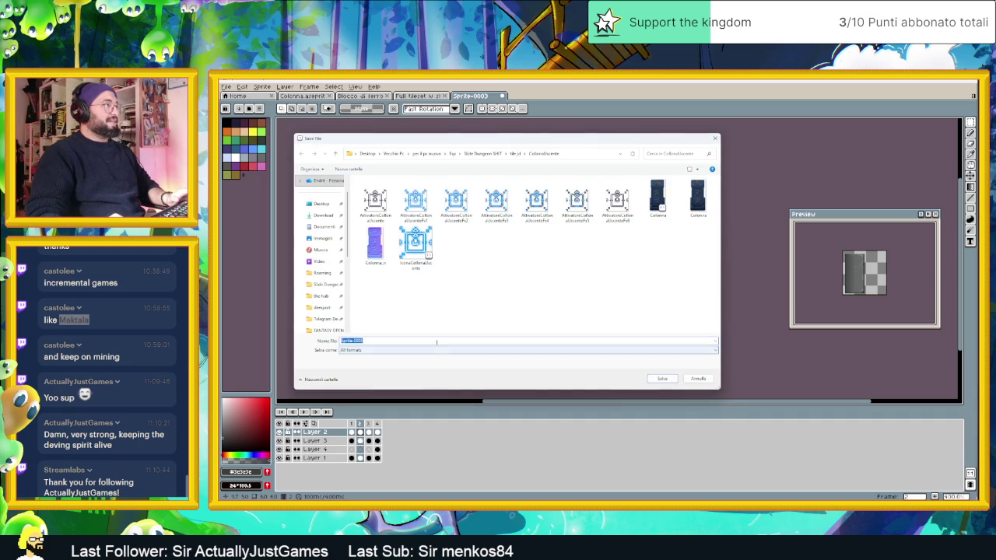
Enter TrapDoor as the file name and save it as TrapDoor.aseprite
text(TrapD)
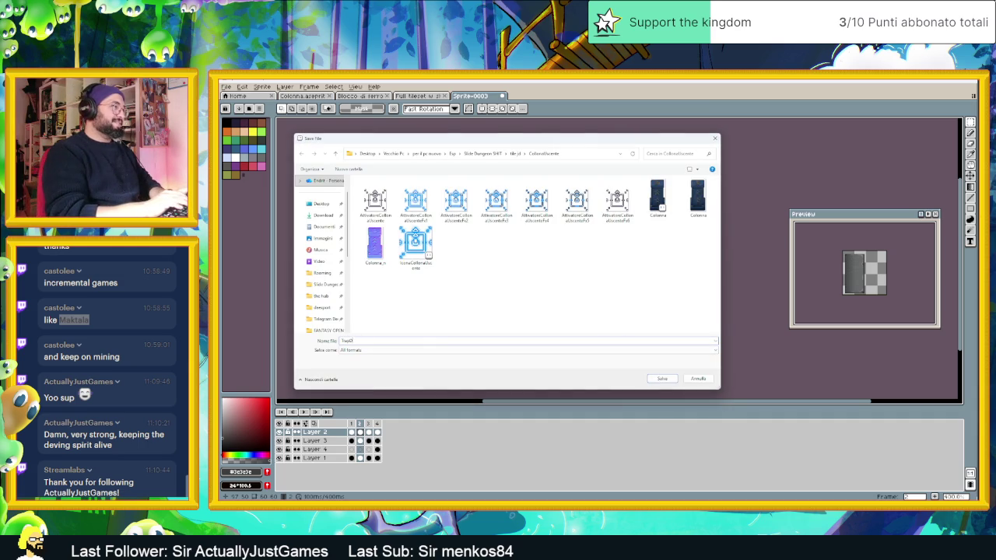
text(oor)
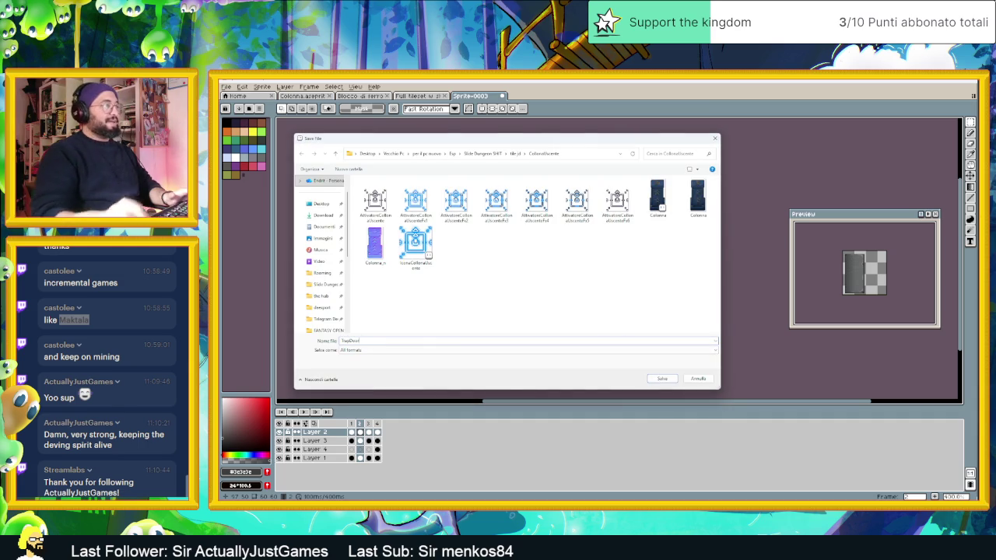
click(661, 379)
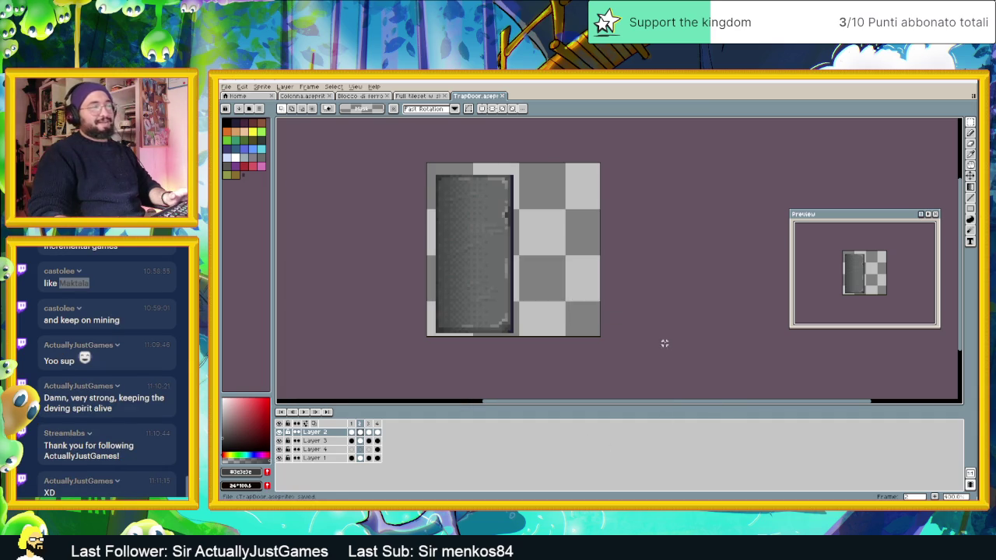
scroll(664, 340, down, 1)
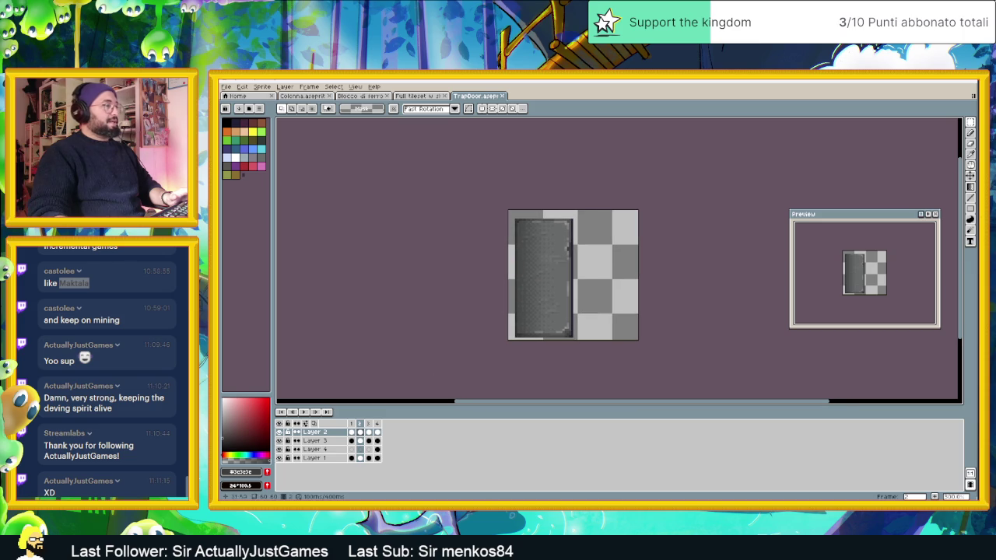
Step through frames 1 to 4 to review the door-opening animation
click(351, 423)
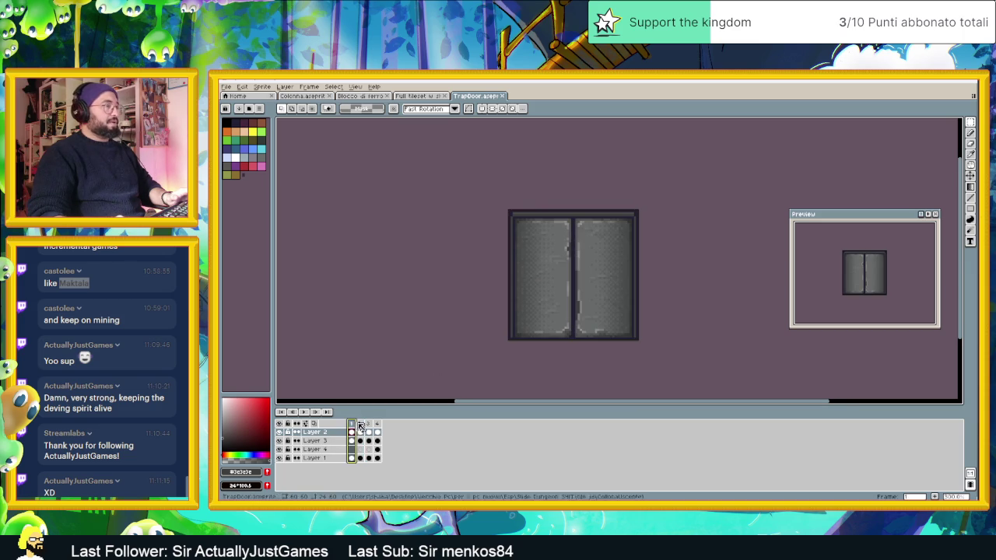
click(361, 423)
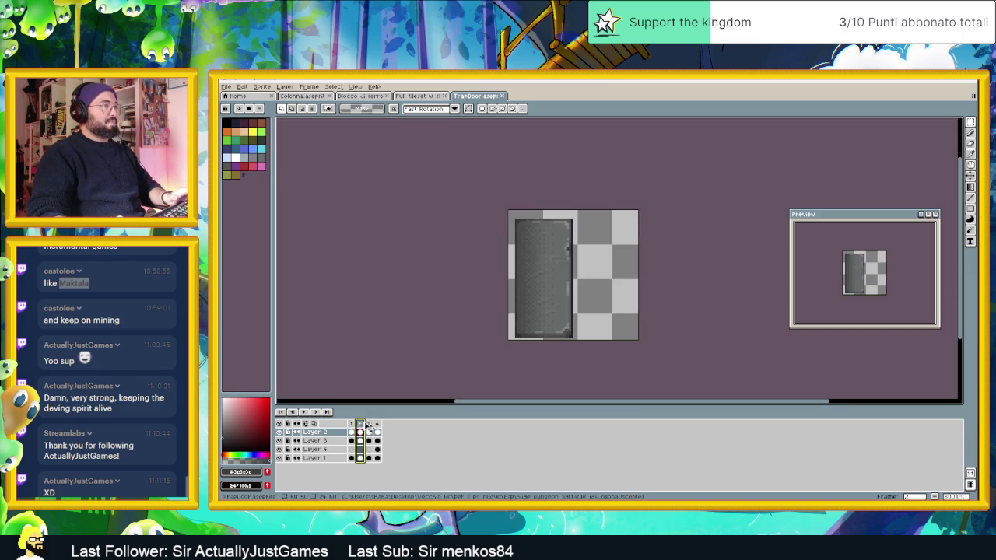
click(370, 423)
click(378, 423)
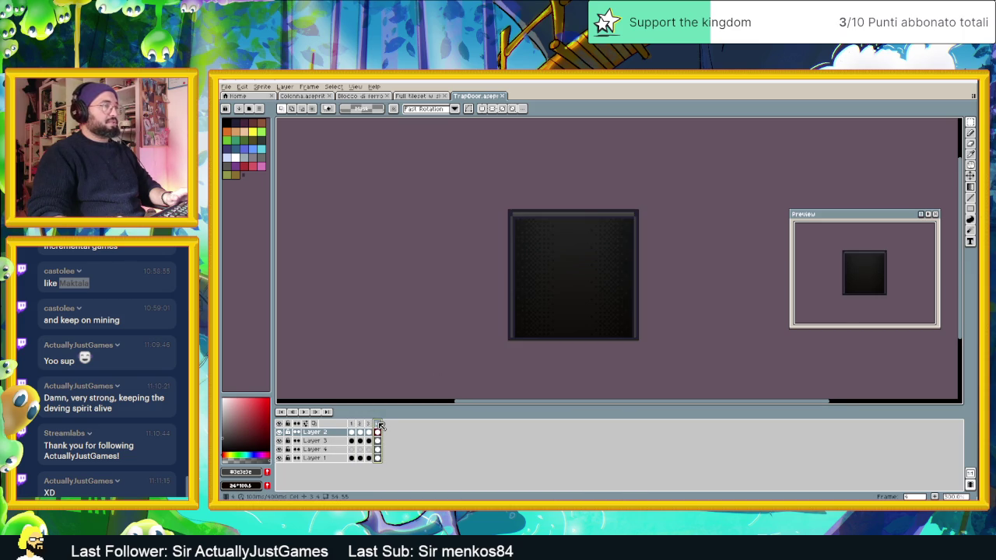
Select the Layer 2–3 cels in frame 4, delete the dotted texture, then restore it
click(378, 440)
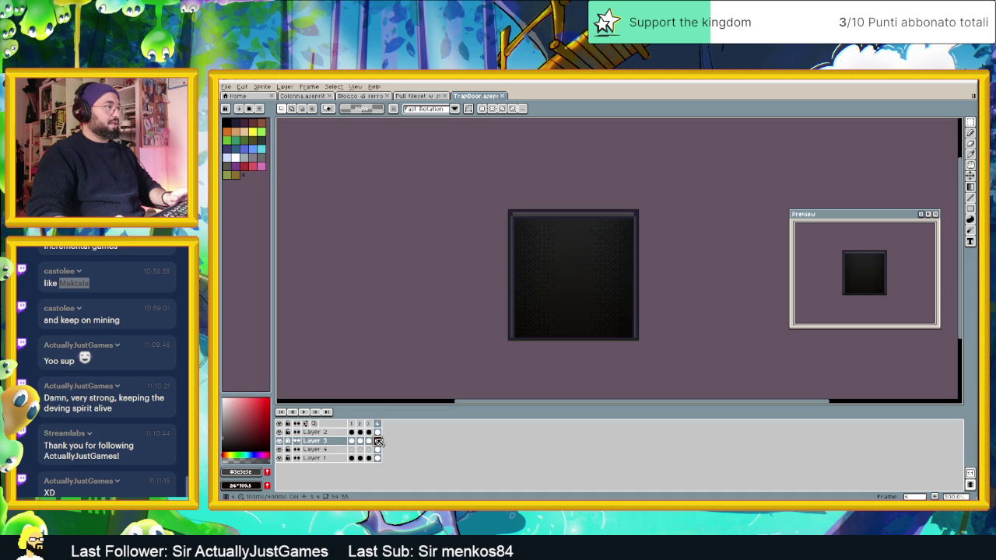
drag(378, 432, 379, 442)
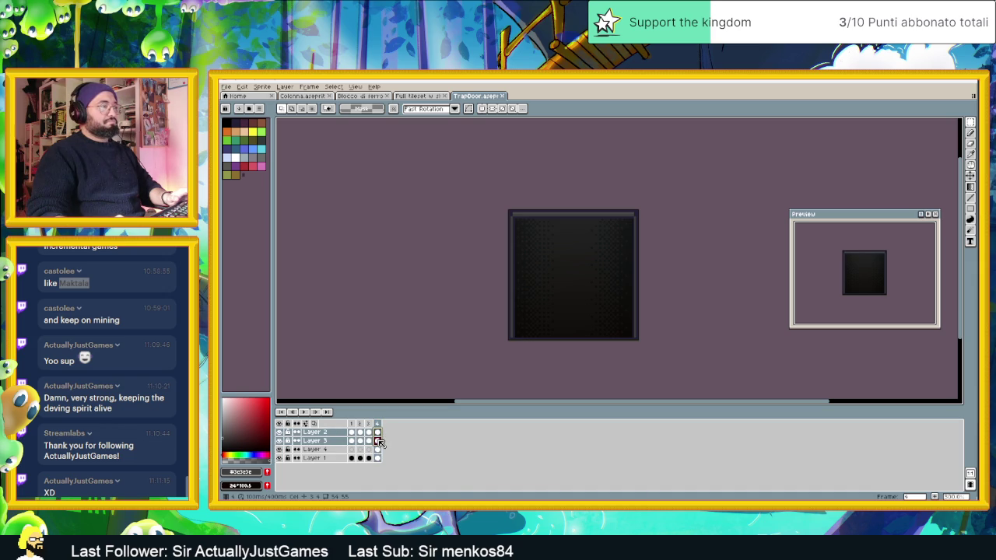
key(Delete)
key(ctrl+z)
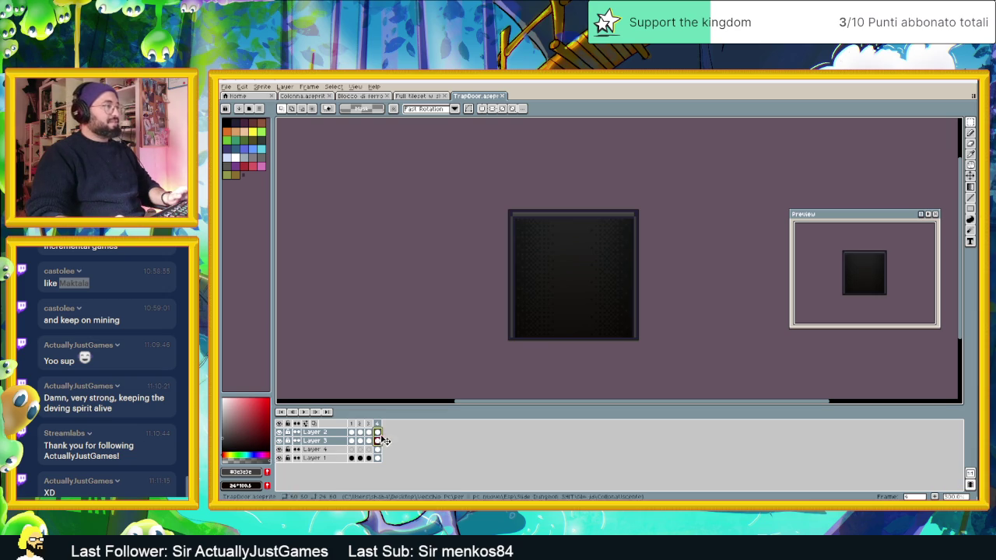
click(323, 433)
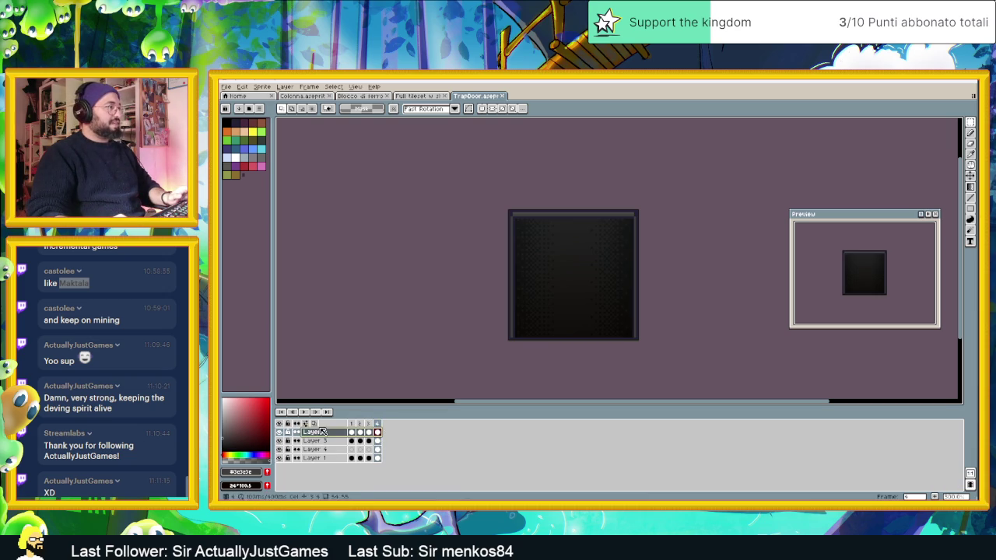
Add a new empty layer on top and marquee-select nearly the whole tile interior
right_click(325, 431)
mouse_move(370, 447)
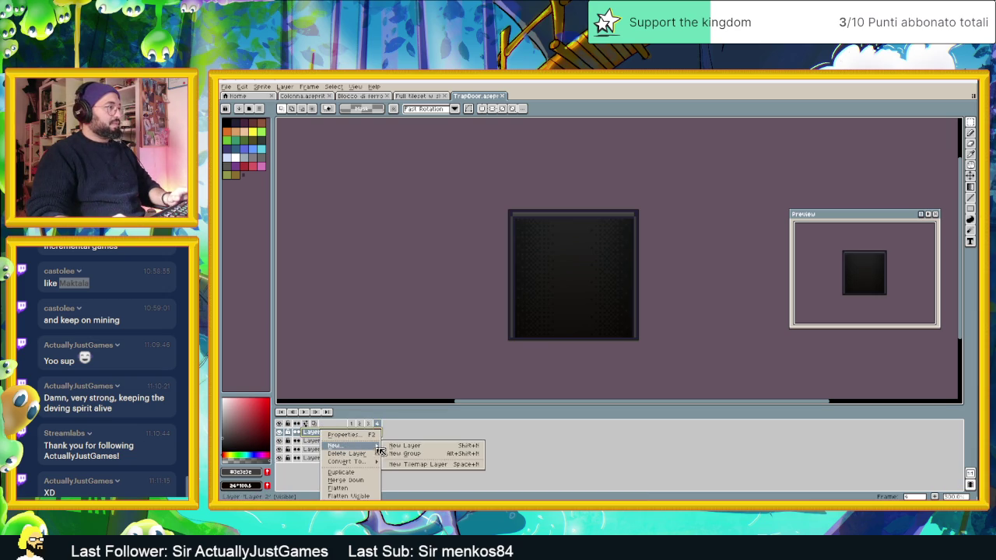
click(404, 444)
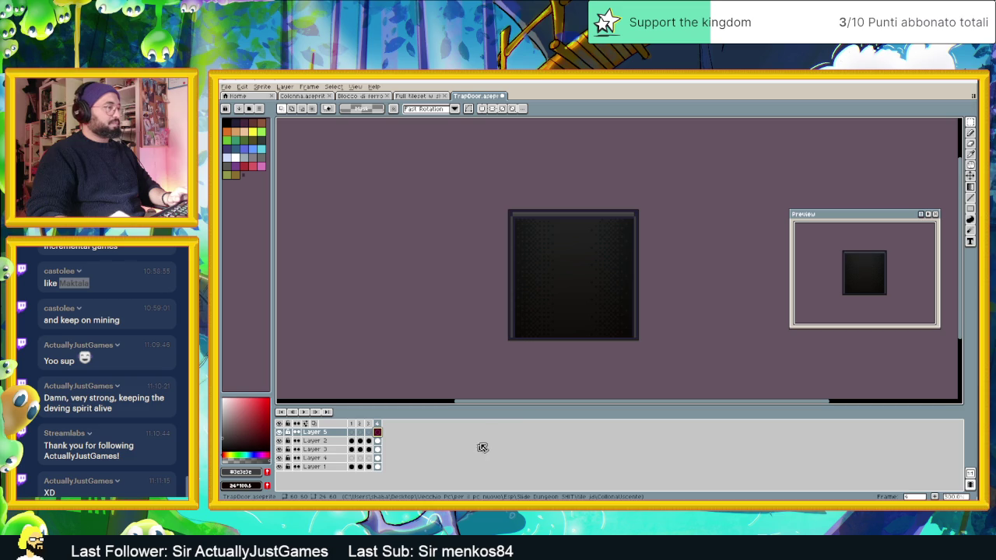
click(970, 186)
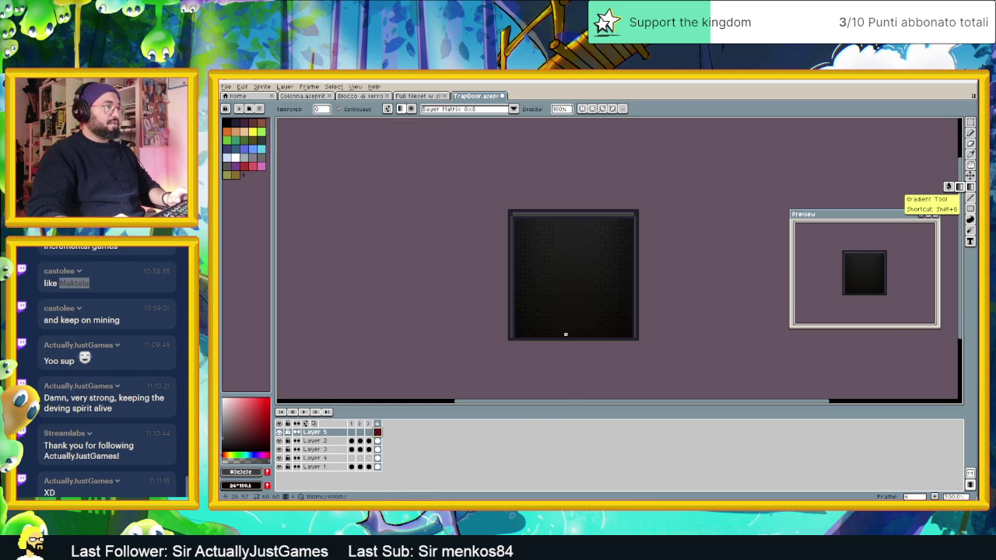
scroll(607, 287, up, 2)
click(972, 122)
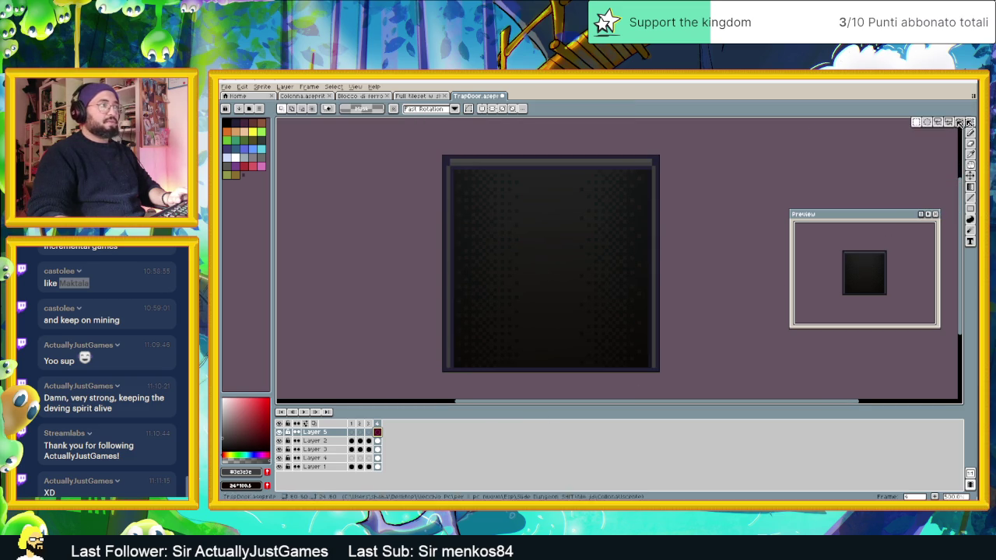
mouse_move(456, 172)
mouse_down()
mouse_move(596, 344)
mouse_move(649, 366)
mouse_up()
Pick a lighter colour and draw a first dithered grey gradient across the tile
click(242, 472)
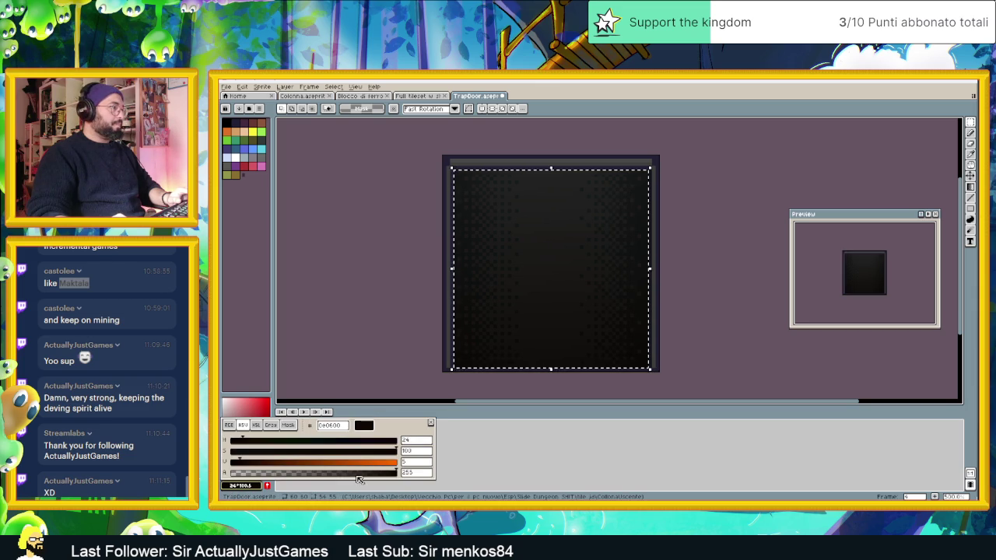
click(527, 347)
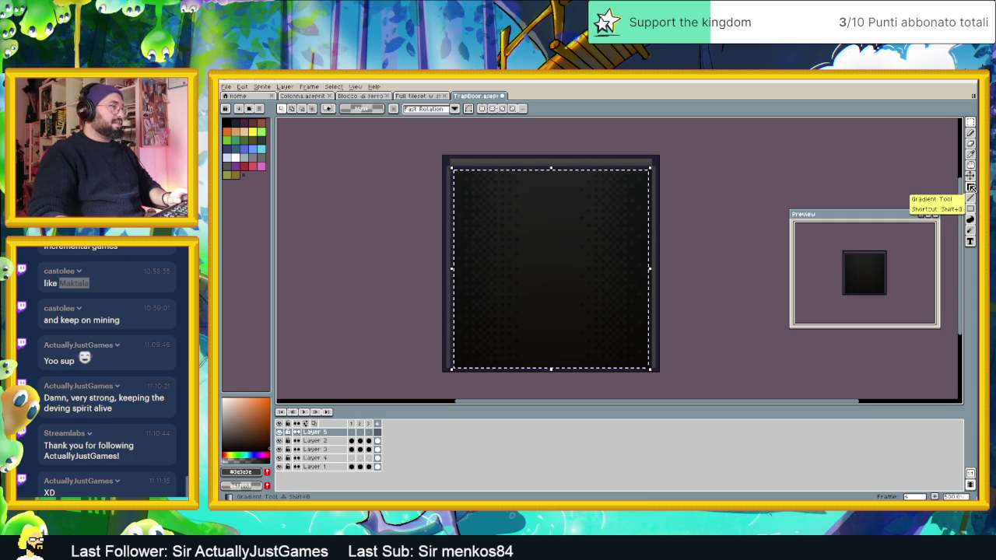
click(223, 422)
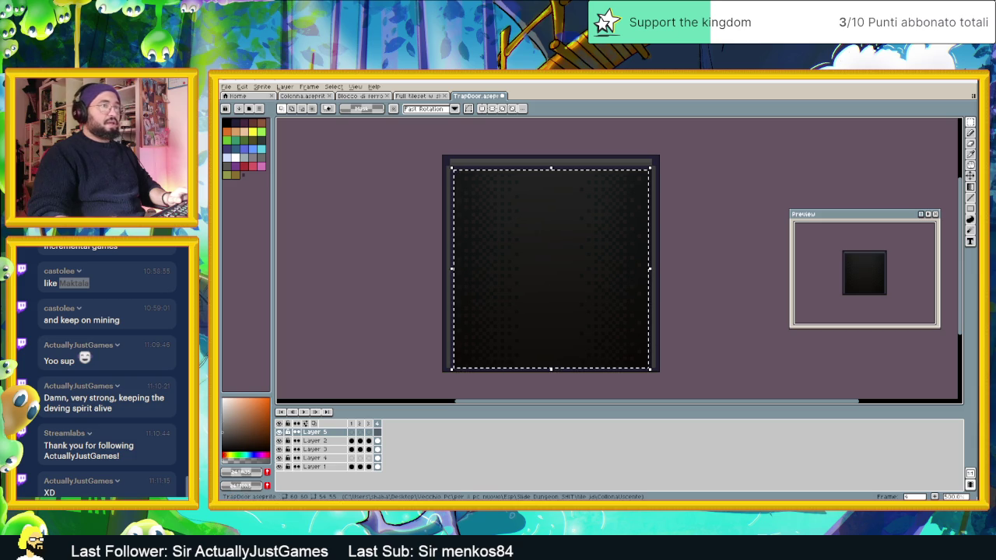
click(970, 188)
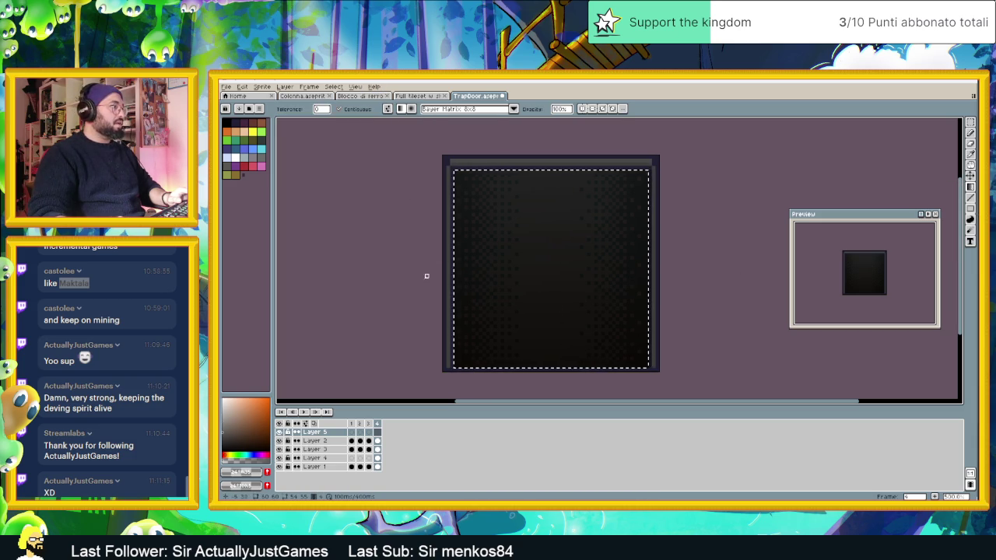
click(237, 470)
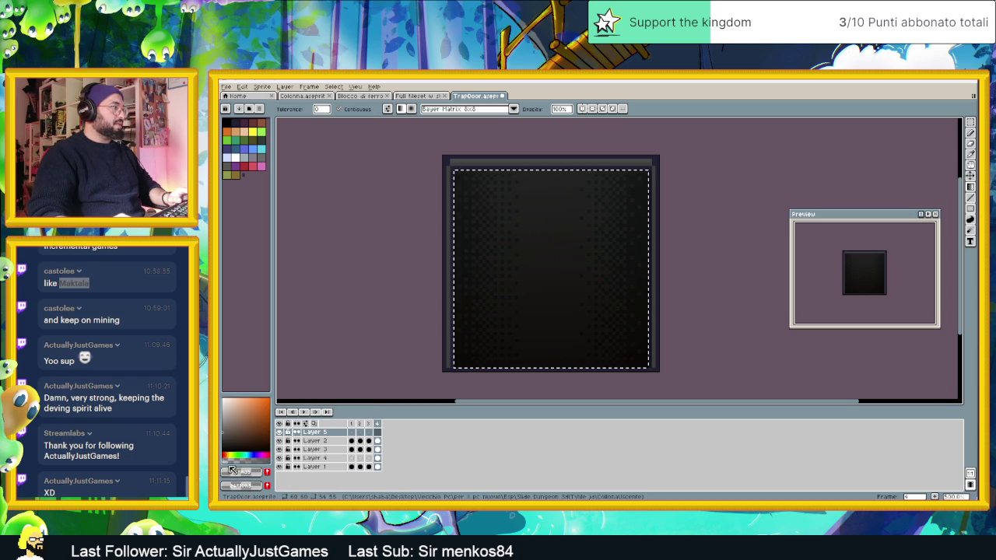
drag(535, 355, 541, 279)
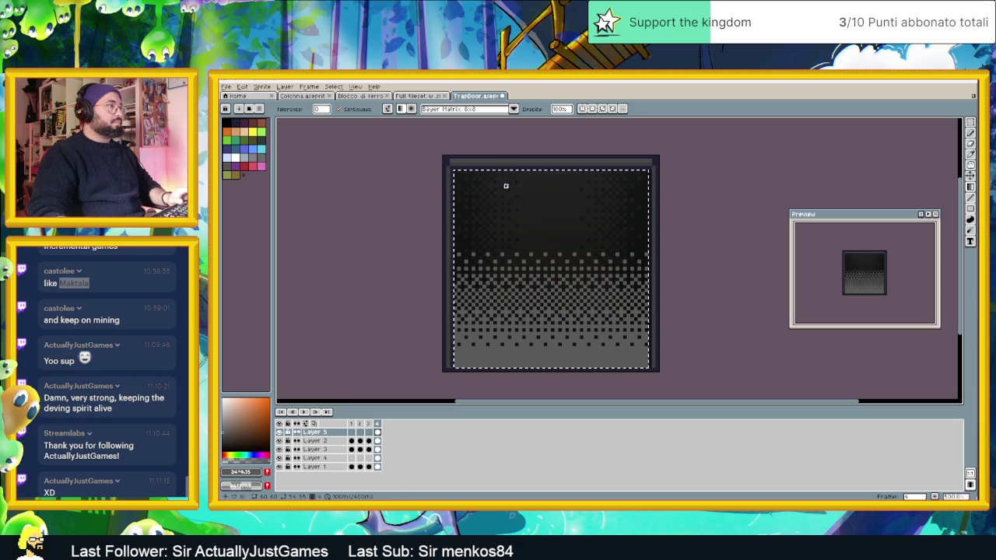
Redo the gradient using dark grey sampled from the tile, rising from the tile bottom
key(ctrl+z)
key(i)
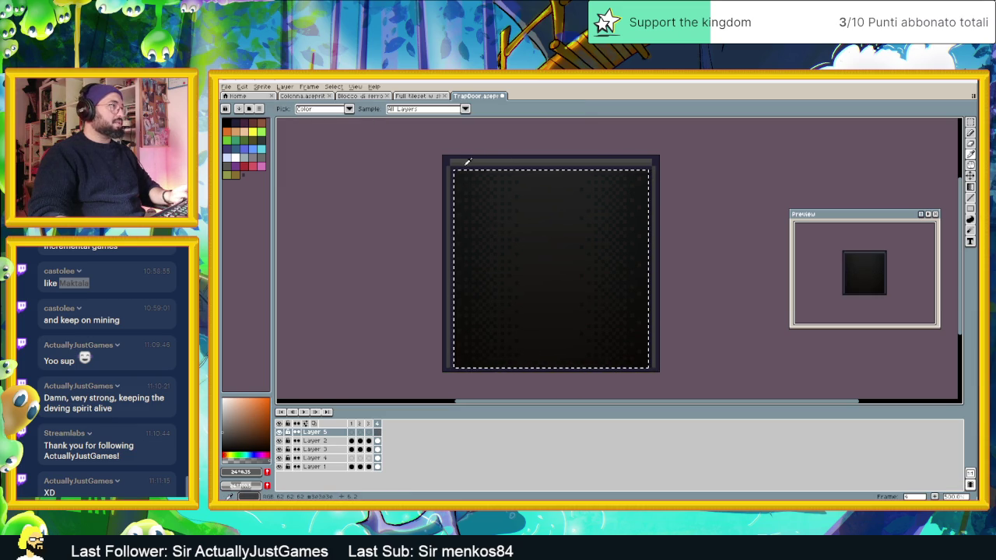
click(466, 161)
key(shift+g)
drag(552, 367, 556, 272)
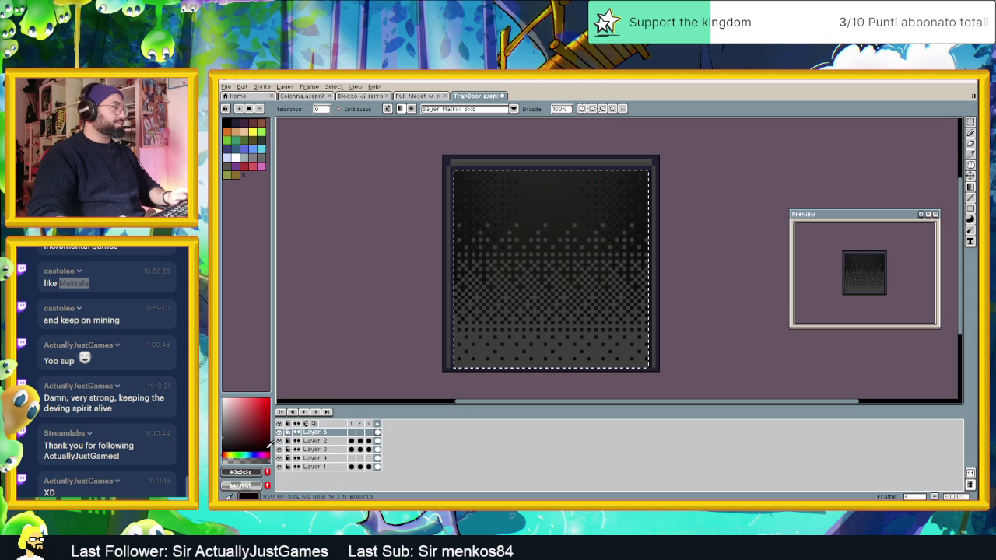
double_click(315, 431)
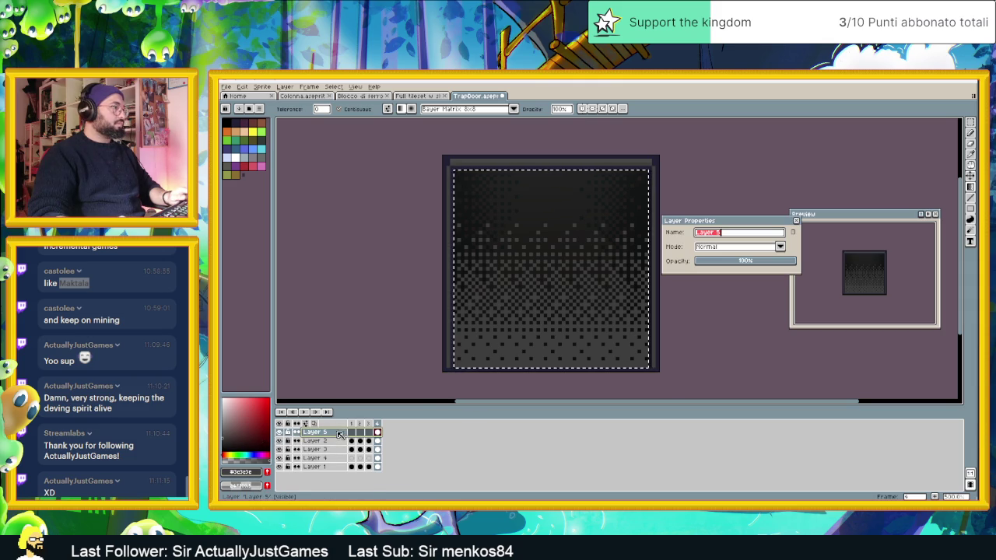
Set Layer 5 to Multiply blend mode at about 52% opacity
drag(724, 263, 734, 261)
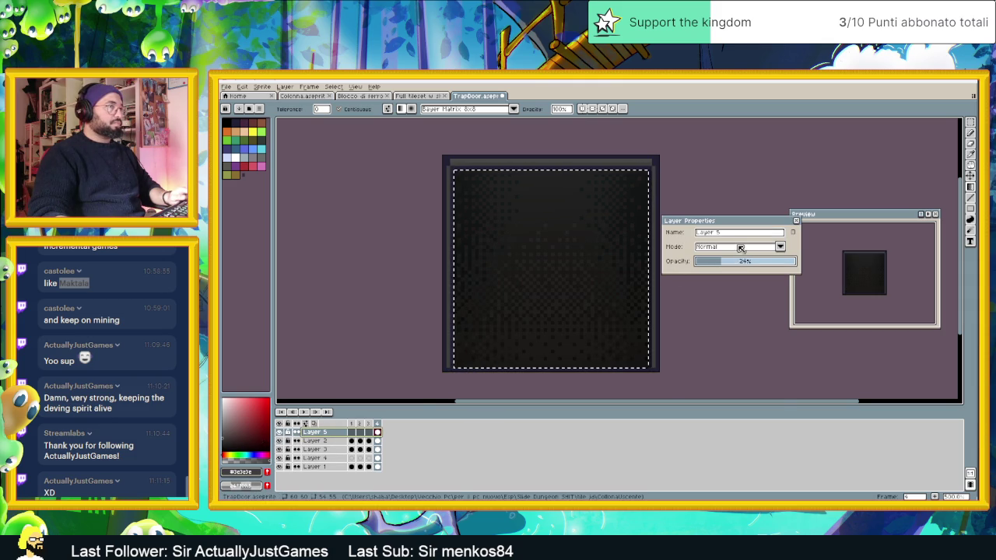
click(739, 247)
click(718, 277)
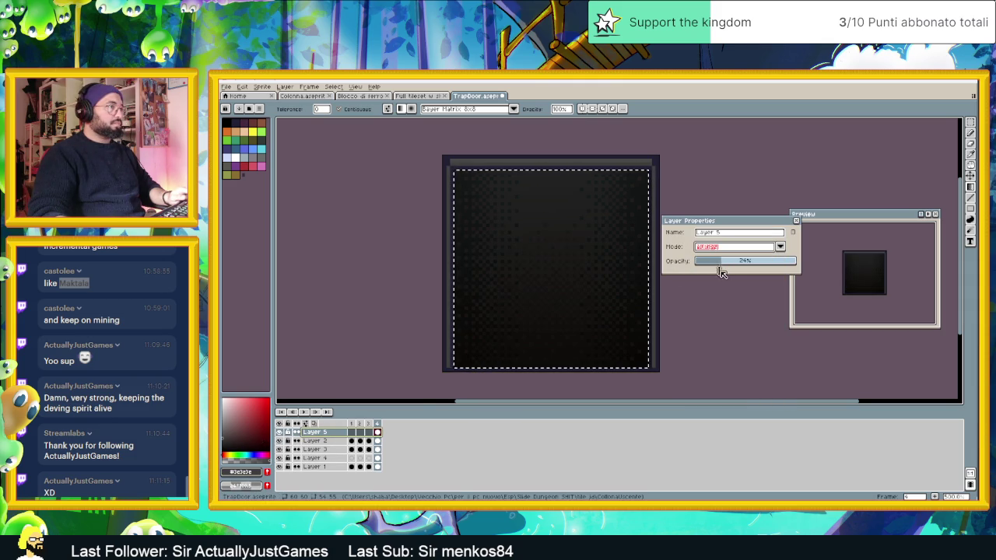
click(743, 263)
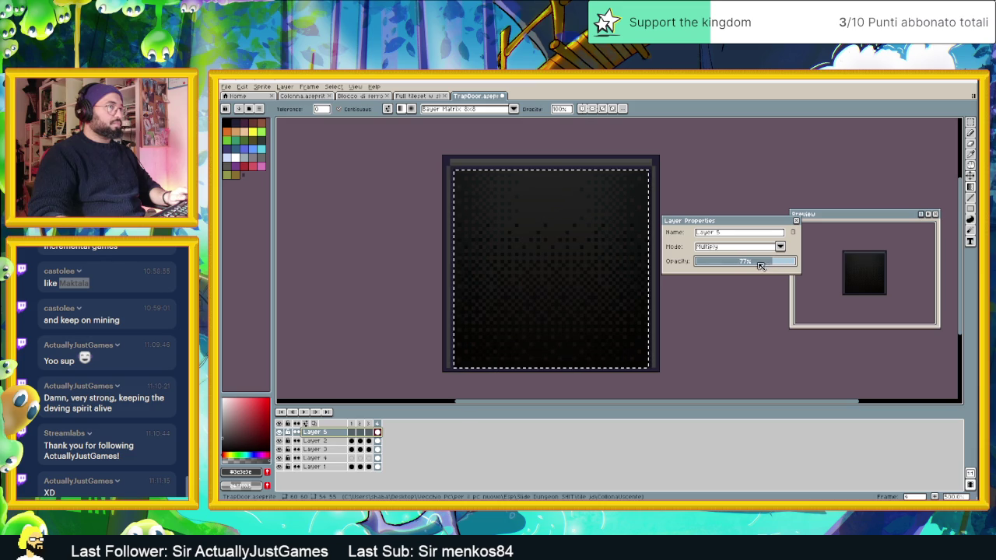
click(795, 222)
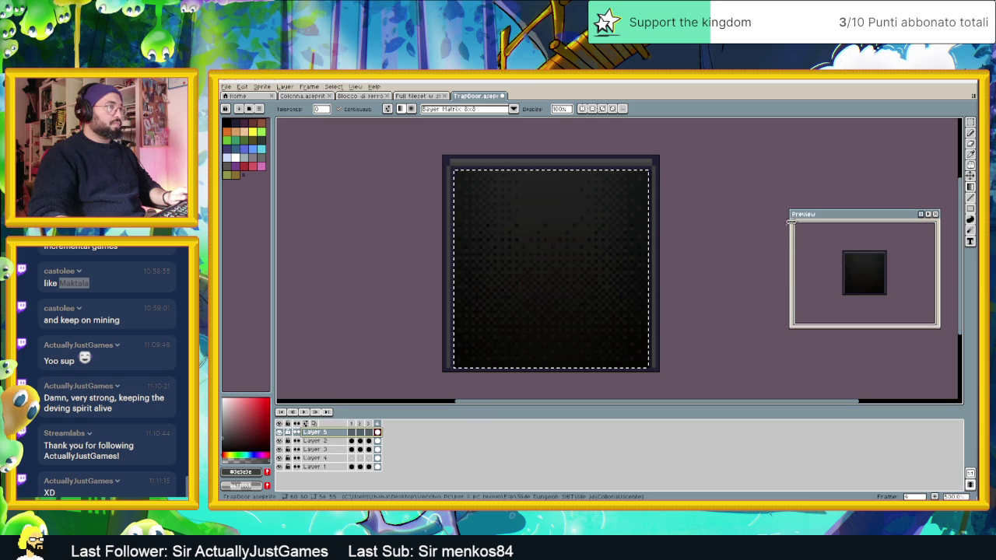
Deselect the tile, recentre the sprite in the view, and save TrapDoor.aseprite
click(970, 122)
click(724, 207)
scroll(715, 313, down, 3)
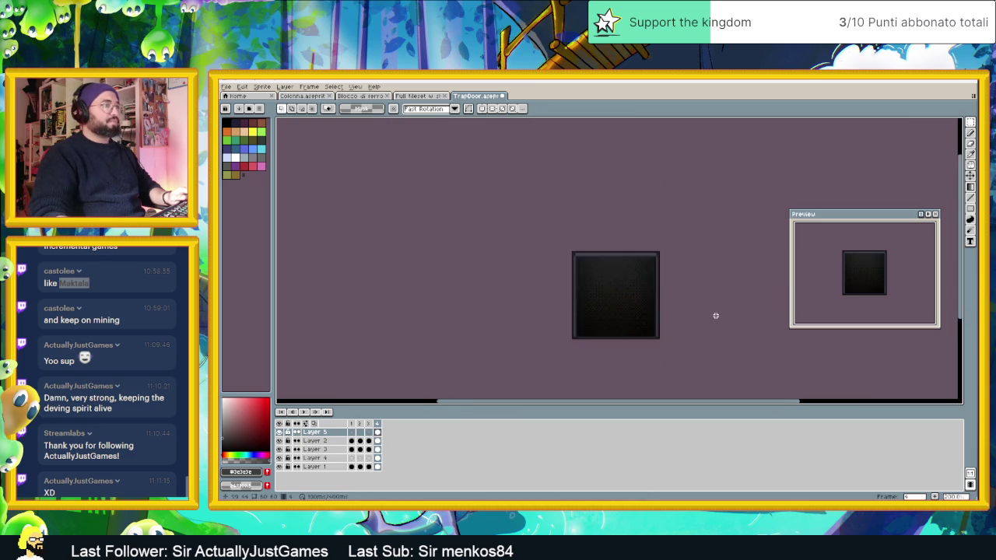
drag(716, 313, 651, 317)
scroll(609, 317, up, 2)
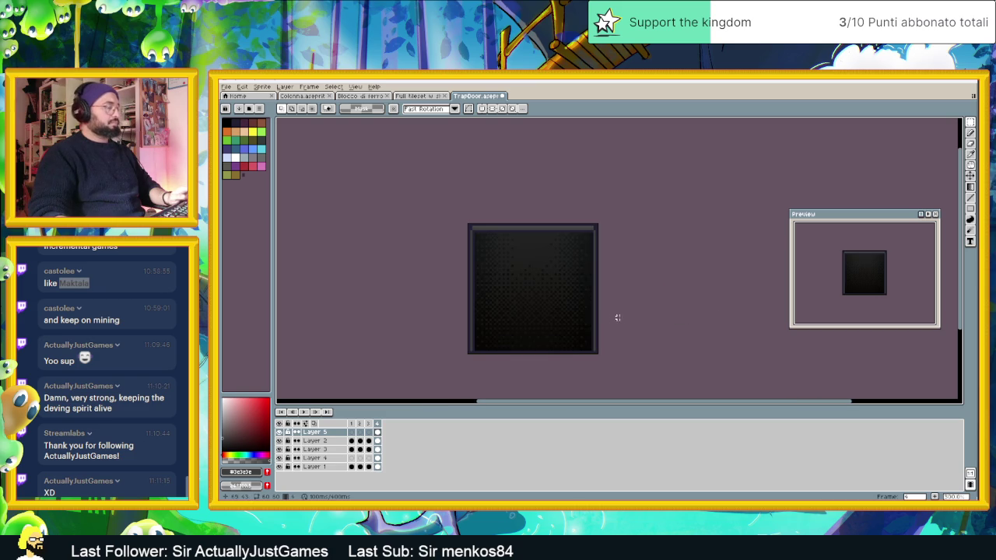
key(ctrl+s)
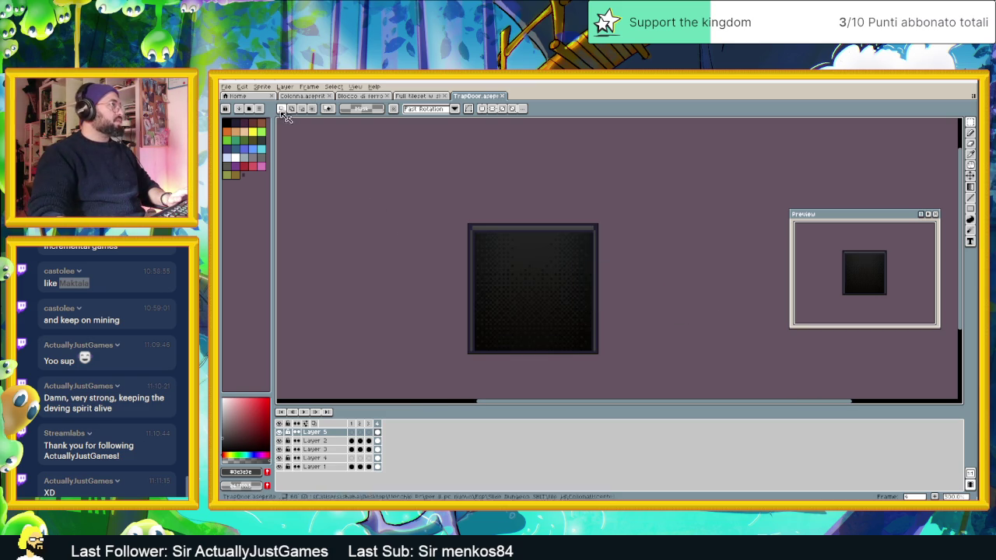
Export all frames as TrapDoor.png, then switch to the Godot editor
click(227, 87)
mouse_move(237, 157)
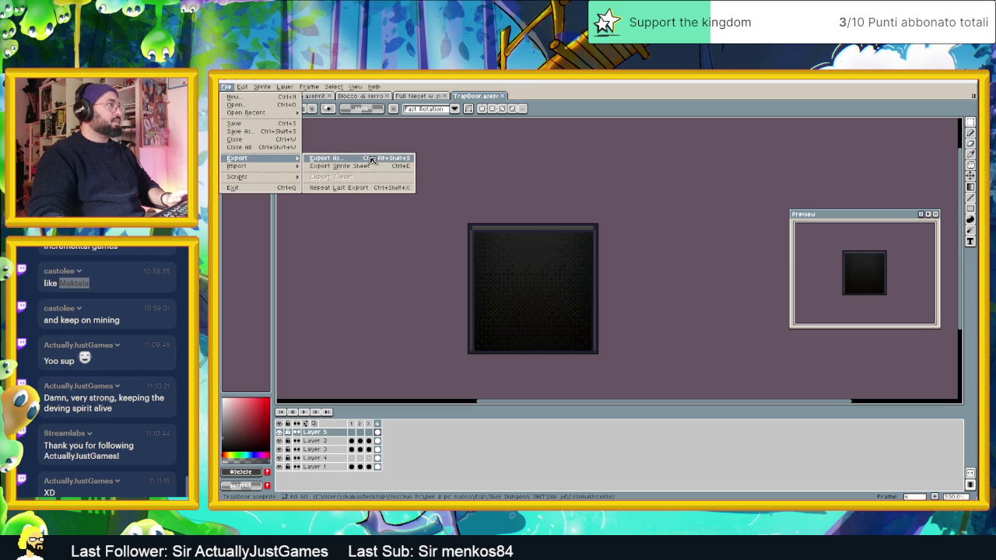
click(372, 159)
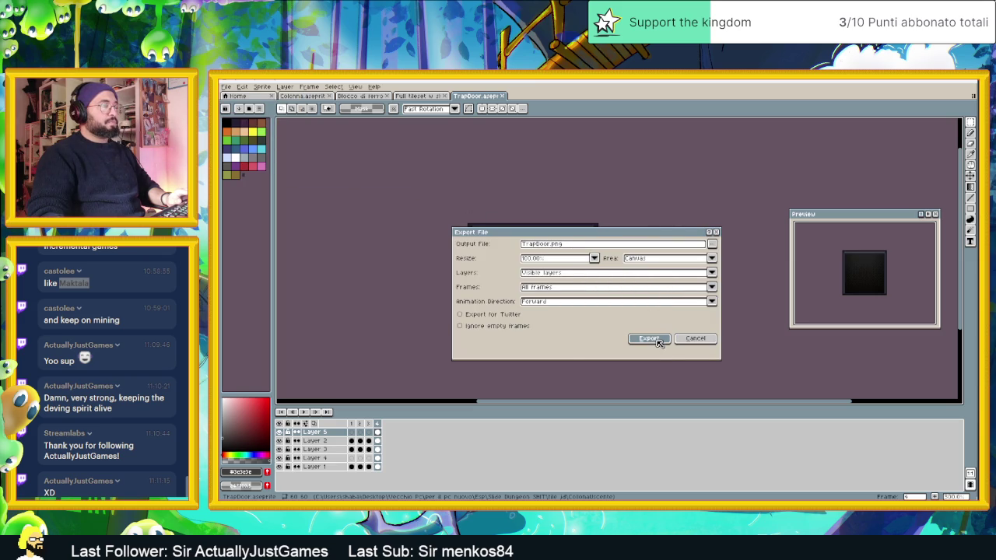
click(657, 342)
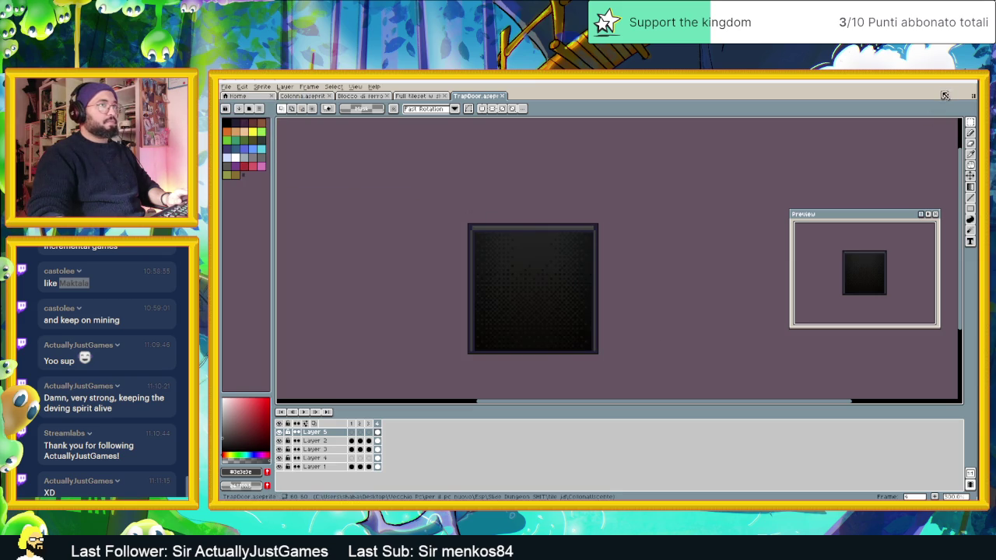
key(alt+Tab)
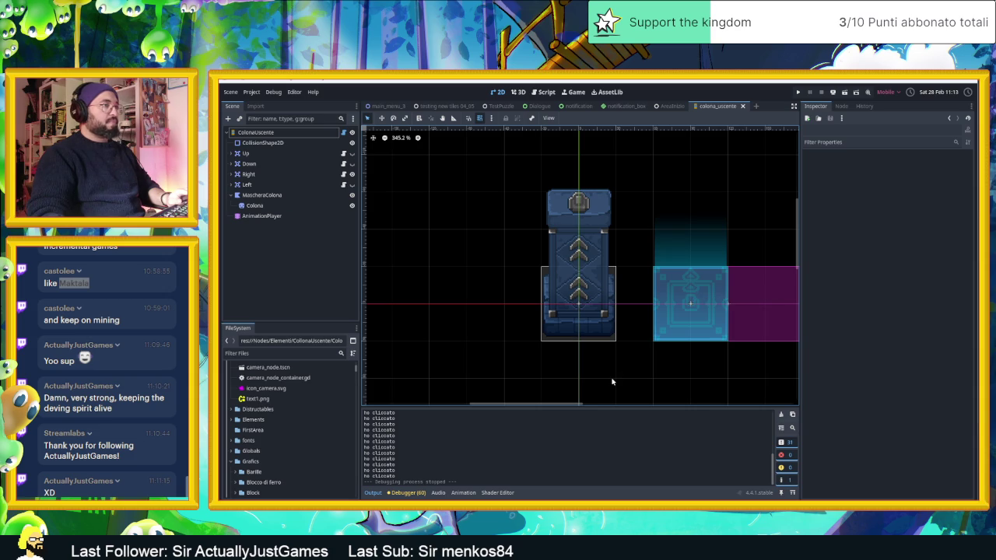
Open the AreaInizio level scene and run the game with F5 to test the trapdoor
click(671, 105)
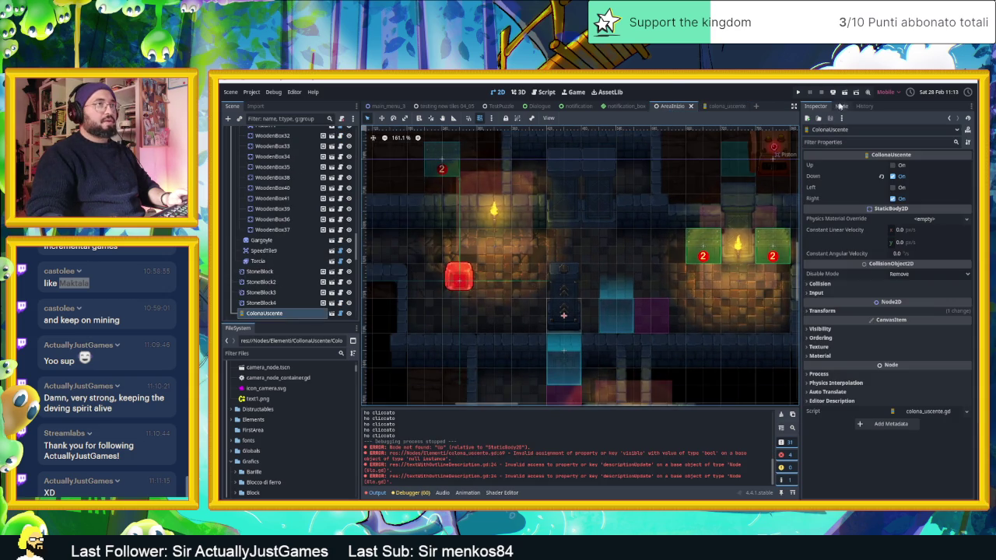
key(F5)
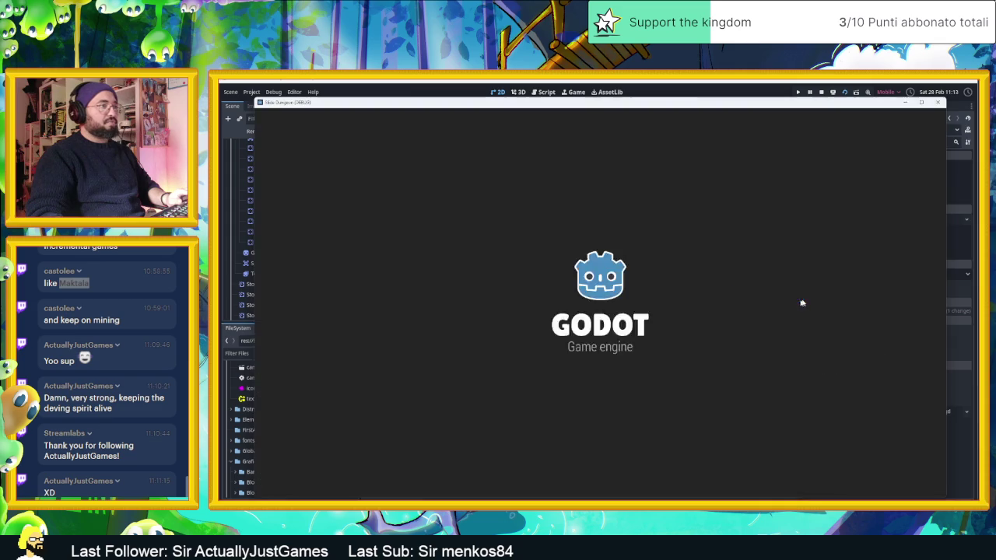
key(Down)
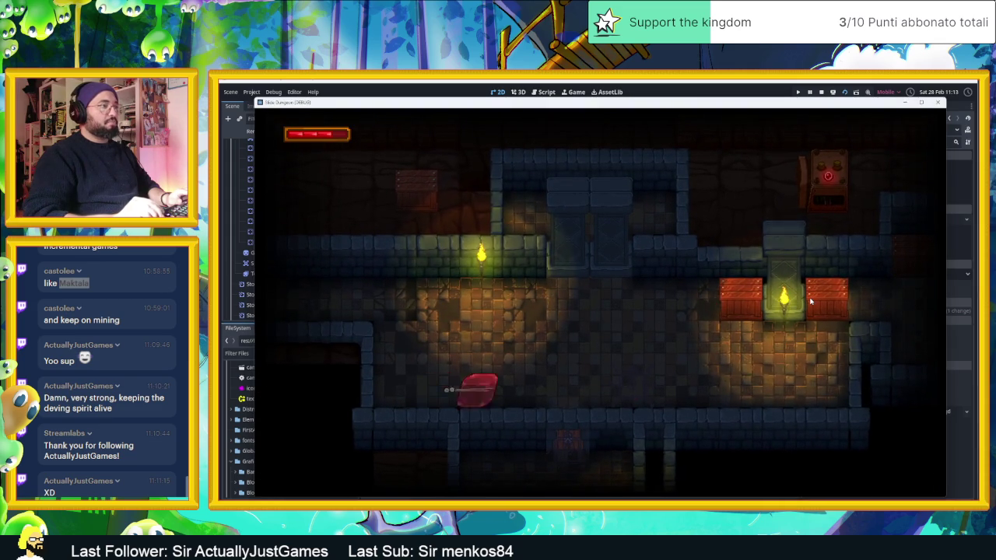
key(Right)
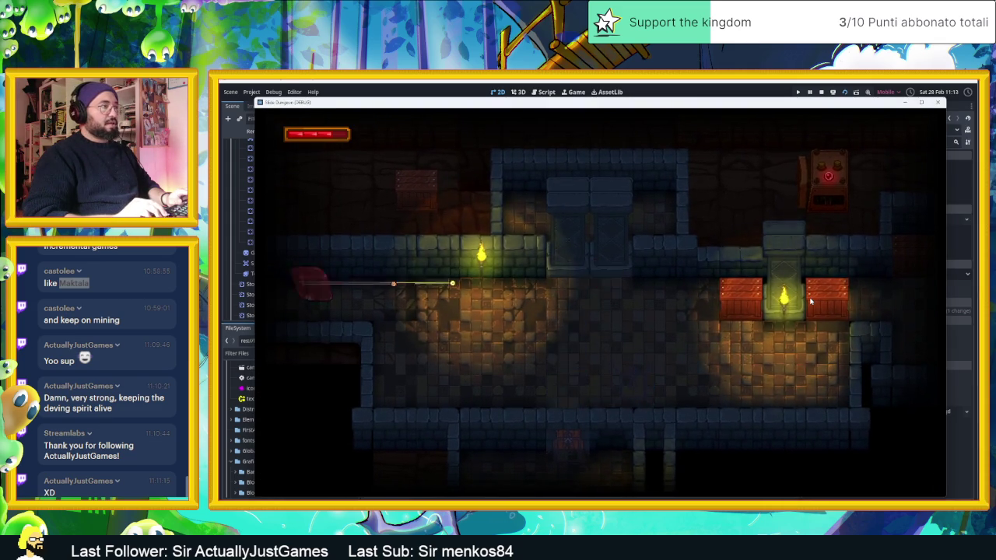
Dash the red slime through the first corridor and rooms down into the chest room
key(Right)
key(Left)
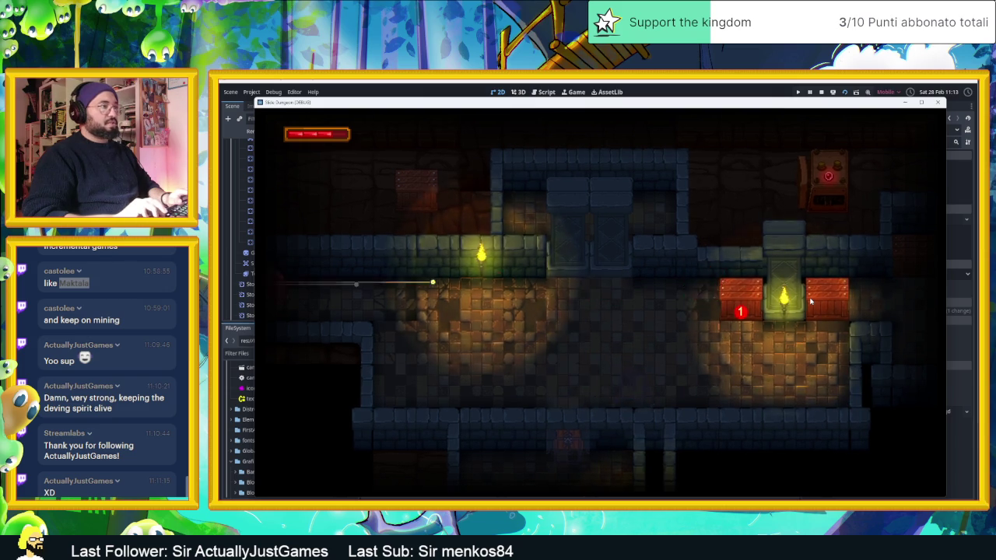
key(Right)
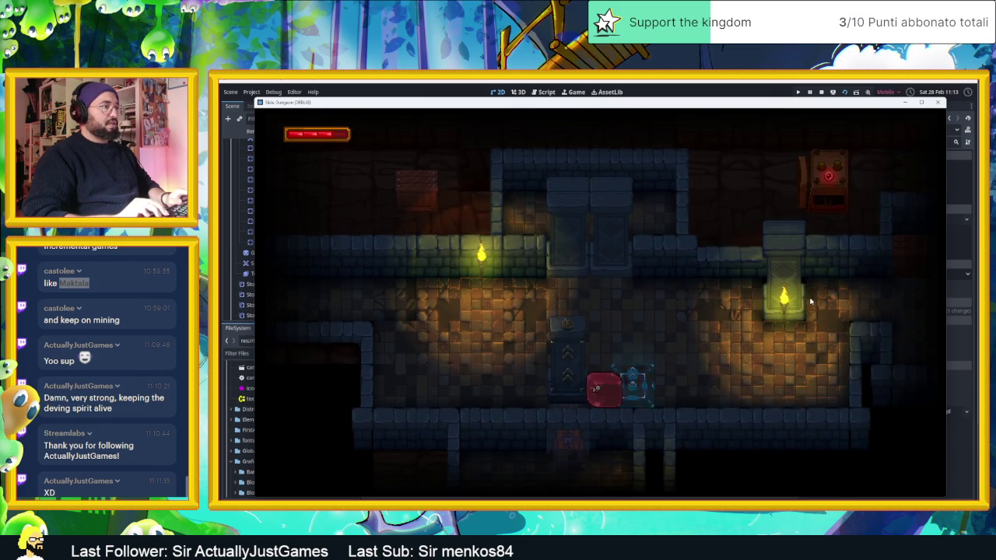
key(Up)
key(Down)
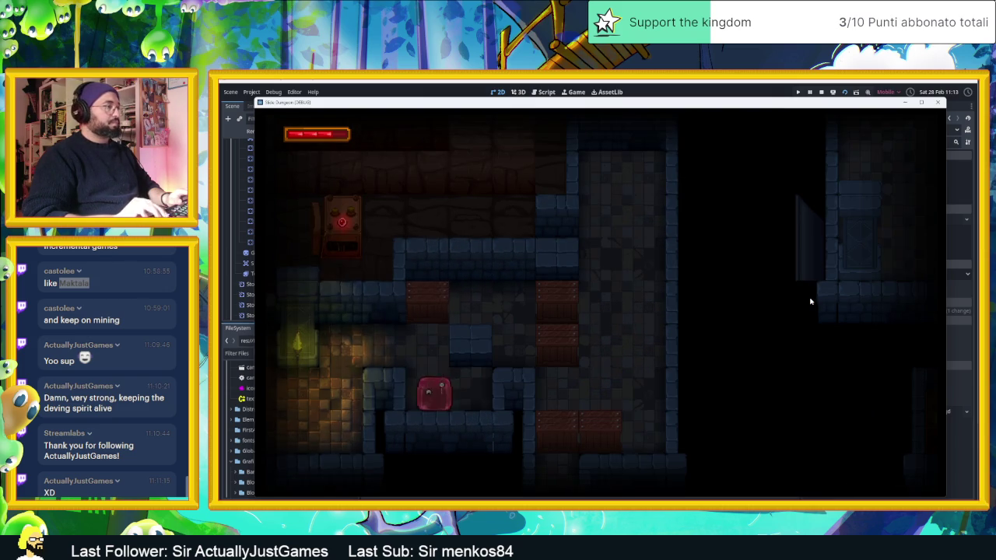
key(Up)
key(Right)
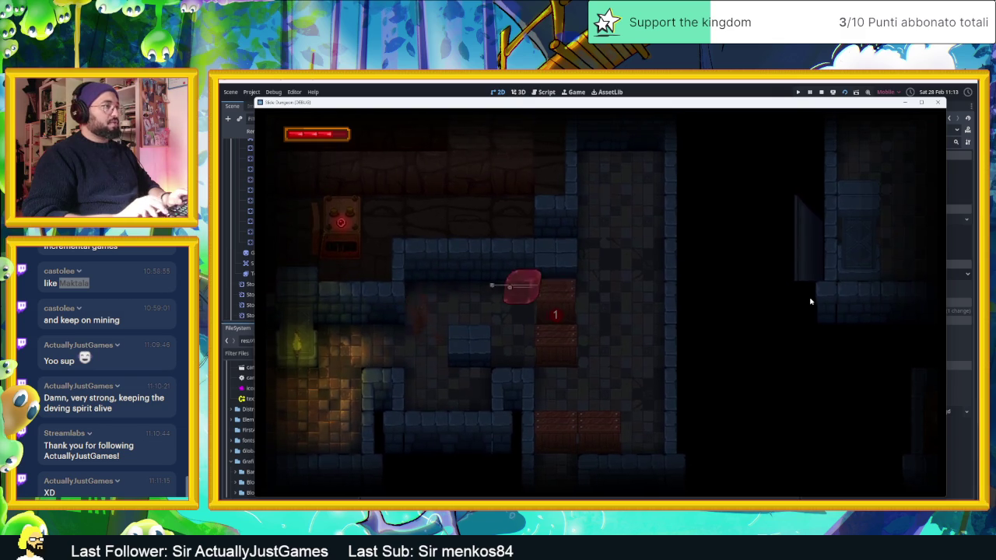
key(Up)
key(Left)
key(Down)
key(Up)
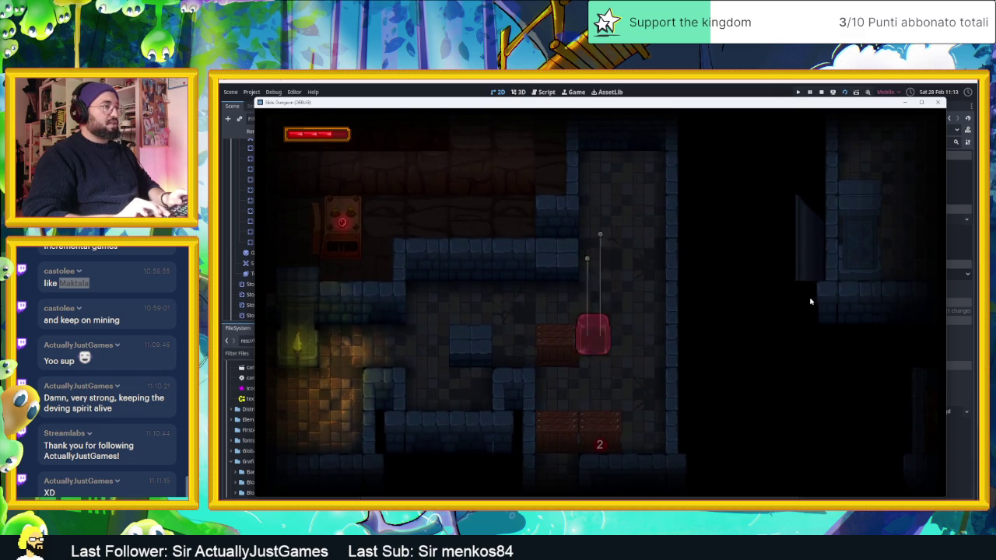
key(Down)
key(Right)
key(Left)
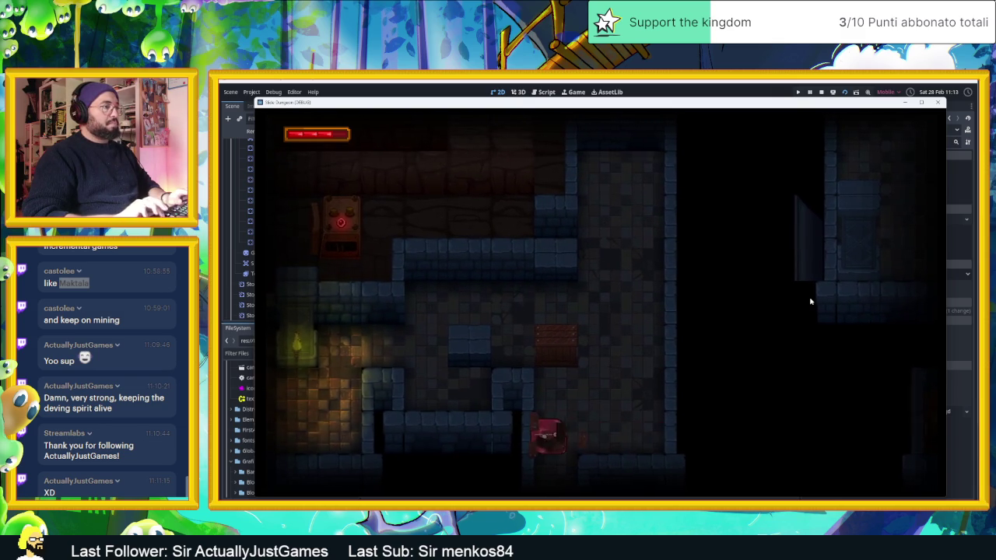
key(Down)
key(Down)
key(Right)
key(Down)
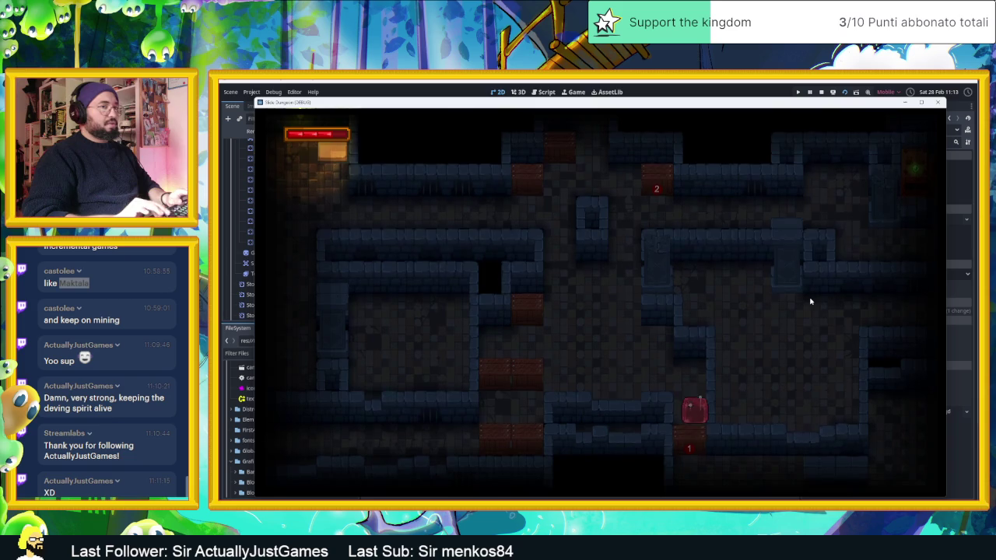
key(Down)
key(Right)
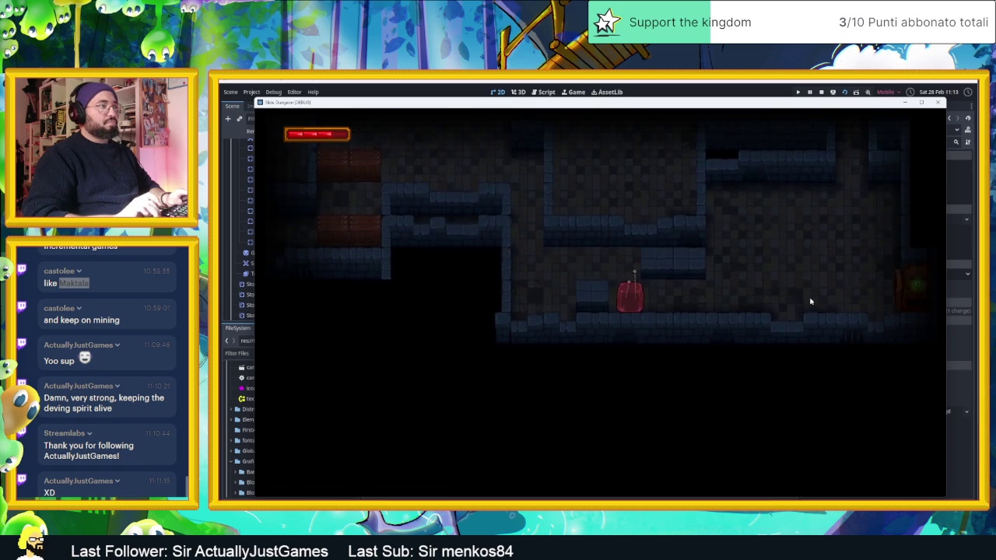
key(Down)
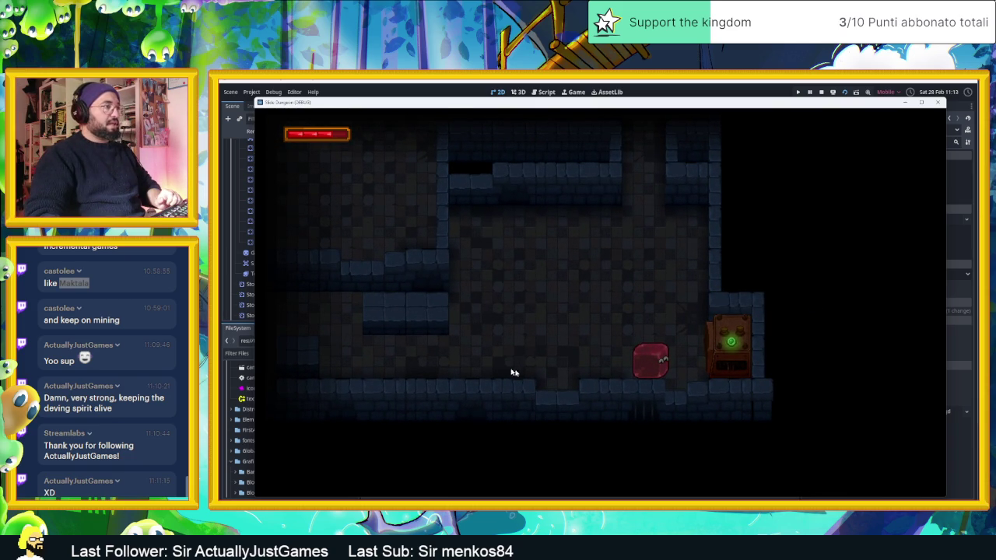
Steer the slime out of the chest room, across several rooms and down past the orange blocks
key(Up)
key(Right)
key(Up)
key(Left)
key(Right)
key(Left)
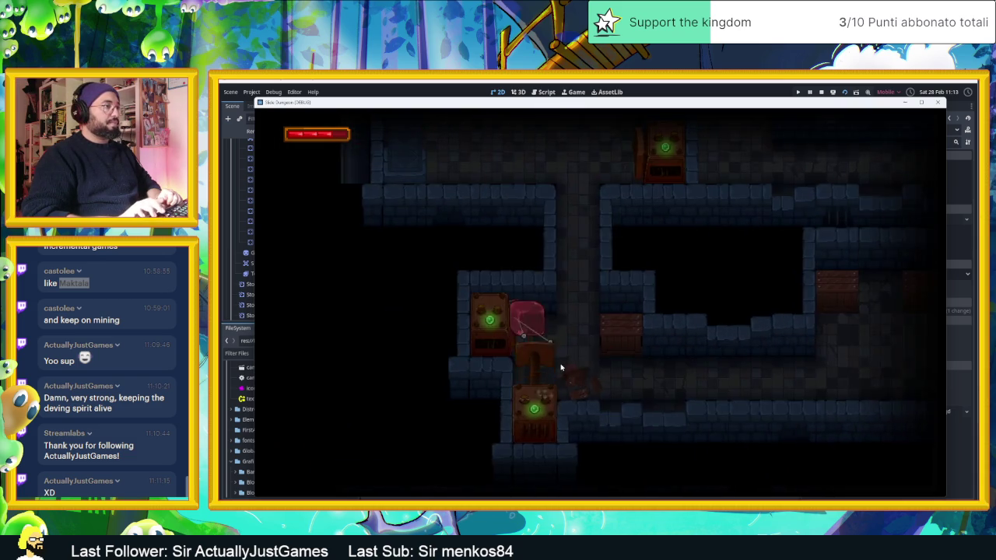
key(Up)
key(Right)
key(Down)
key(Up)
key(Left)
key(Down)
key(Up)
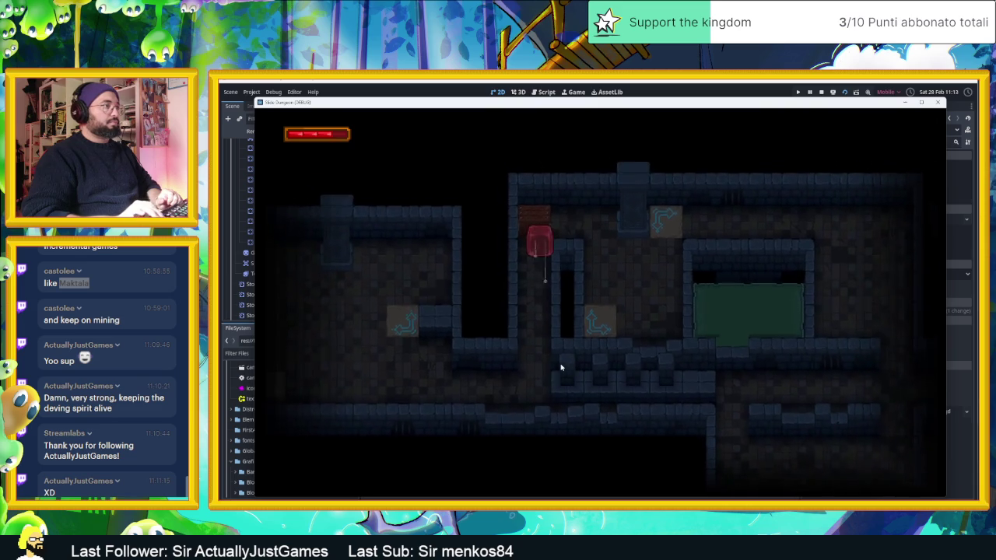
key(Down)
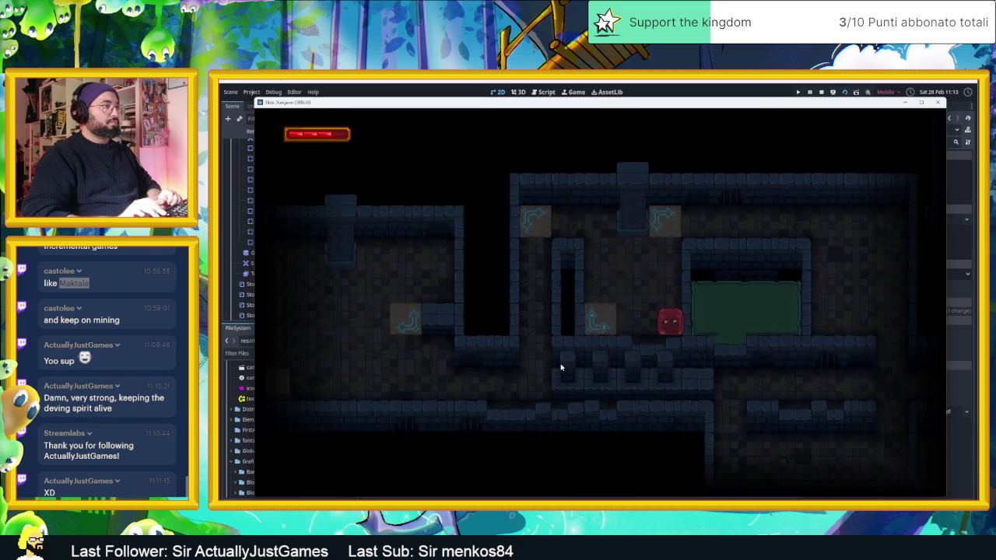
key(Left)
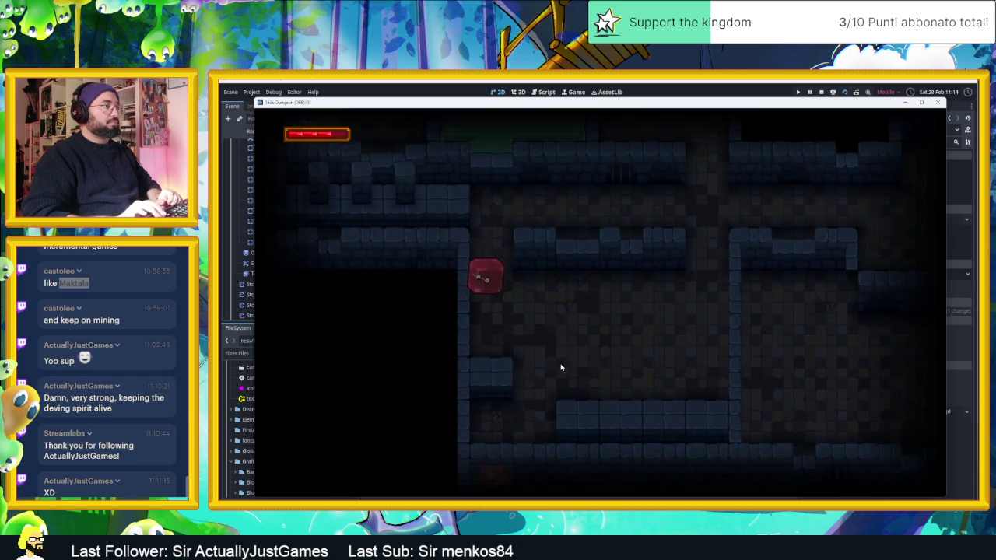
key(Down)
key(Left)
key(Right)
key(Right)
key(Down)
key(Left)
key(Up)
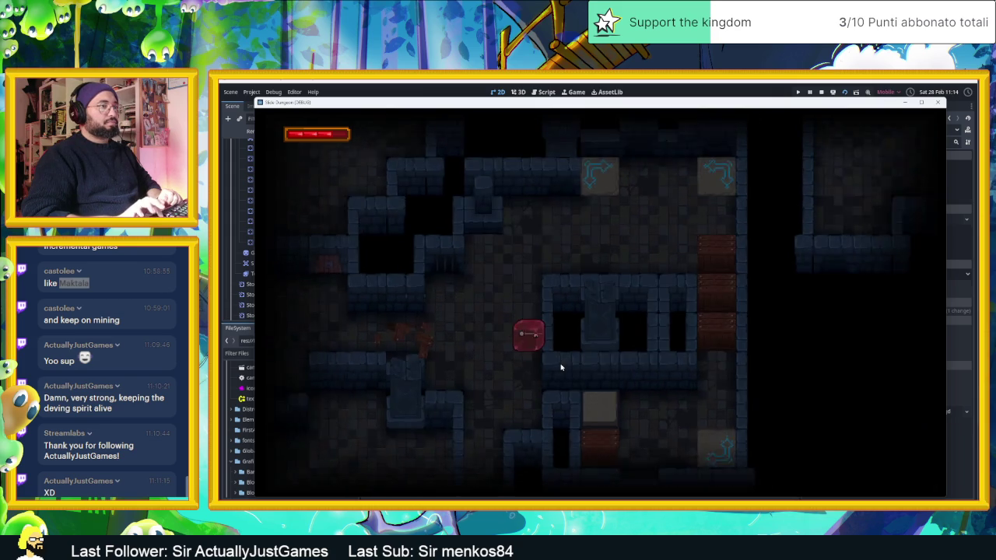
key(Right)
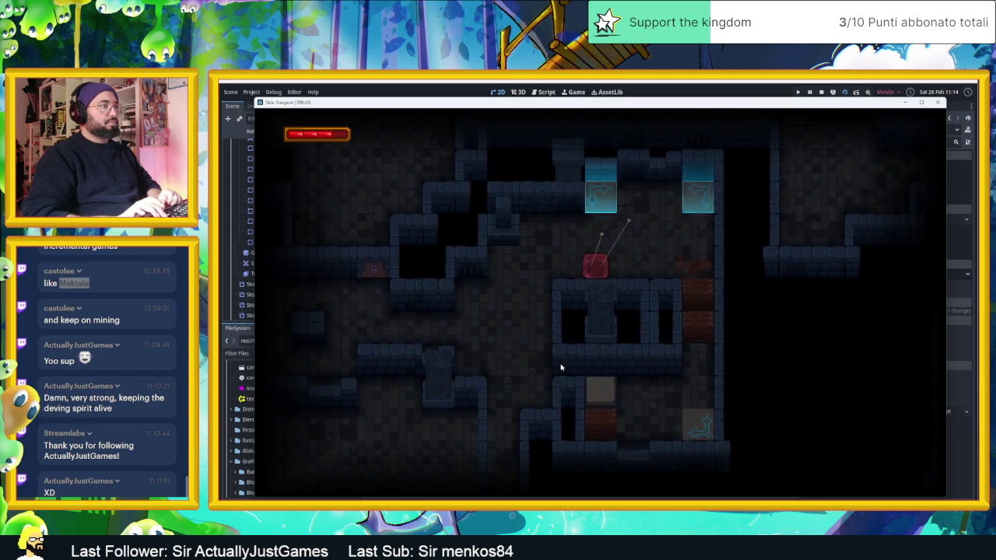
key(Right)
key(Down)
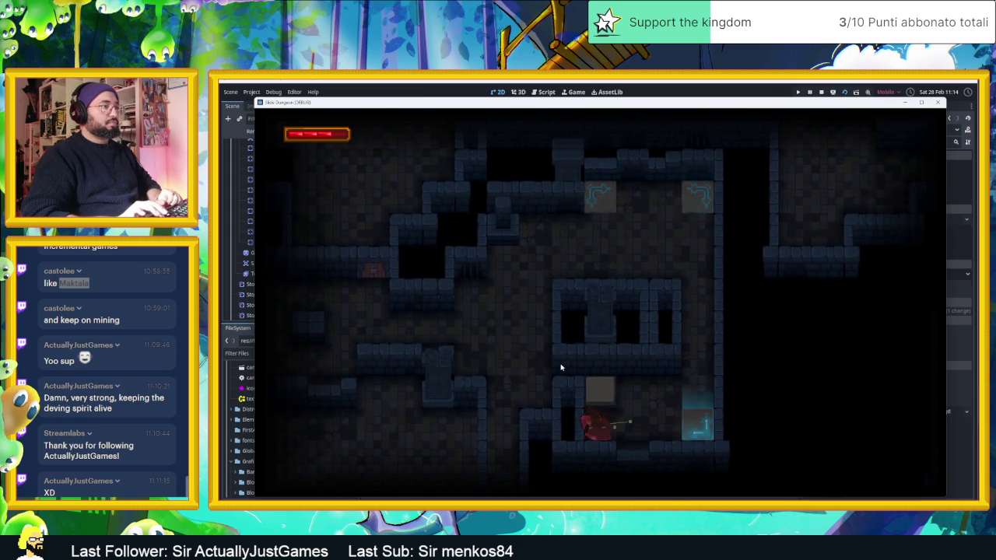
key(Down)
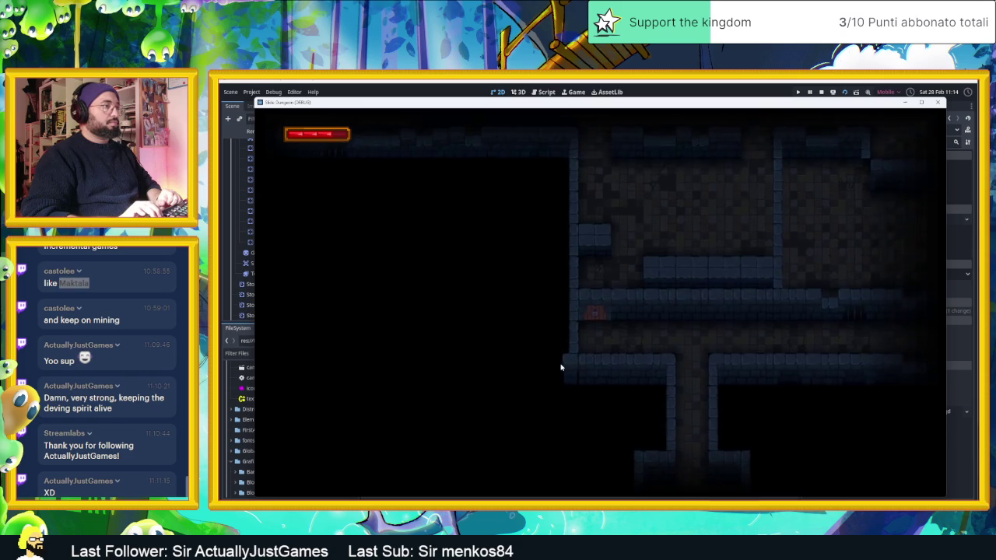
key(Down)
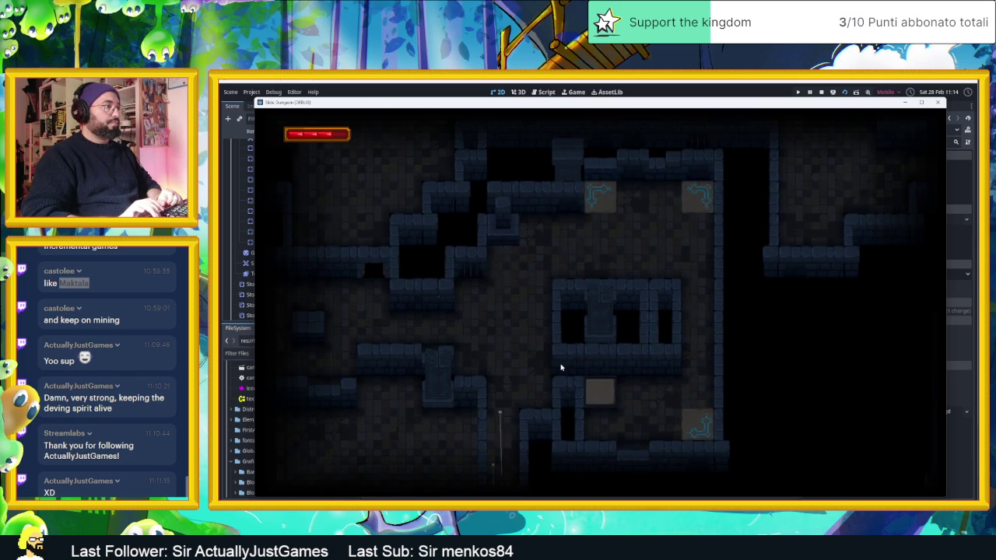
Grapple and dash the slime through further corridors, past the glowing blue block, into new rooms
key(Up)
key(Right)
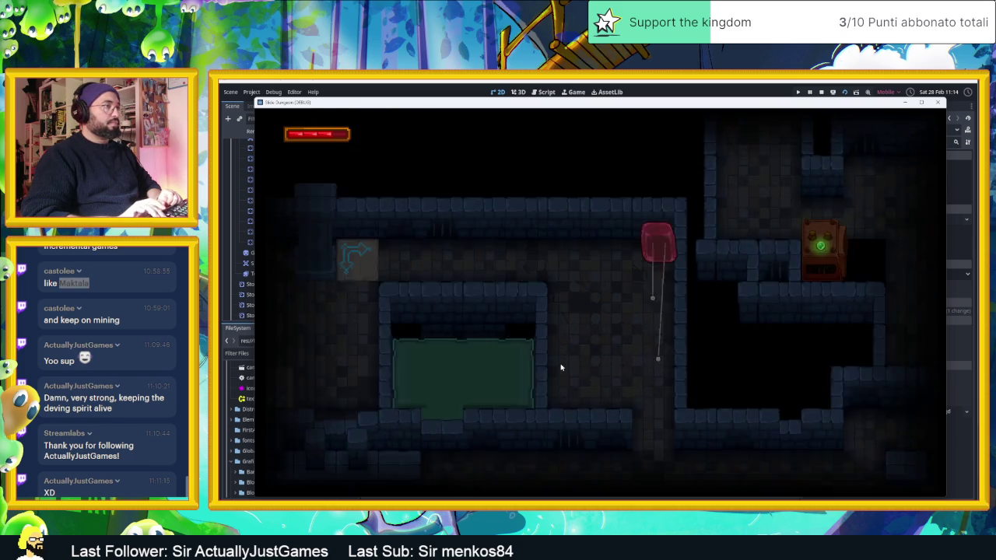
key(Down)
key(Up)
key(Right)
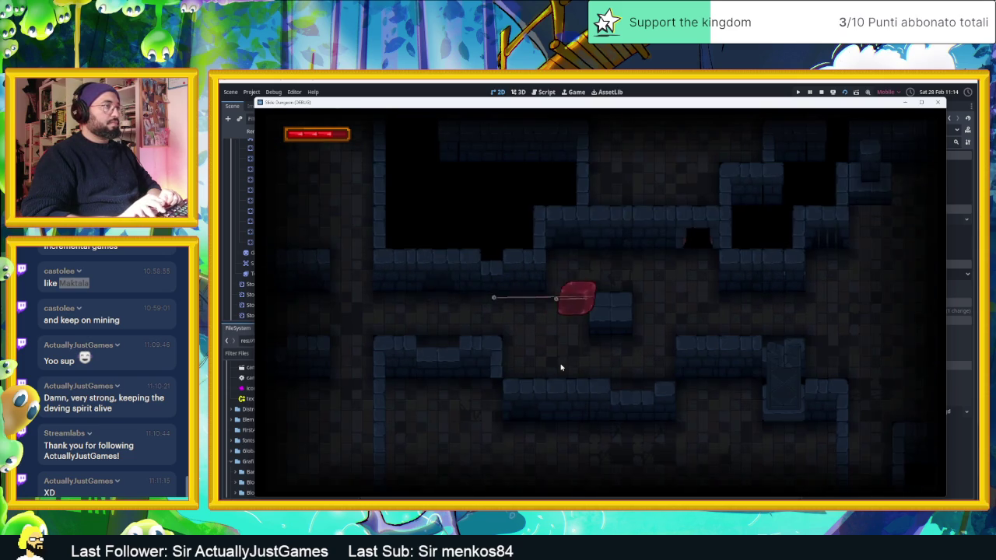
key(Up)
key(Right)
key(Down)
key(Left)
key(Down)
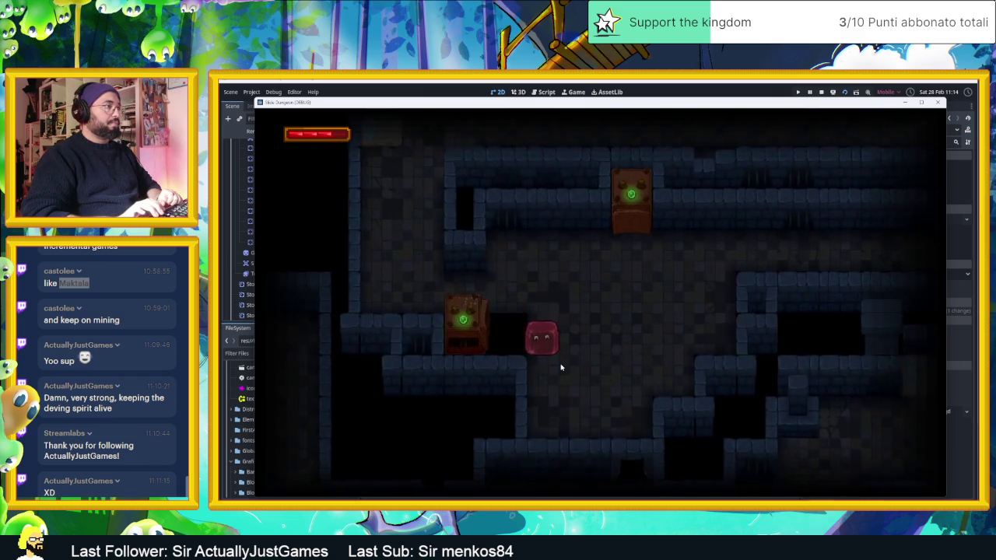
key(Left)
key(Right)
key(Left)
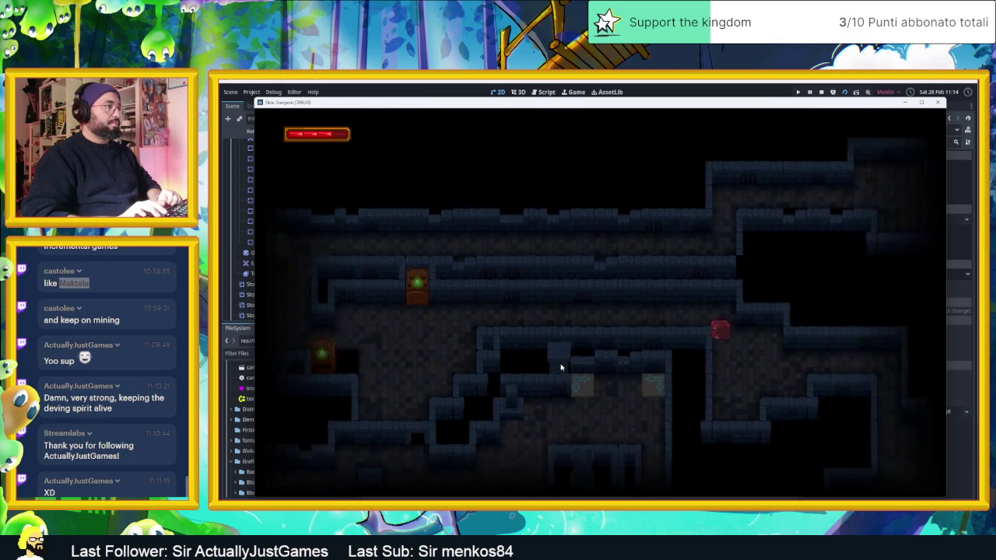
key(Down)
key(Right)
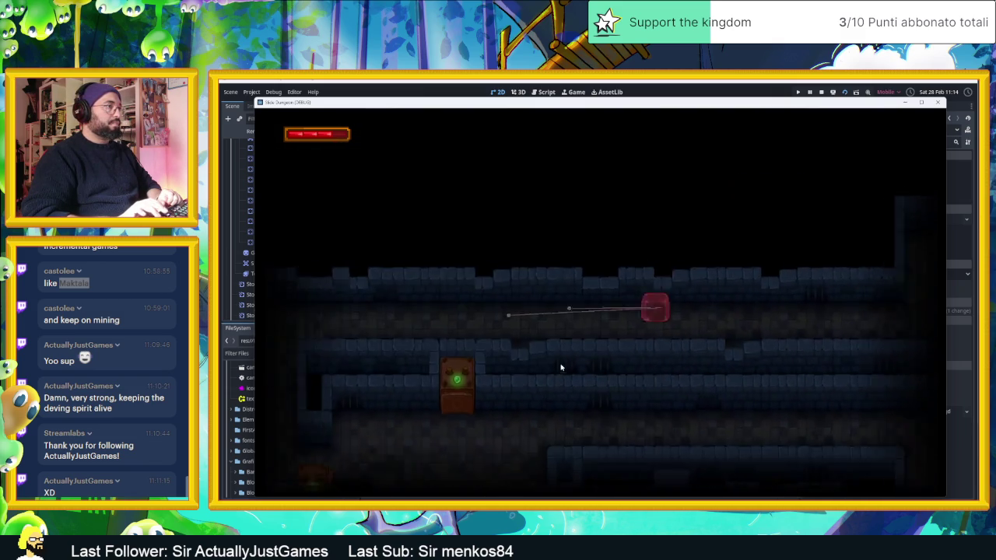
key(Left)
key(Right)
key(Up)
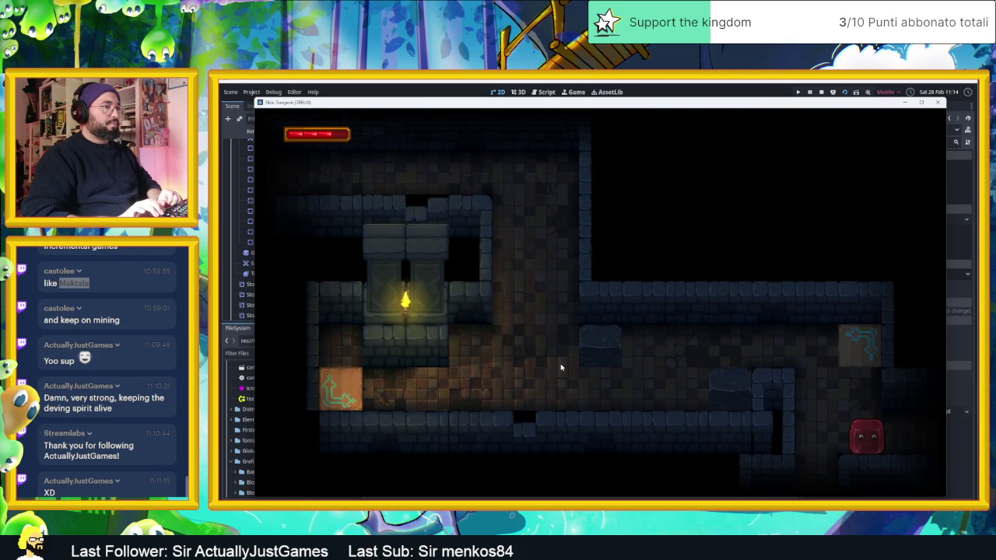
key(Left)
key(Down)
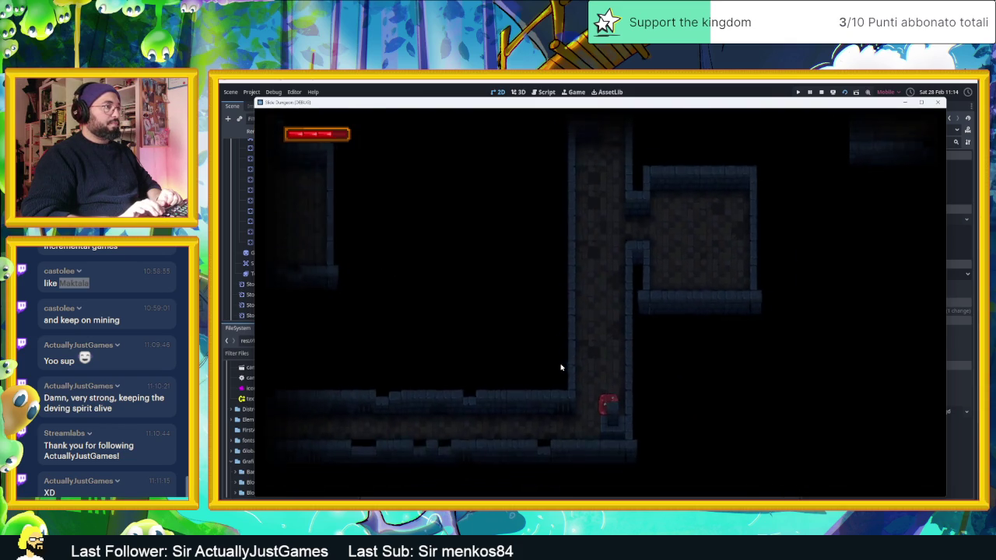
key(Left)
key(Right)
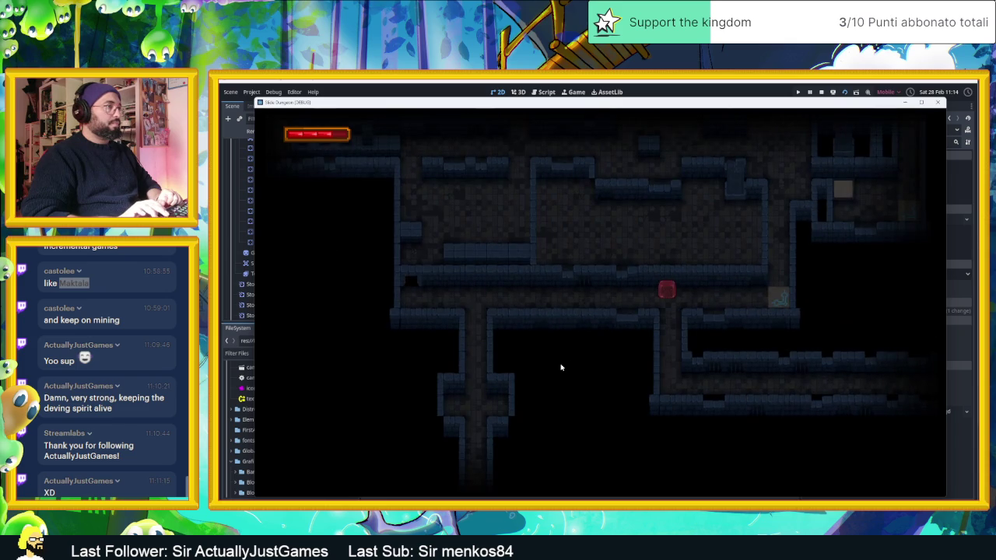
key(Left)
key(Up)
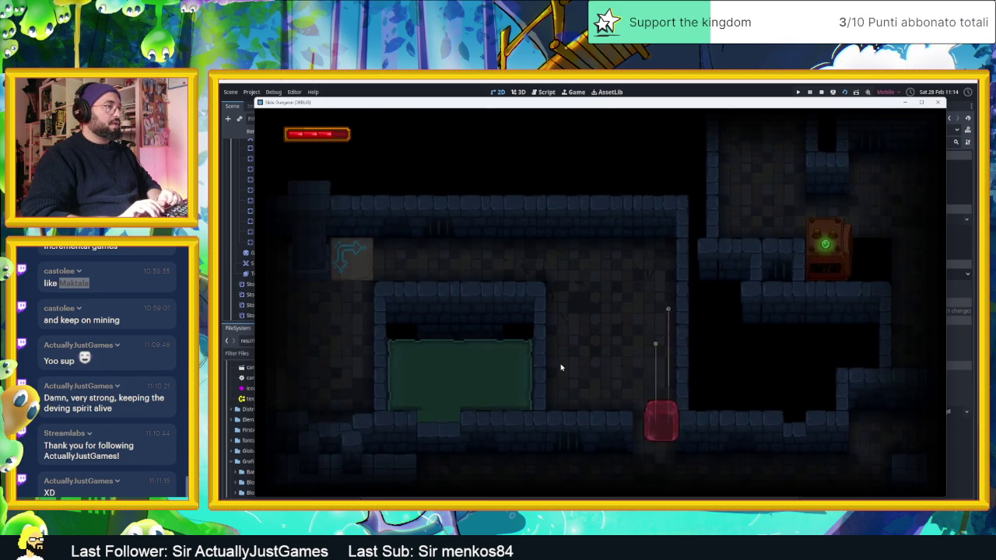
key(Down)
key(Right)
key(Up)
key(Left)
key(Right)
key(Down)
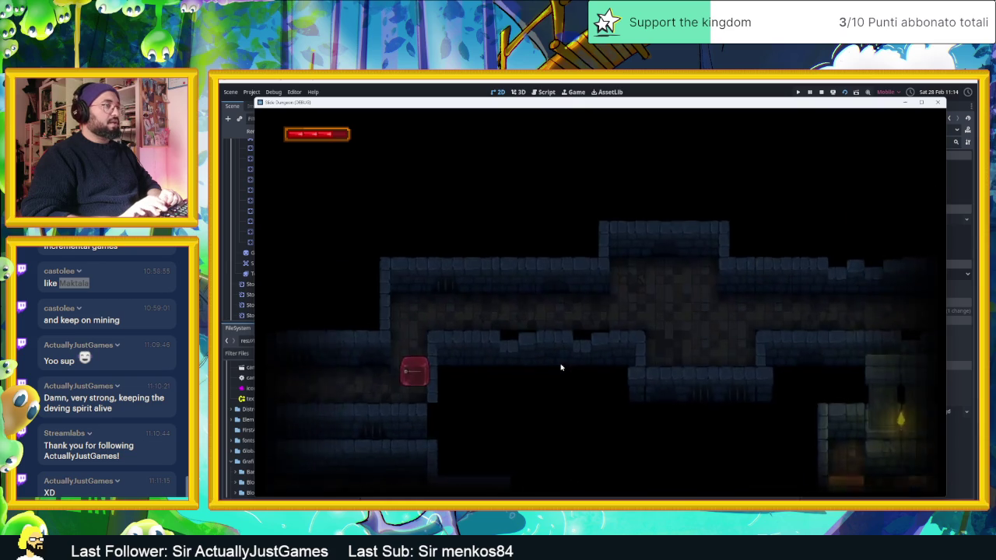
key(Up)
key(Right)
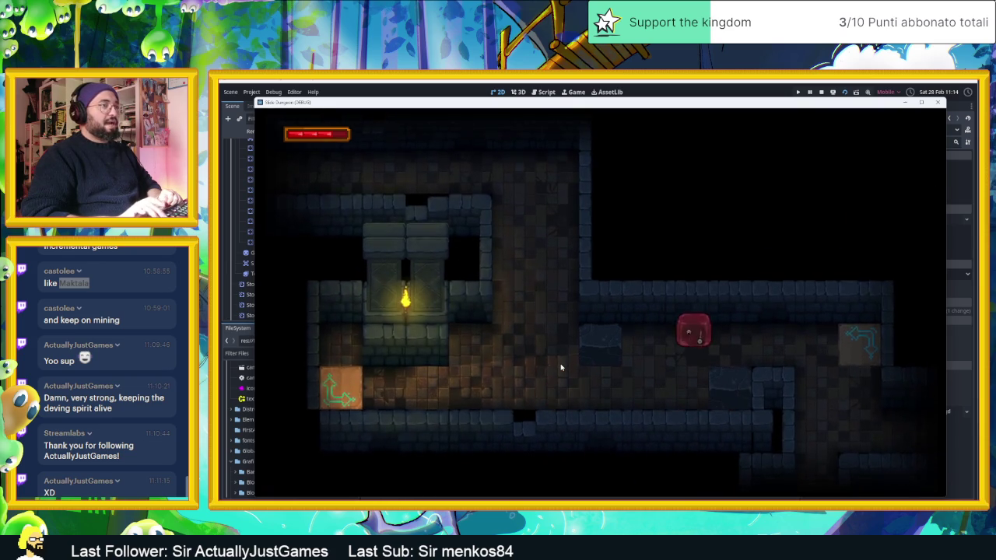
key(Right)
key(Down)
key(Left)
key(Right)
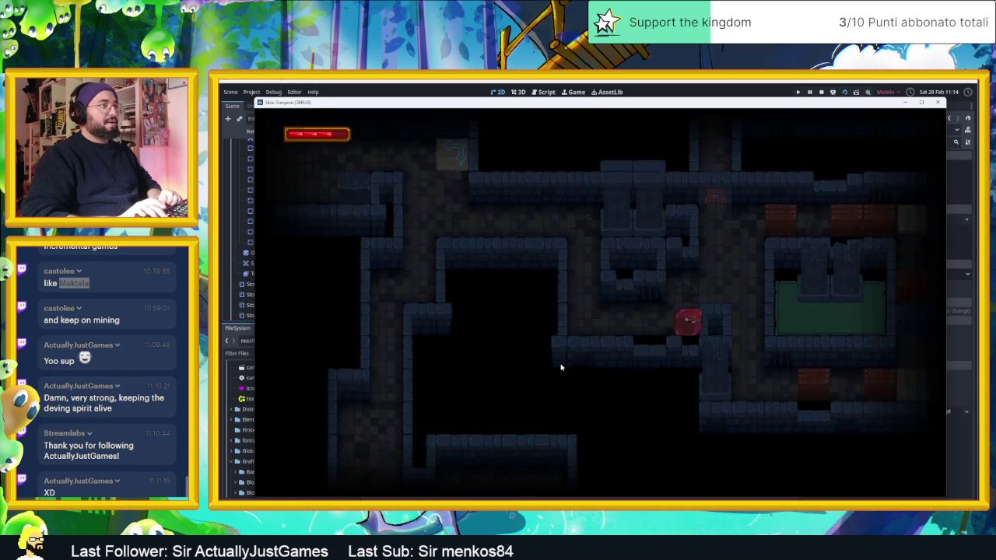
Slide the slime into the green-area room and down to the lower crate row
key(Right)
key(Up)
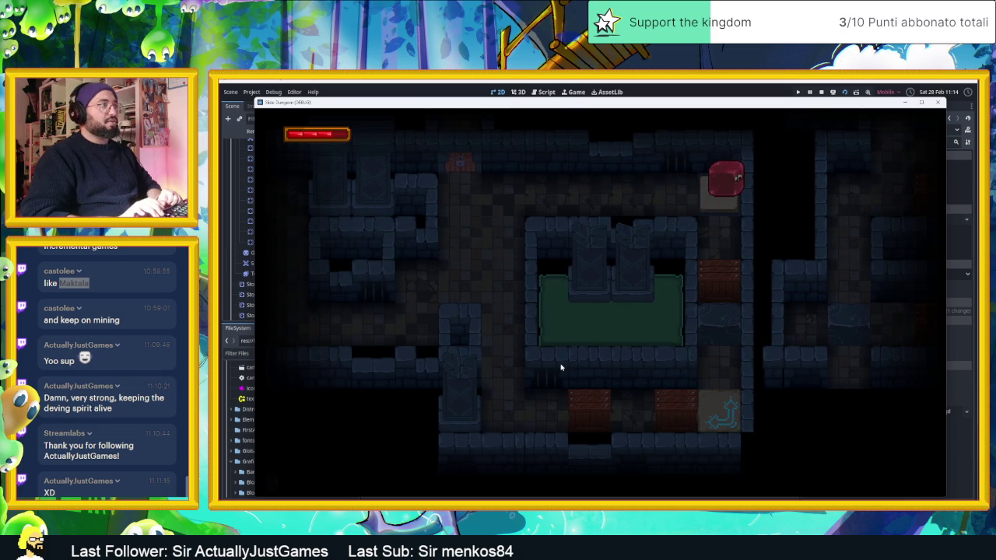
key(Right)
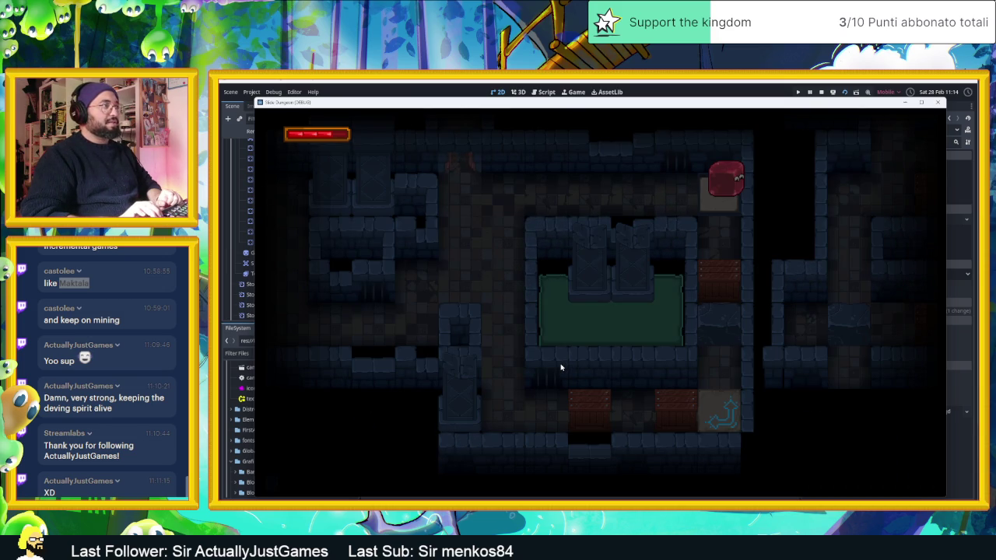
key(Left)
key(Right)
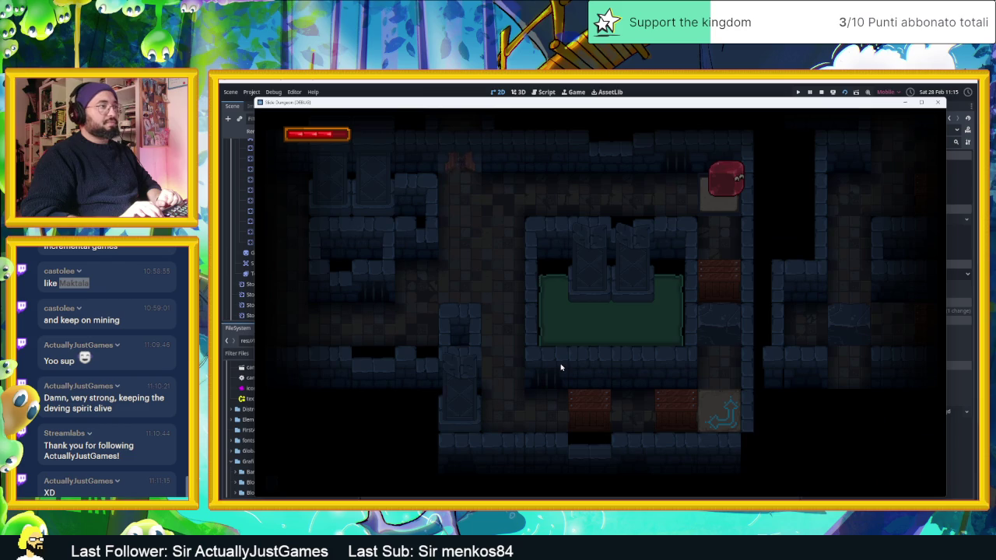
key(Down)
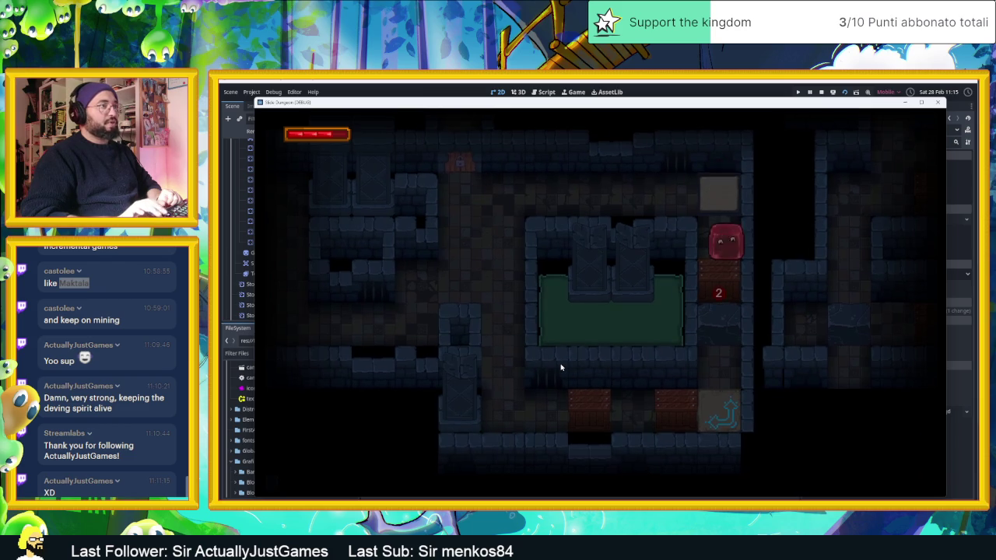
key(Down)
key(Up)
key(Left)
key(Down)
key(Right)
key(Left)
key(Right)
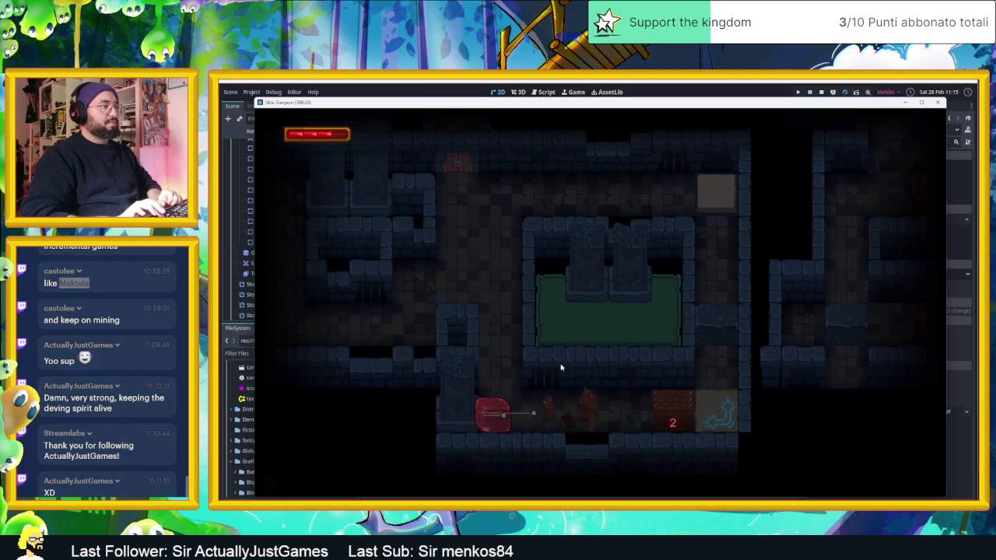
Clear the 1 crate, ride the arrow tile up the left corridor, and break the 1 block
key(Down)
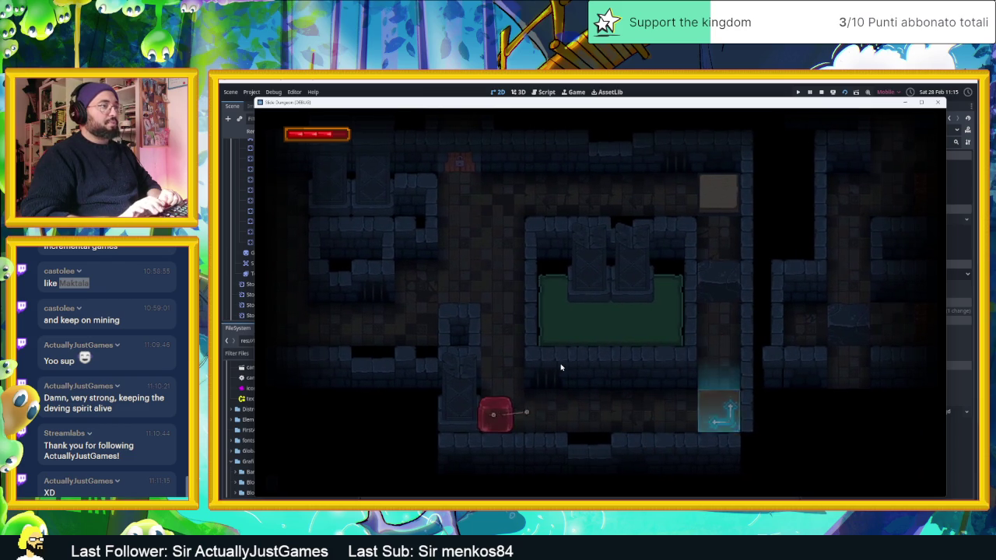
key(Right)
key(Down)
key(Right)
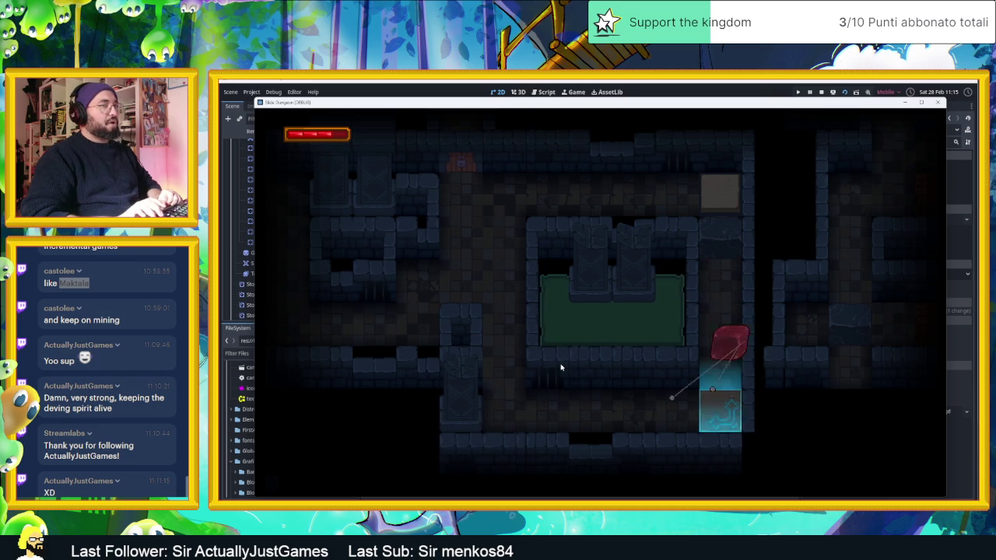
key(Up)
key(Left)
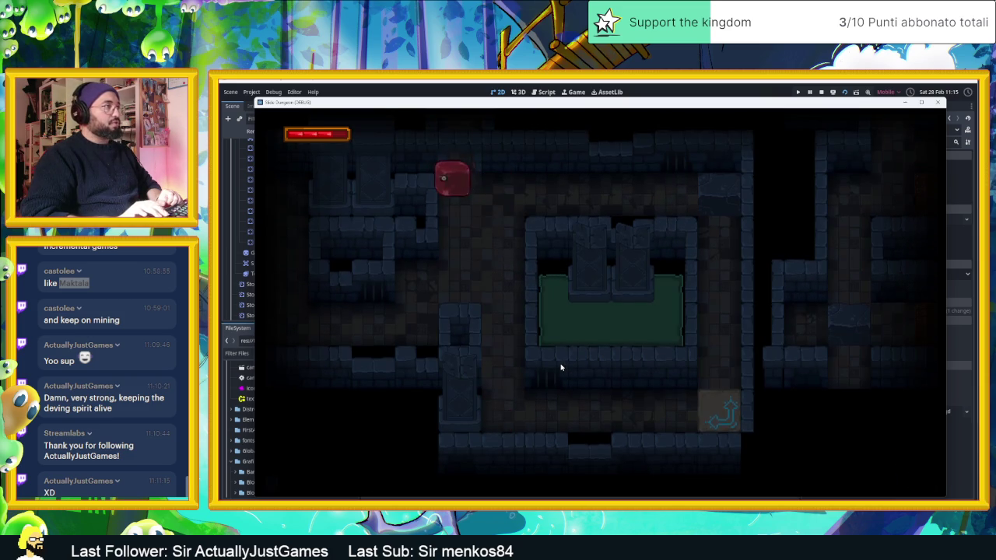
key(Right)
key(Up)
key(Down)
key(Left)
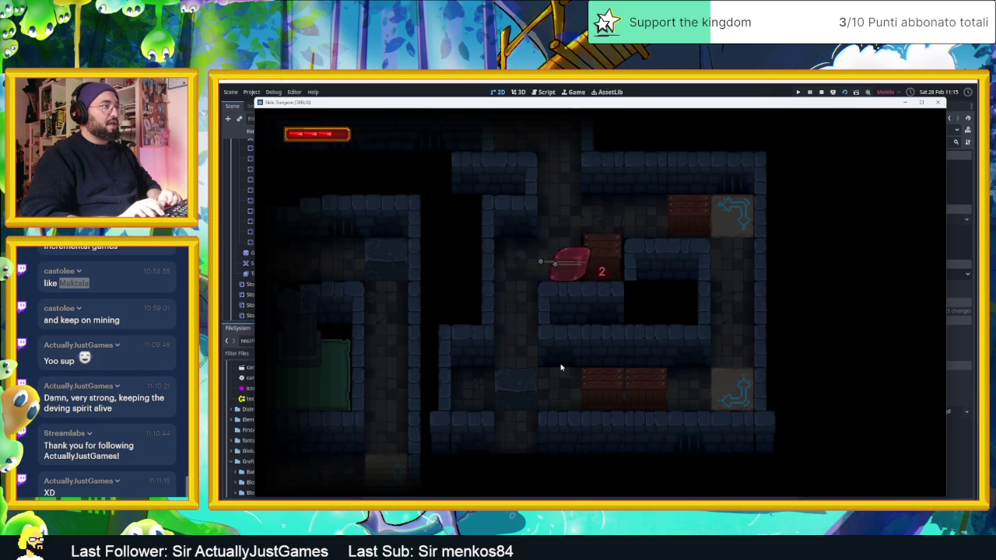
key(Up)
key(Right)
Loop the slime through the arrow tiles out of the level, then close the game window
key(Left)
key(Right)
key(Up)
key(Left)
key(Right)
key(Left)
key(Right)
key(Right)
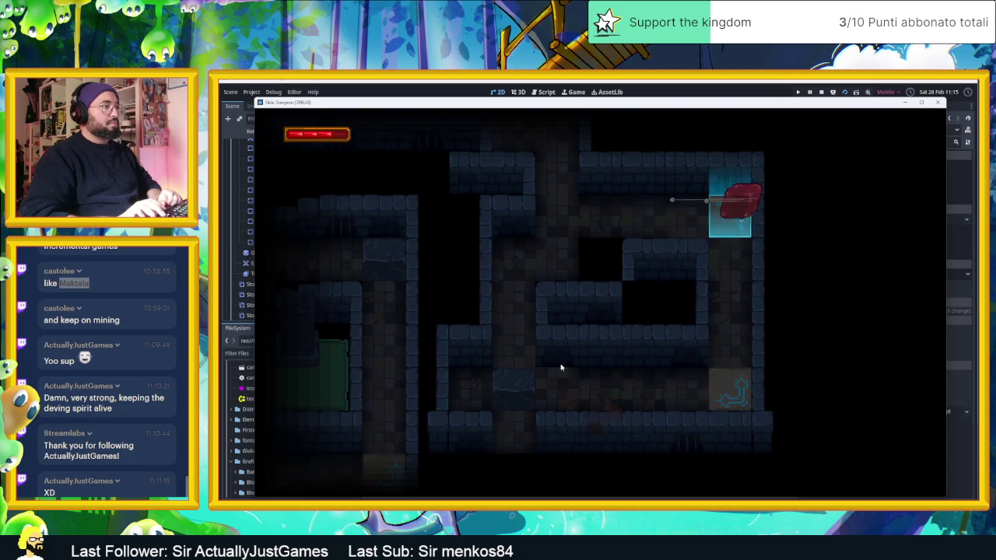
key(Left)
key(Down)
key(Left)
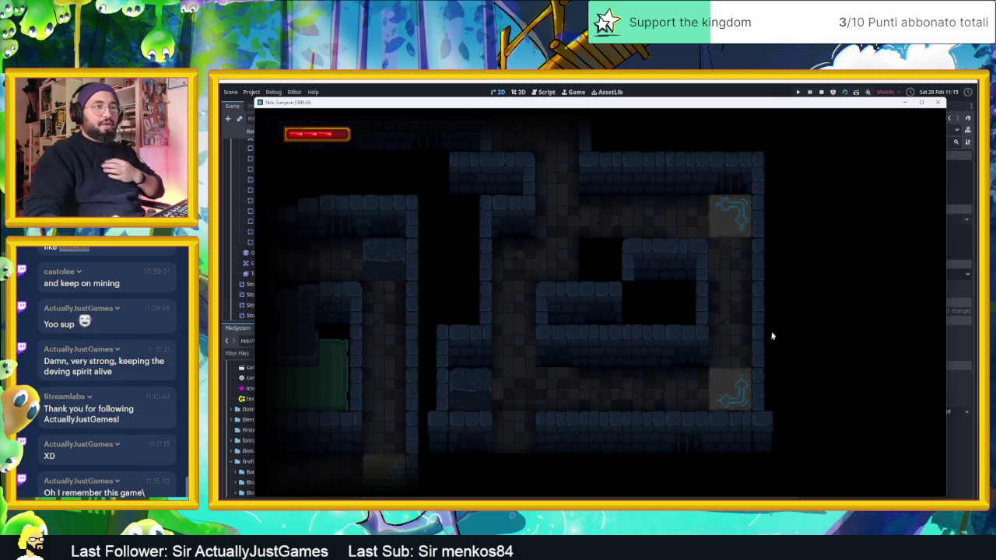
click(941, 107)
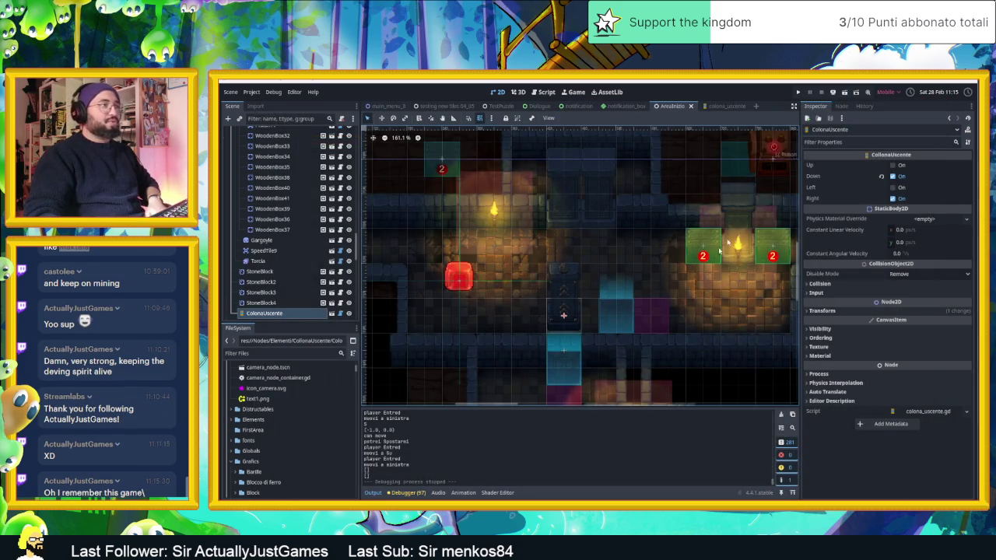
Save the AreaInizio scene with Ctrl+S, then zoom out and pan across the dungeon rooms
key(ctrl+s)
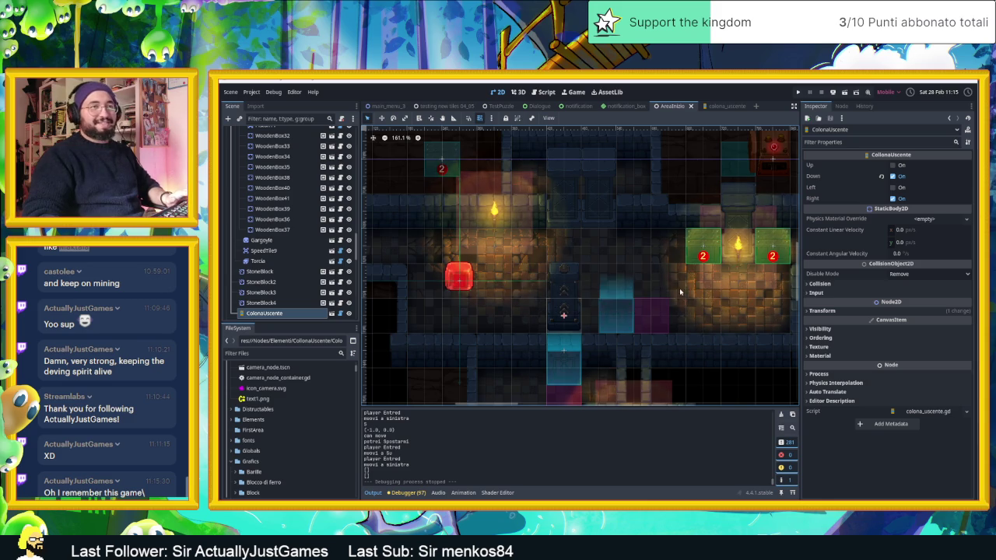
scroll(676, 310, down, 2)
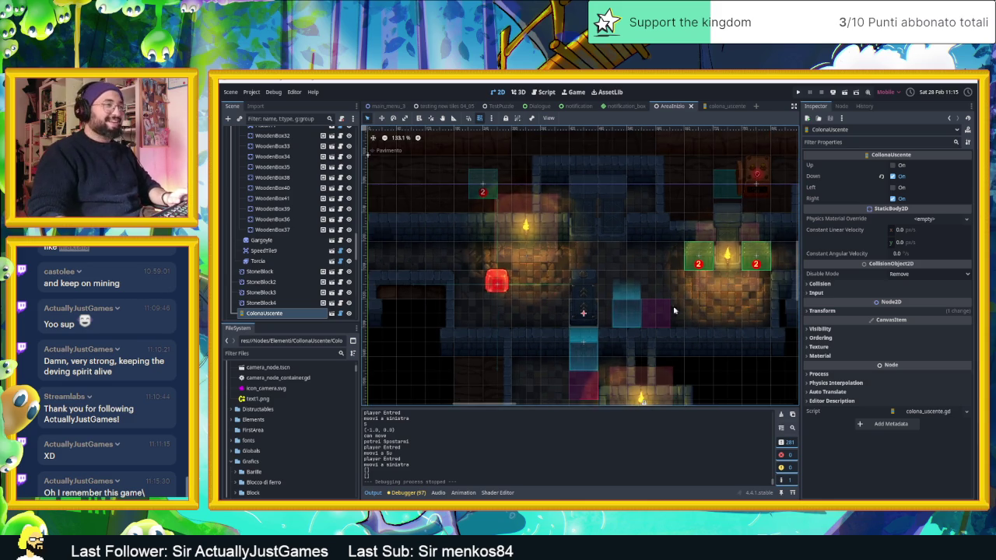
scroll(647, 305, down, 6)
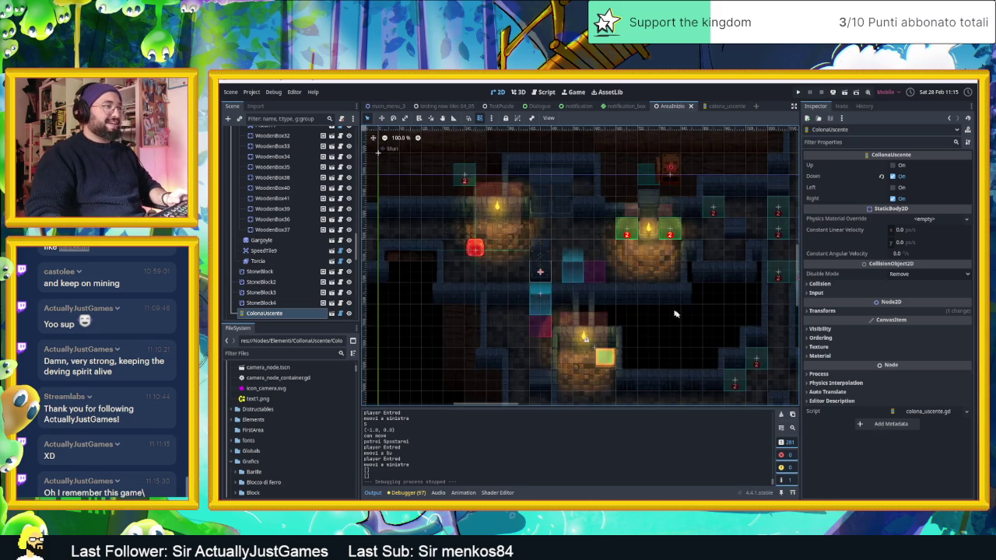
mouse_move(714, 325)
mouse_down()
mouse_move(641, 305)
mouse_move(684, 294)
mouse_up()
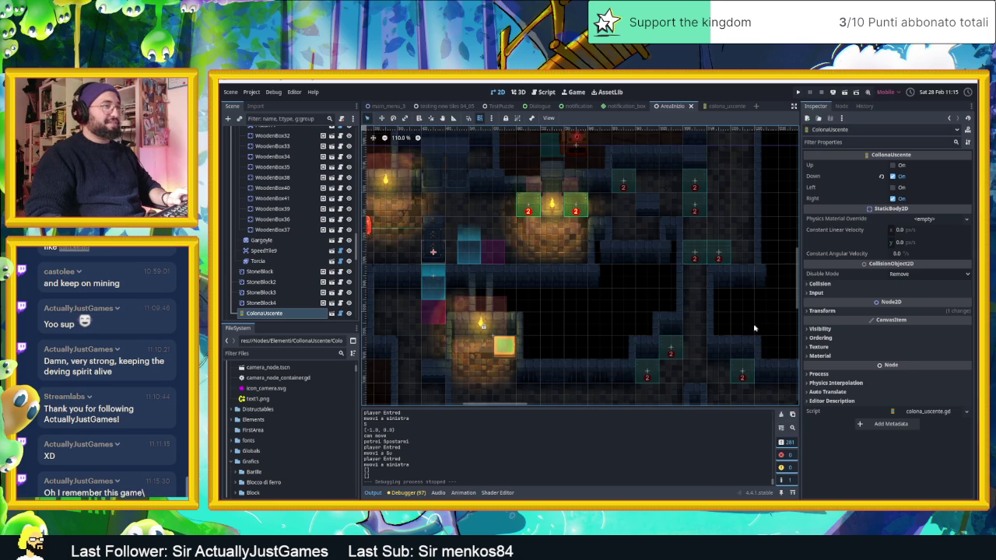
scroll(745, 326, down, 1)
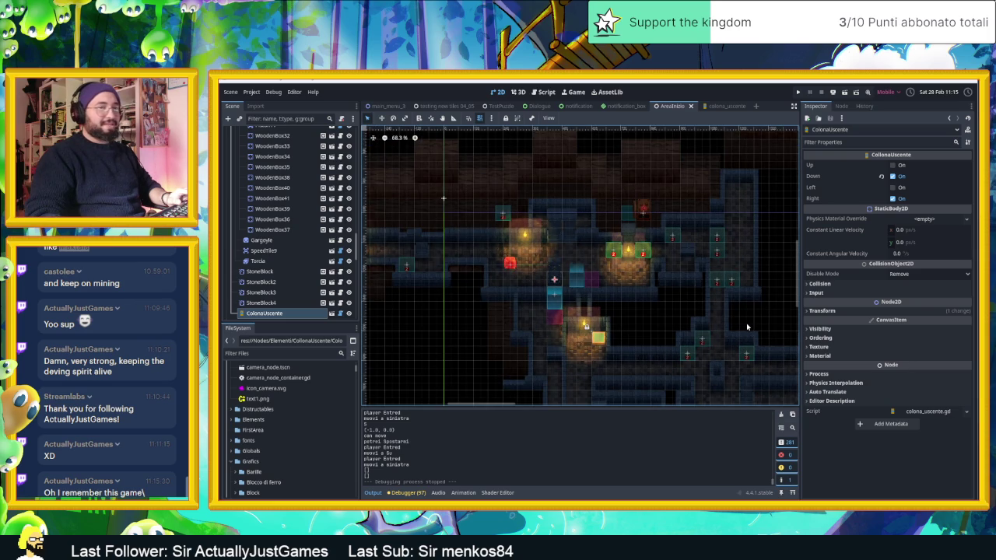
mouse_move(746, 327)
mouse_down()
mouse_move(696, 270)
mouse_move(620, 265)
mouse_move(645, 285)
mouse_move(707, 284)
mouse_move(595, 279)
mouse_up()
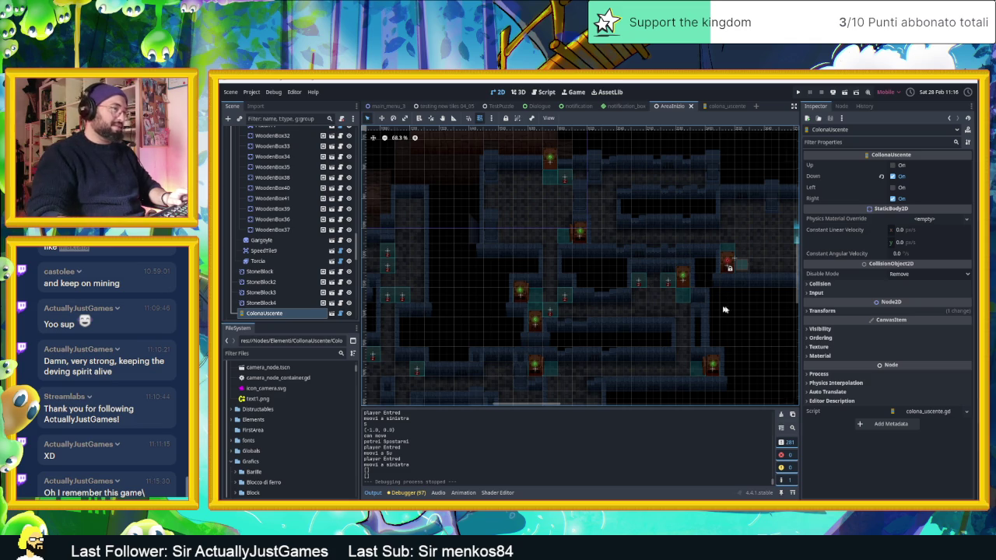
scroll(715, 305, down, 2)
scroll(591, 304, up, 5)
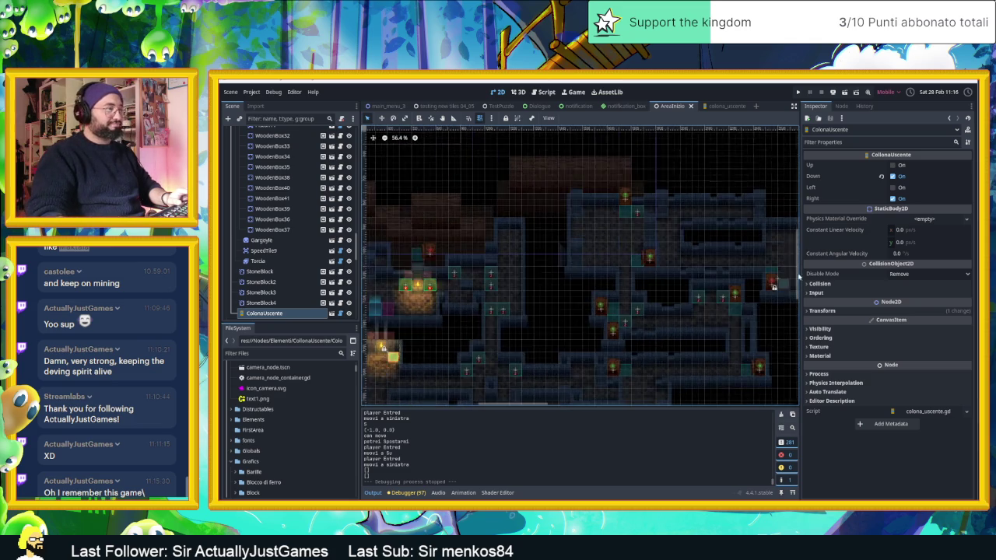
scroll(529, 304, up, 3)
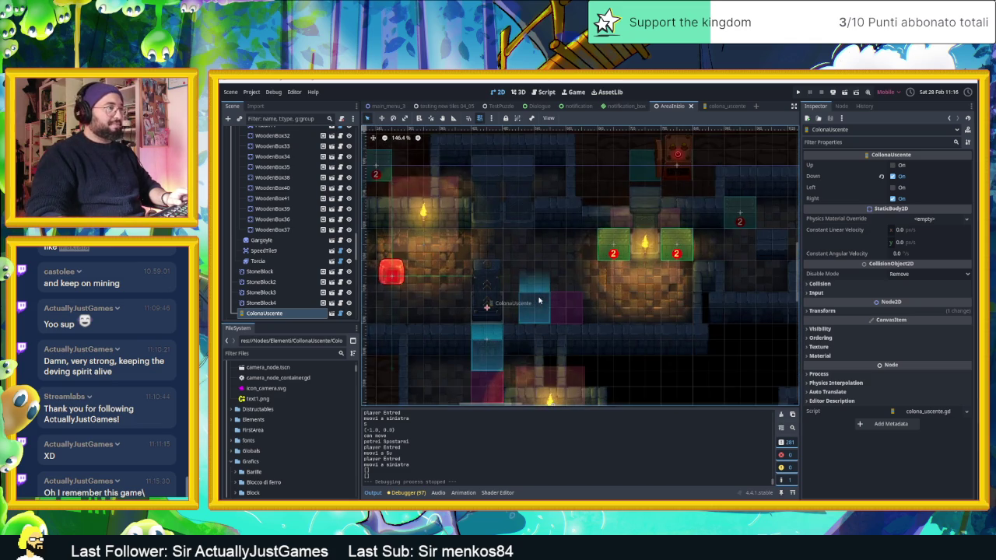
drag(487, 307, 600, 288)
scroll(599, 288, up, 3)
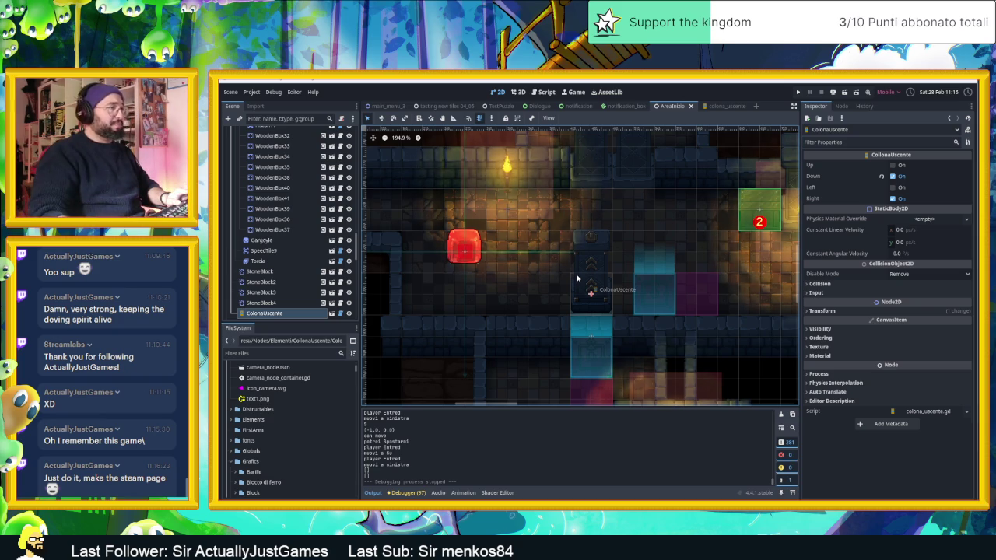
scroll(576, 277, down, 3)
scroll(588, 284, down, 3)
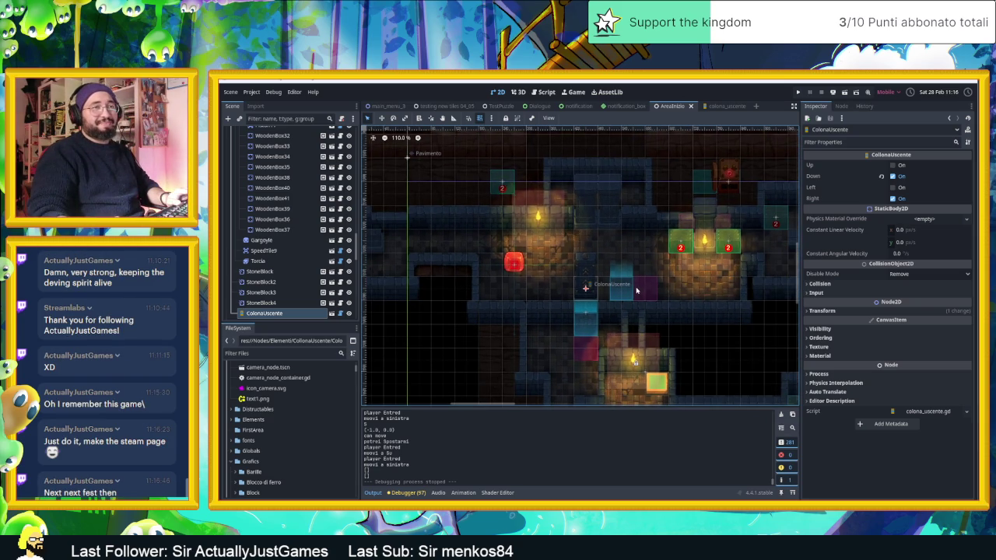
scroll(638, 288, up, 4)
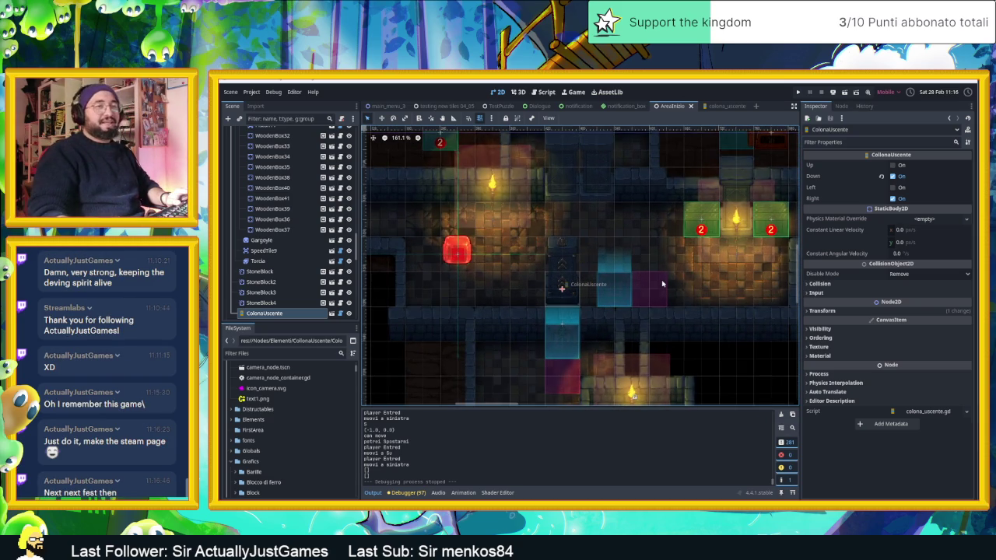
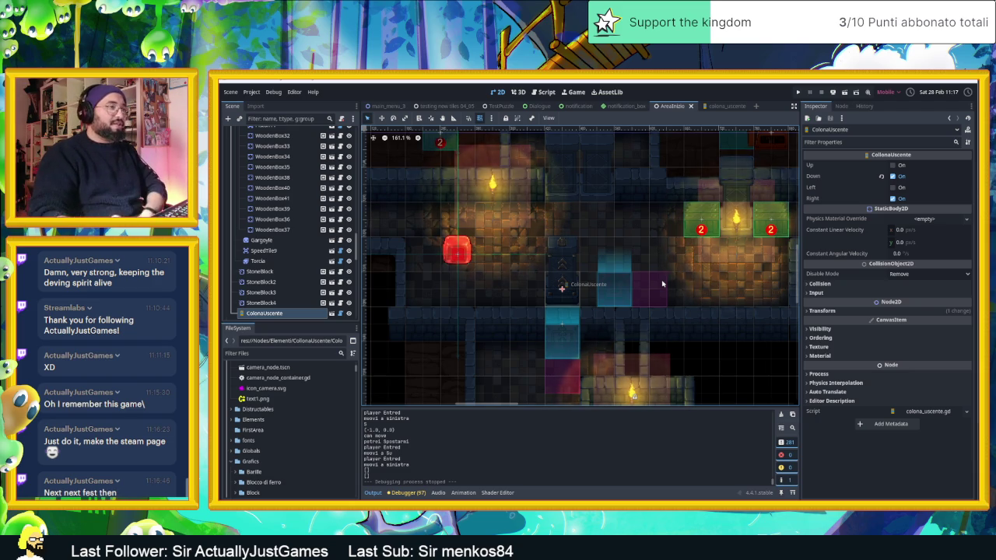
Pan and zoom around the AreaInizio level to inspect the ColonaUscente node and starting rooms
scroll(687, 348, down, 4)
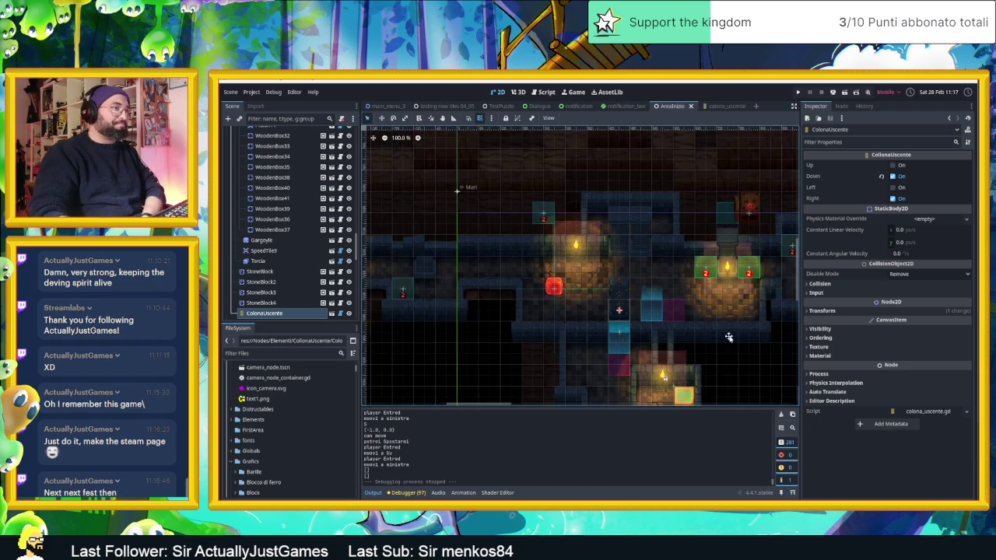
scroll(626, 332, up, 2)
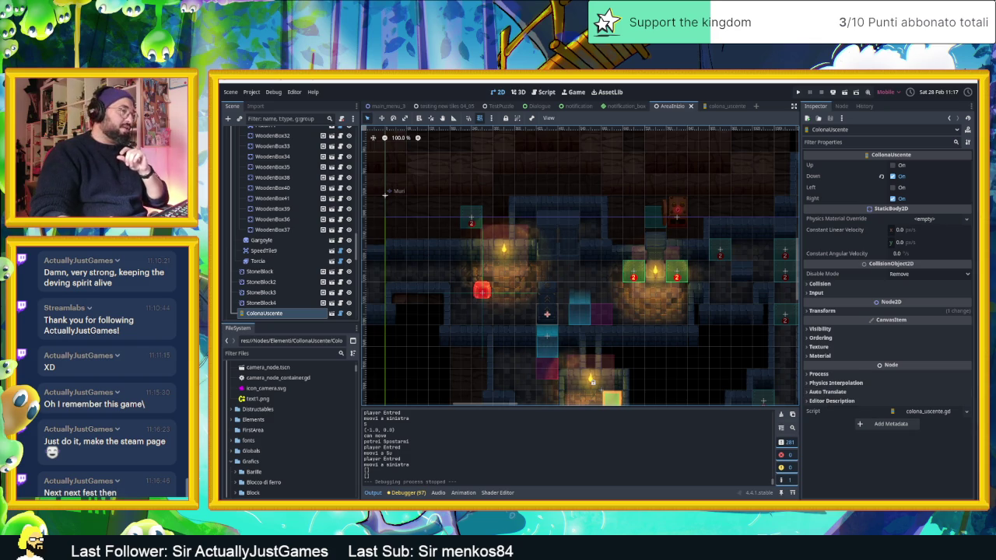
scroll(709, 342, down, 3)
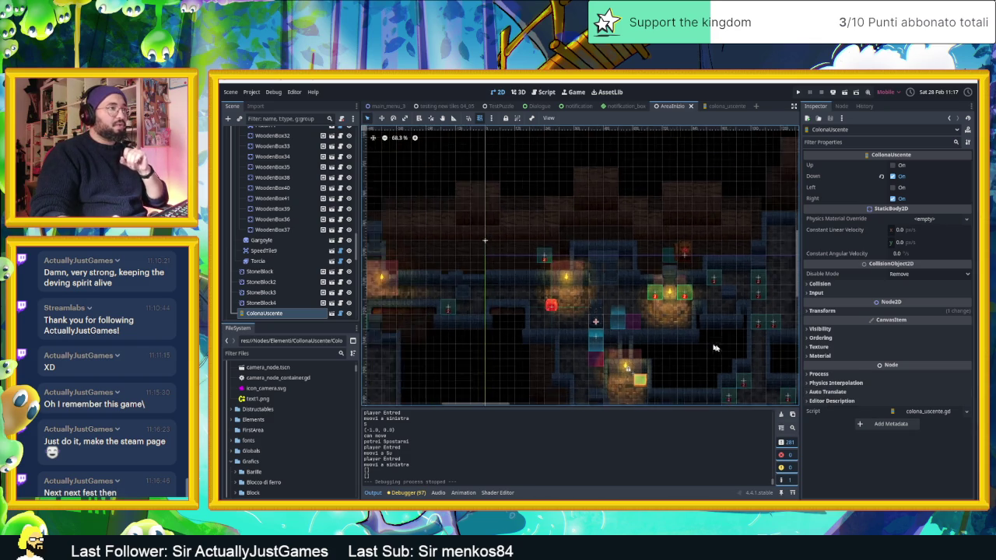
scroll(659, 306, up, 5)
scroll(507, 270, up, 1)
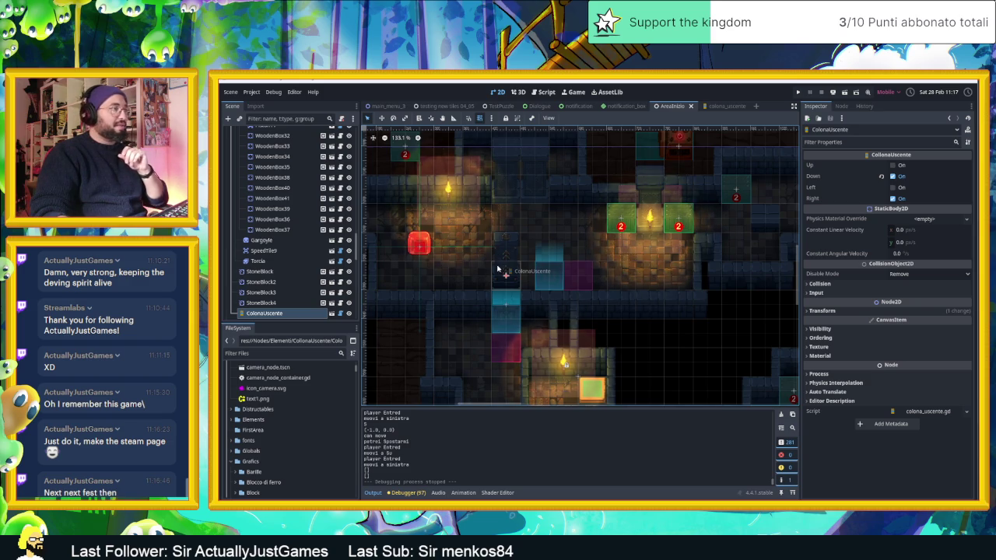
drag(507, 270, 576, 311)
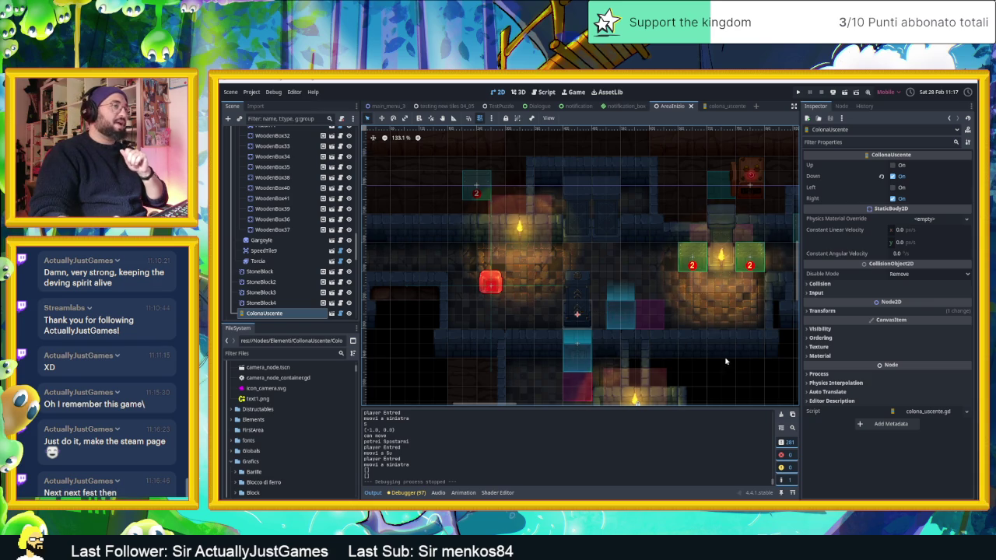
scroll(649, 338, right, 2)
scroll(649, 338, down, 1)
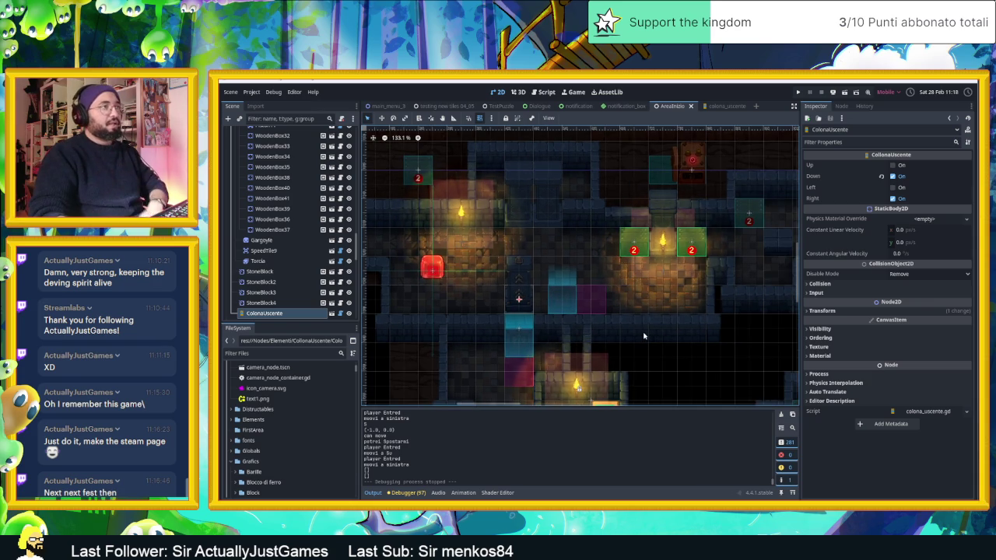
scroll(644, 336, down, 4)
scroll(700, 342, down, 2)
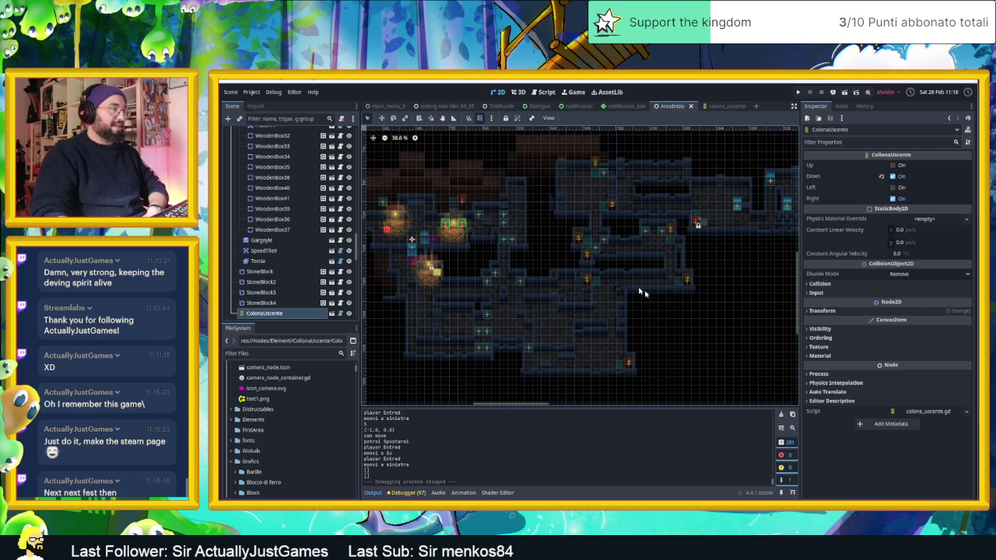
mouse_move(613, 278)
mouse_down()
mouse_move(682, 311)
mouse_move(607, 294)
mouse_move(651, 262)
mouse_move(645, 253)
mouse_move(545, 262)
mouse_up()
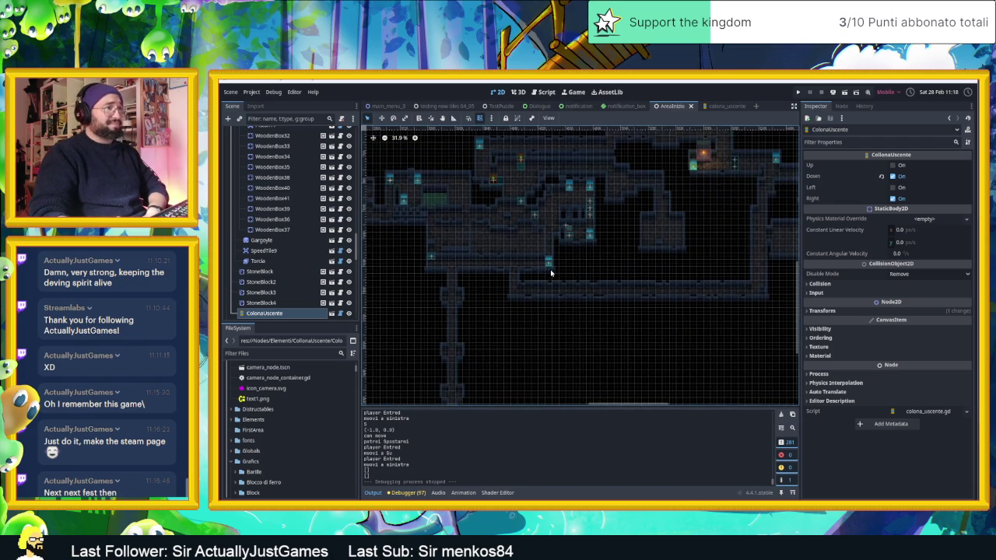
scroll(651, 295, down, 4)
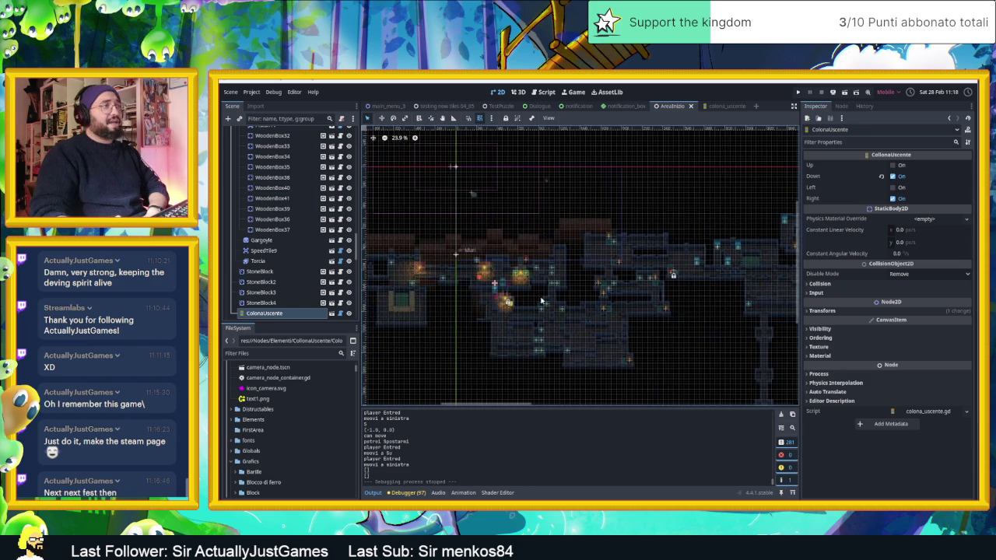
scroll(536, 304, up, 6)
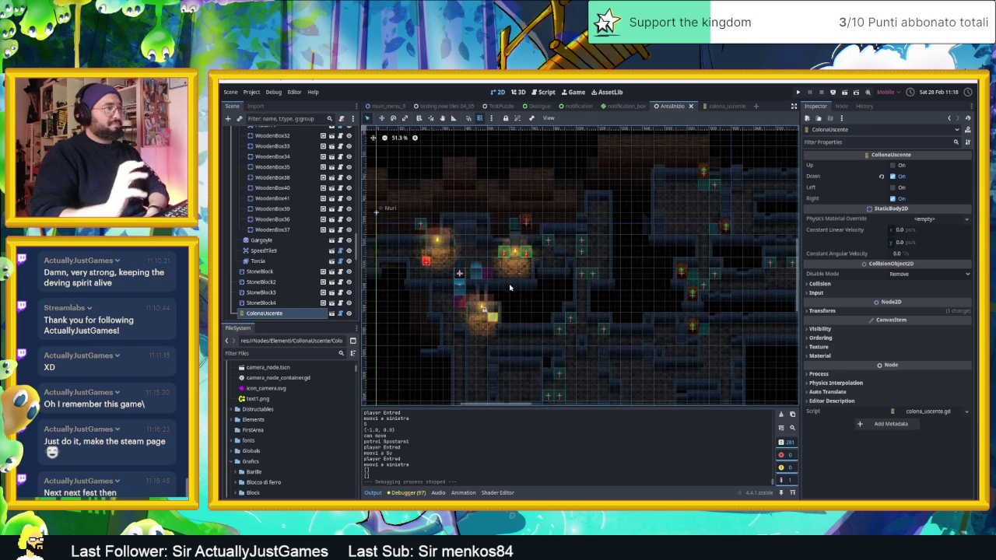
scroll(482, 257, up, 3)
drag(460, 265, 538, 287)
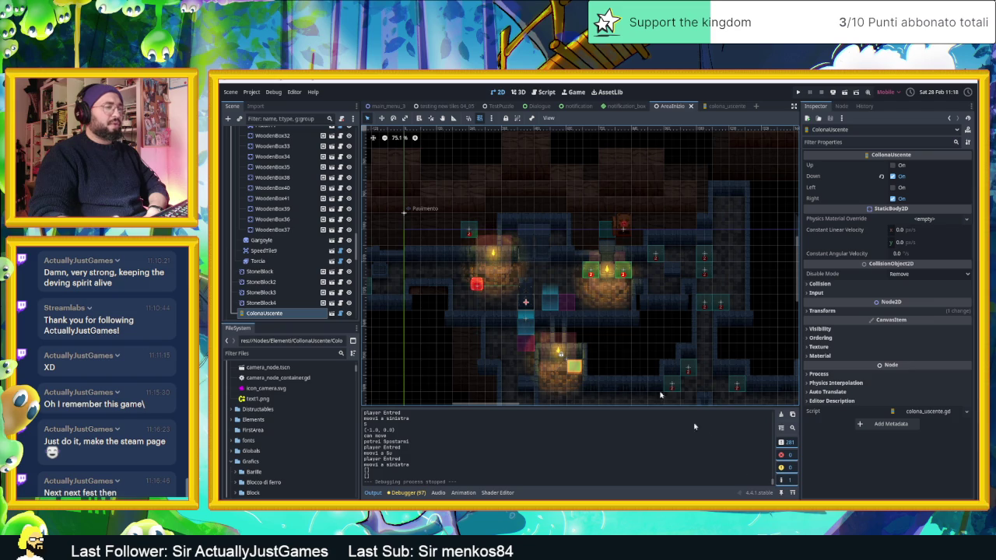
scroll(574, 318, up, 3)
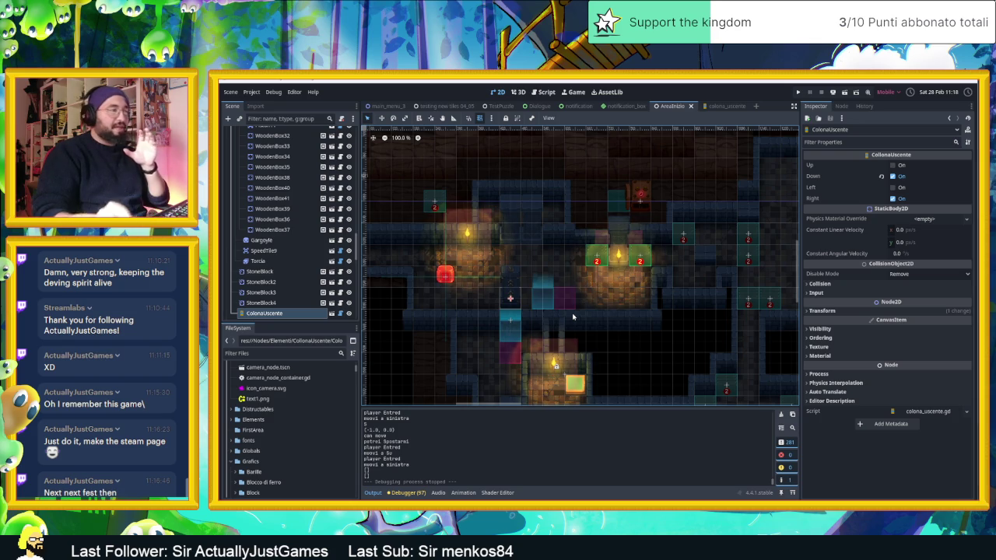
drag(573, 317, 620, 314)
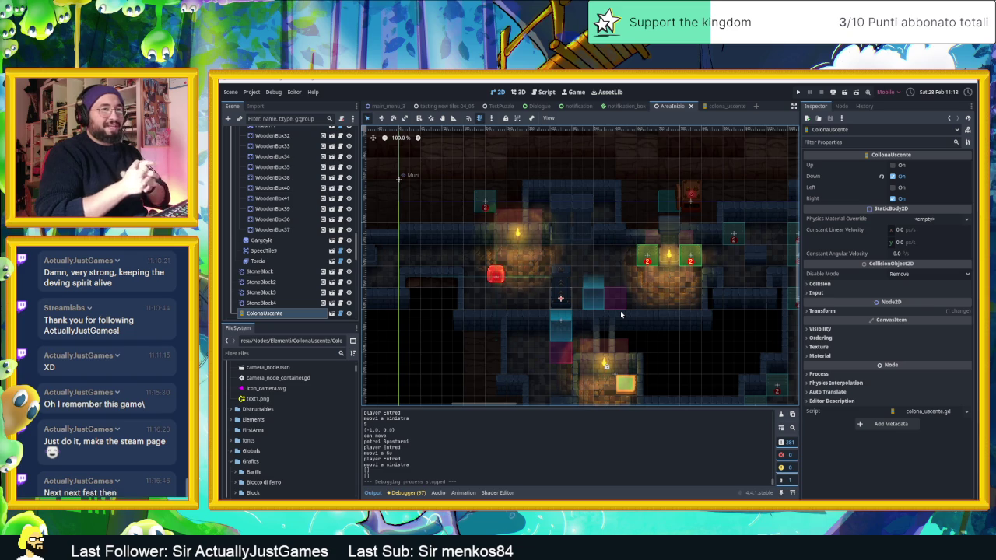
scroll(654, 294, down, 2)
scroll(654, 295, right, 3)
scroll(646, 307, up, 3)
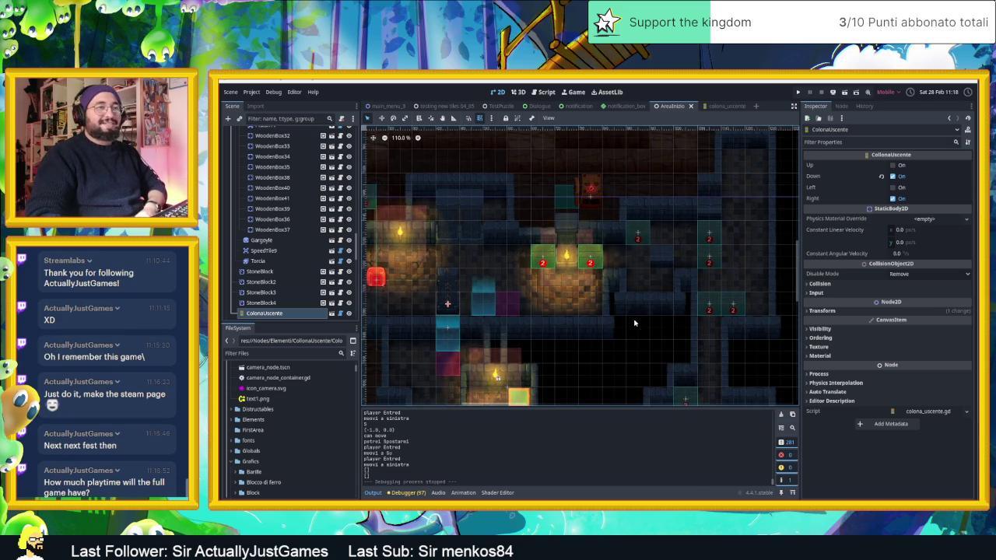
scroll(565, 320, left, 4)
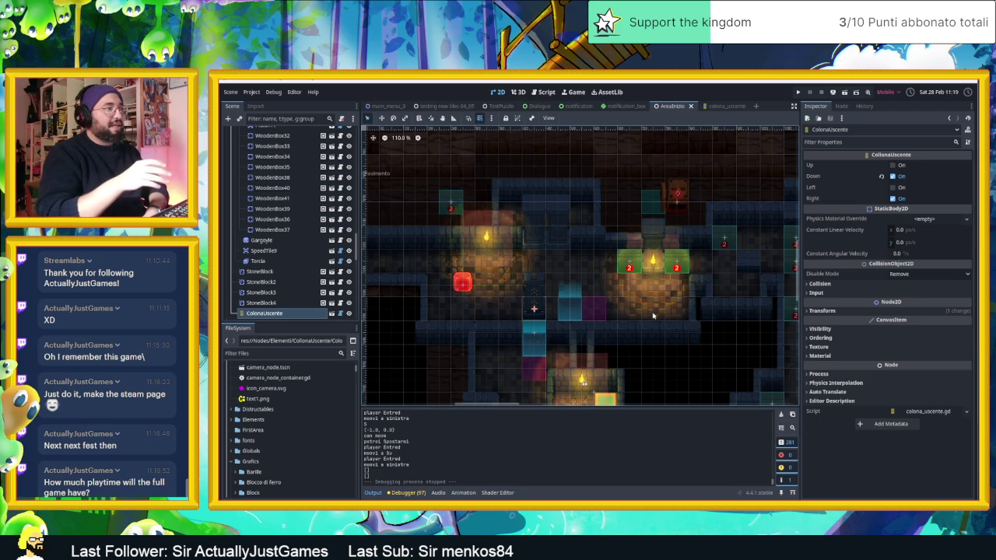
scroll(726, 320, down, 5)
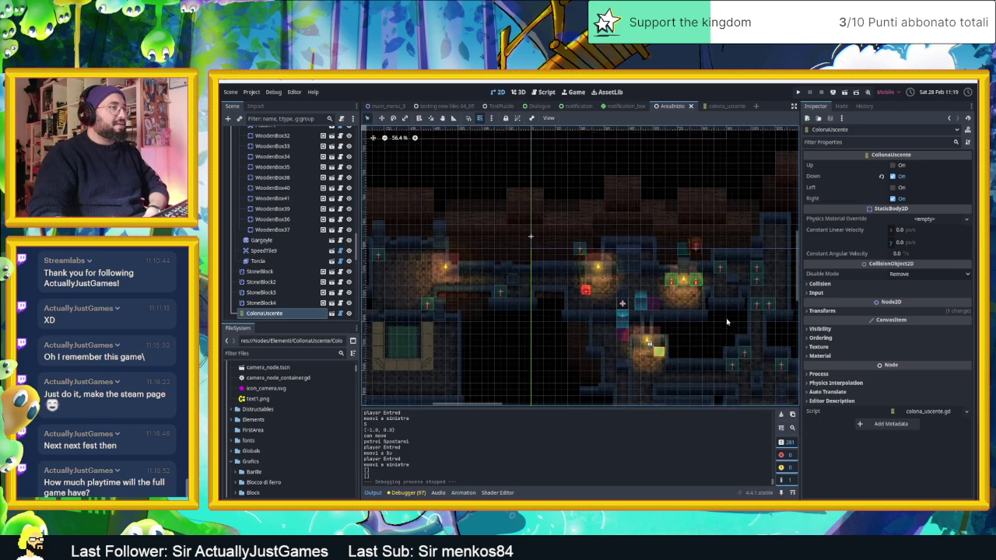
scroll(725, 320, down, 4)
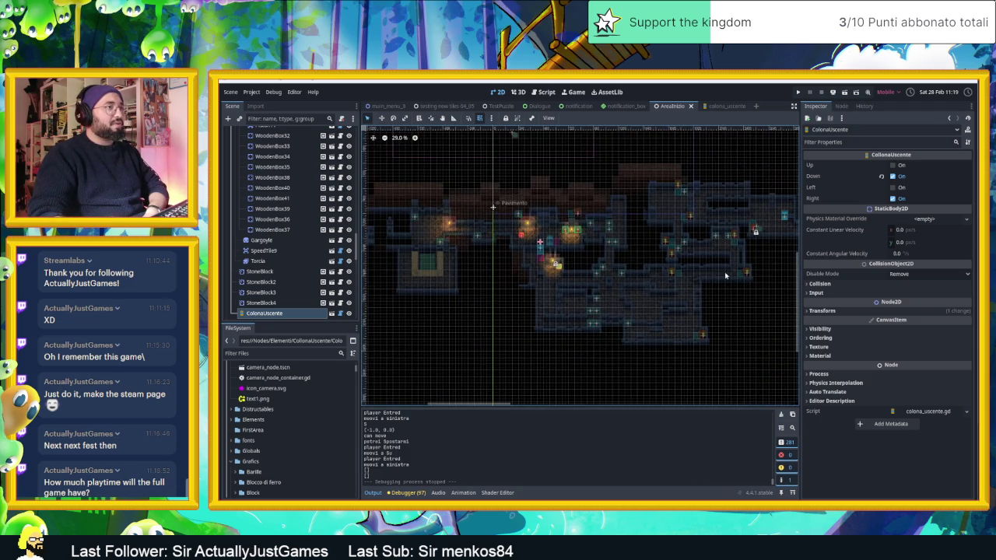
scroll(725, 276, down, 2)
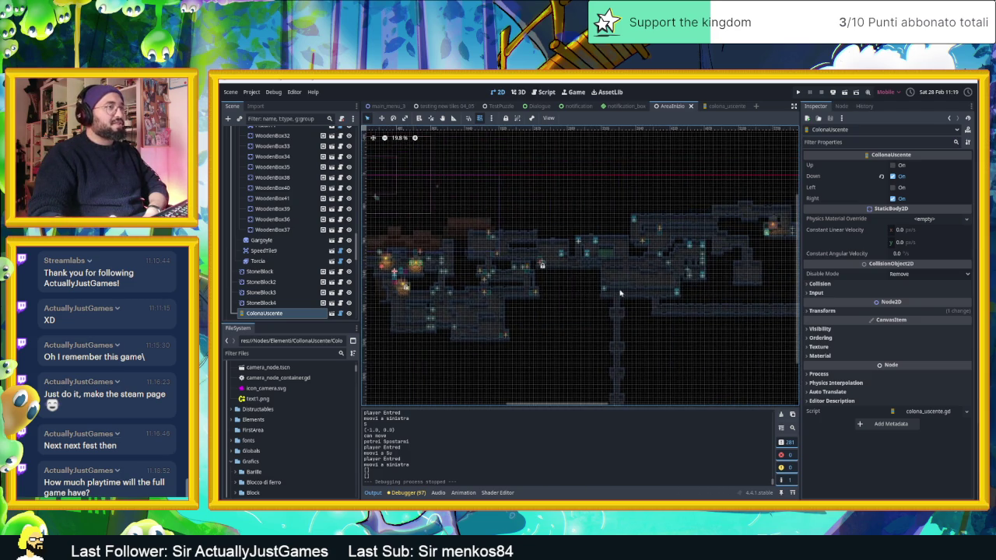
scroll(611, 294, right, 5)
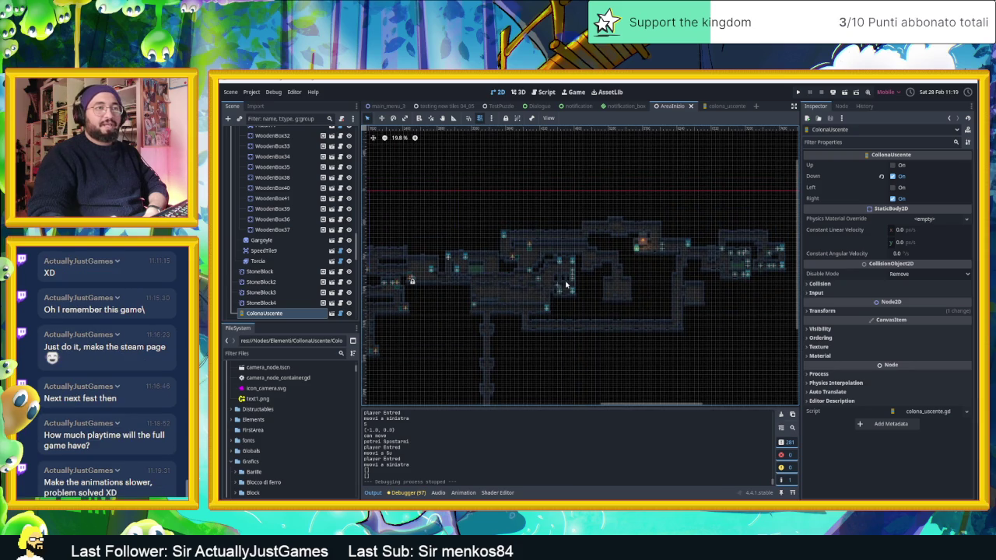
scroll(676, 290, left, 5)
scroll(467, 303, up, 5)
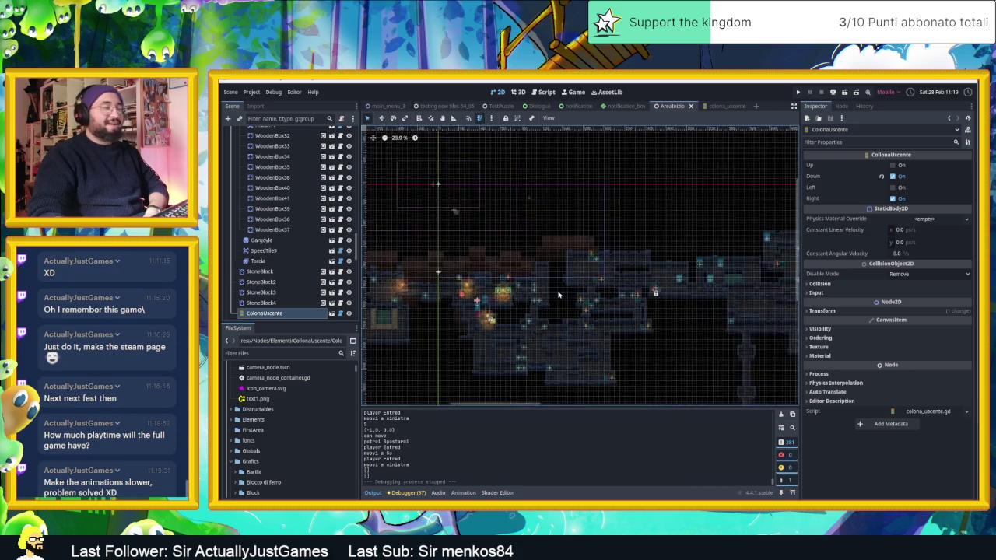
scroll(558, 294, up, 3)
scroll(560, 294, up, 2)
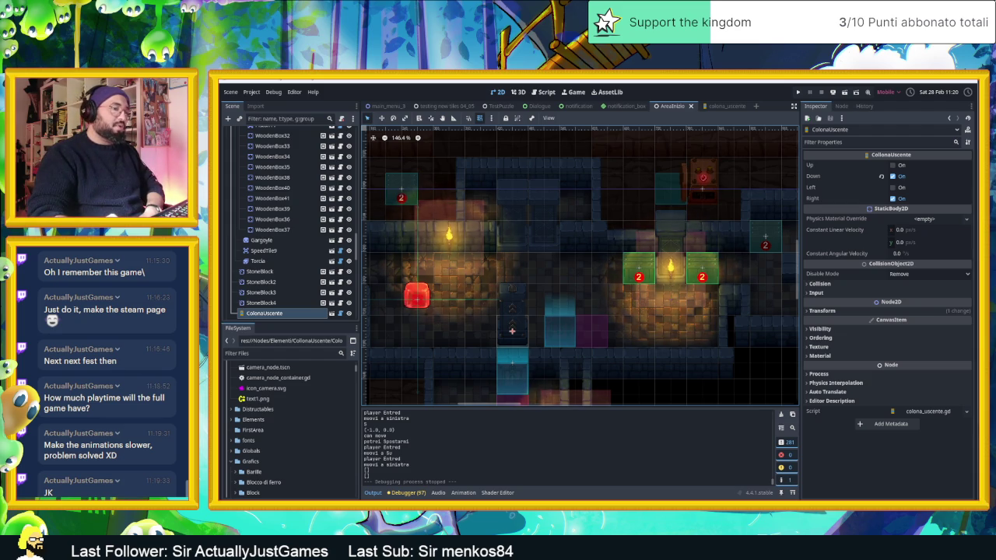
In the browser, search Google for 'employee meaning'
key(alt+Tab)
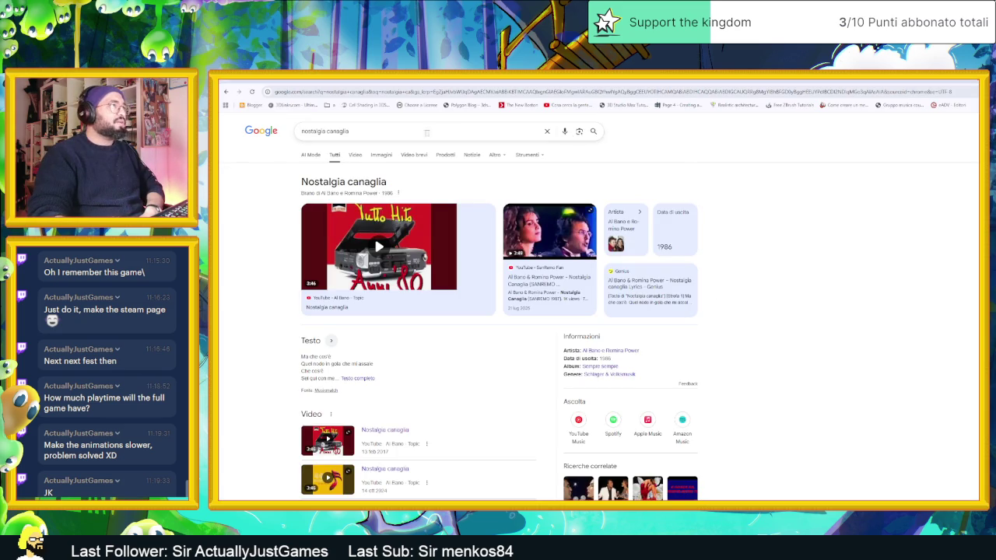
key(slash)
text(em)
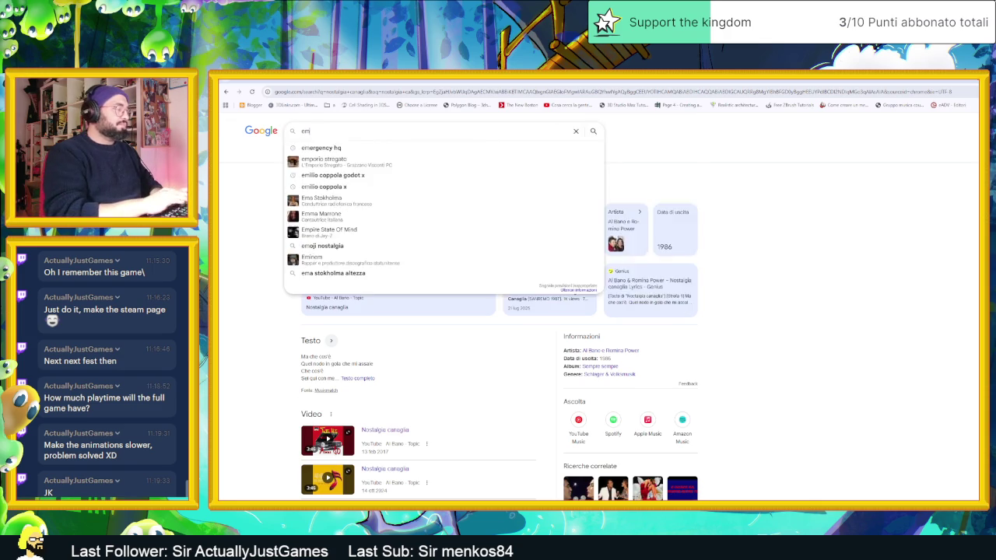
text(ployee ne)
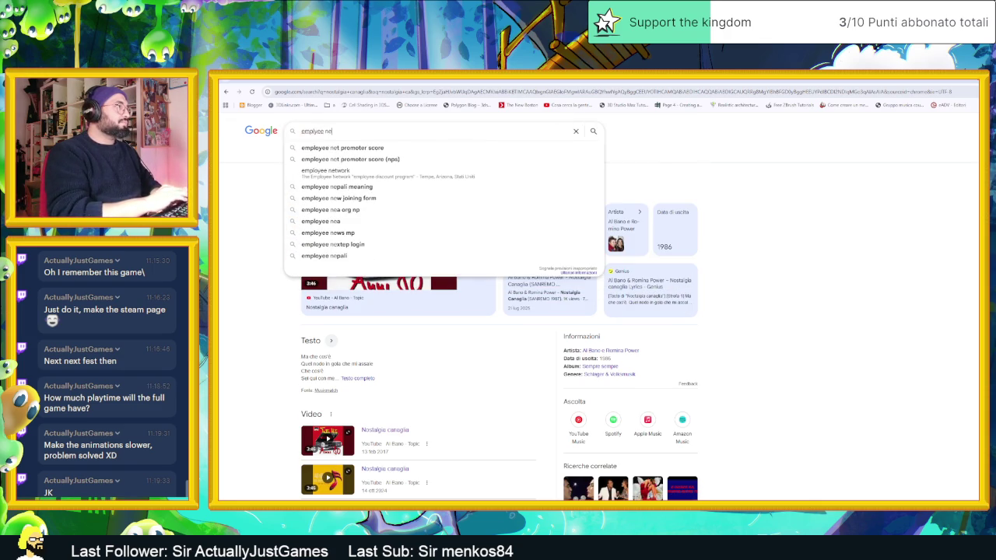
key(BackSpace)
key(BackSpace)
text(meaning)
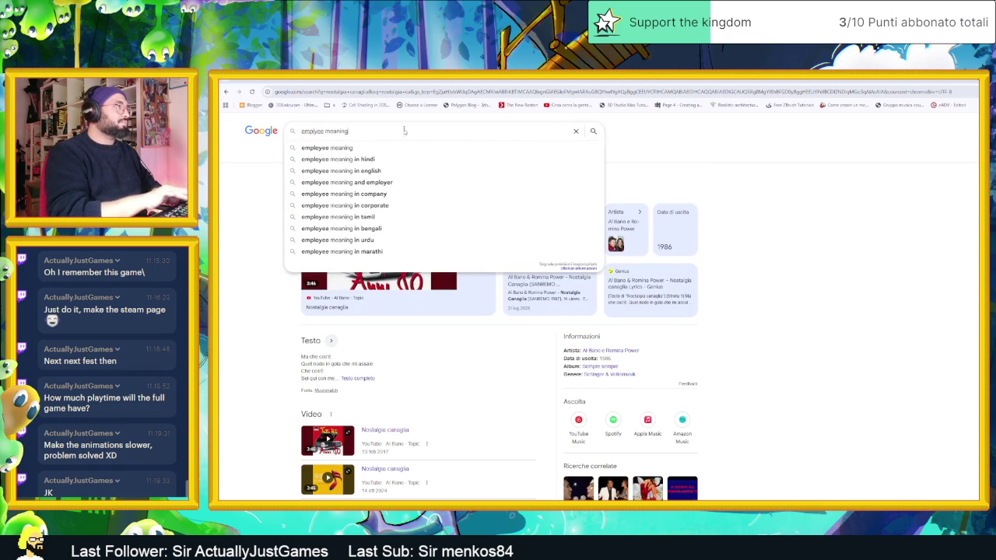
key(Return)
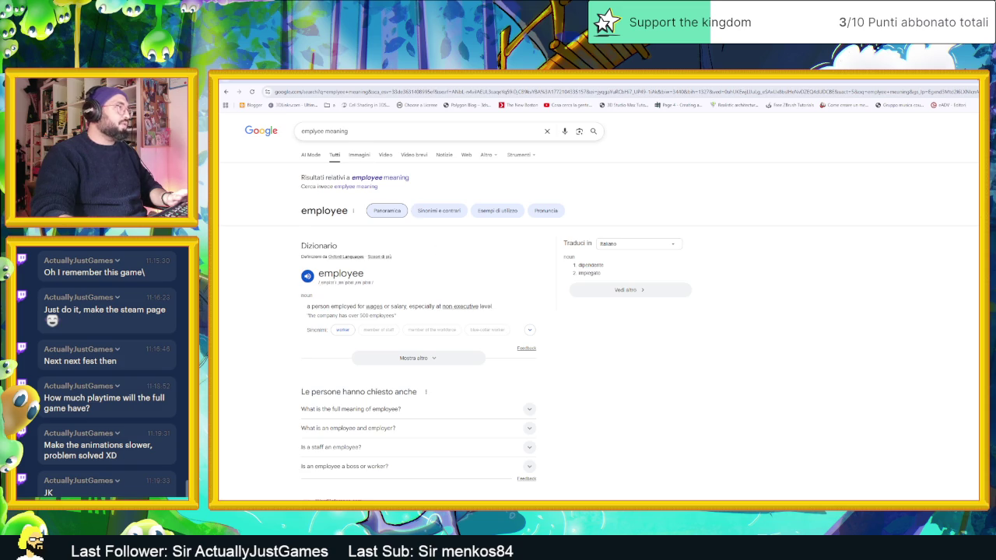
Correct the query to 'employer meaning', run it, and return to Godot
click(315, 130)
text(r)
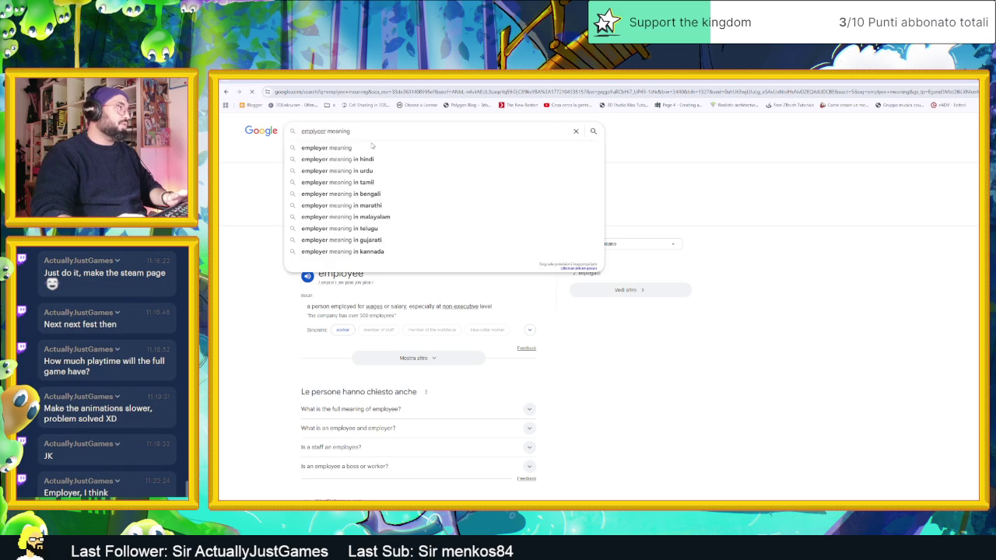
key(Return)
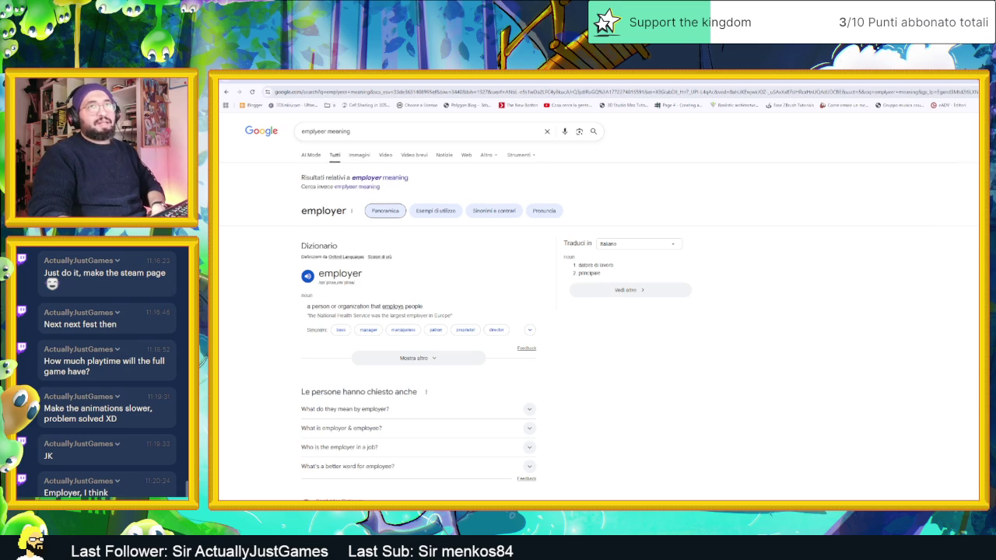
key(alt+Tab)
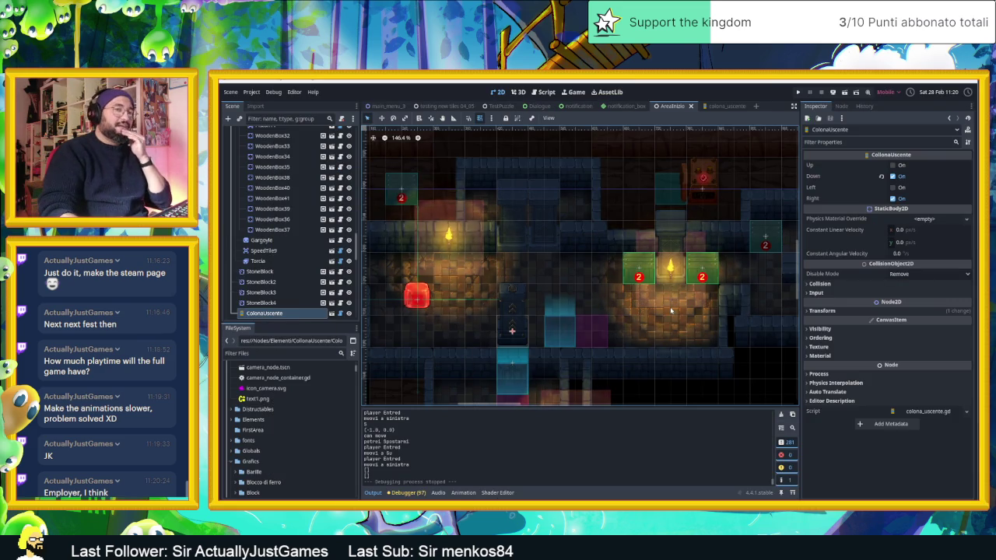
Pan and zoom across the AreaInizio level to survey its rooms
scroll(704, 323, down, 1)
drag(707, 326, 614, 267)
scroll(661, 257, down, 1)
drag(702, 285, 631, 263)
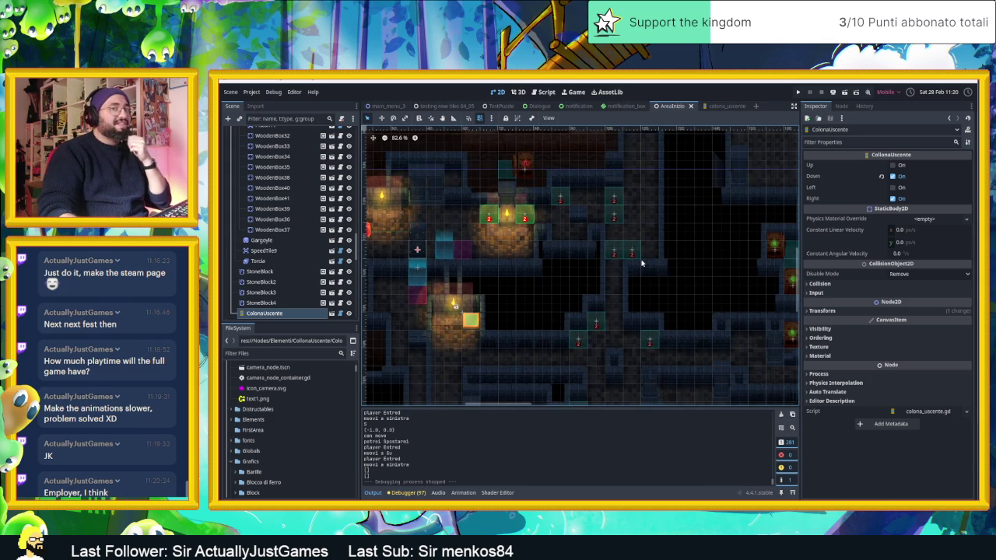
drag(676, 275, 630, 262)
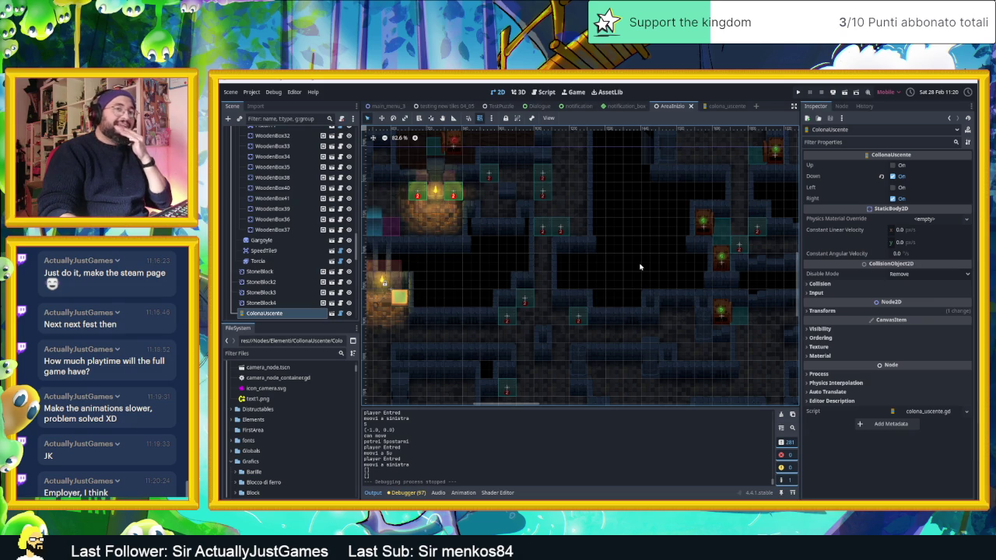
scroll(608, 273, down, 4)
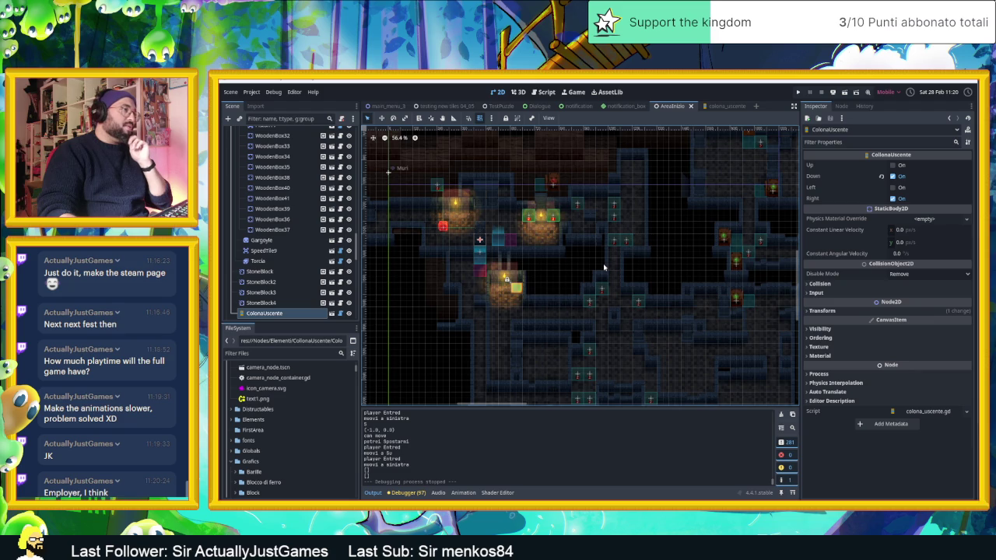
scroll(546, 255, up, 2)
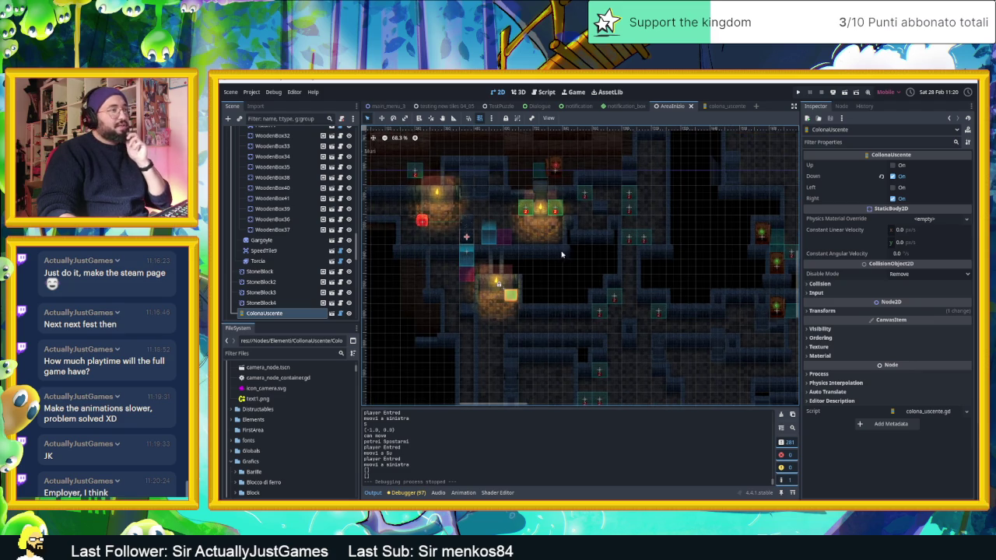
scroll(677, 272, down, 1)
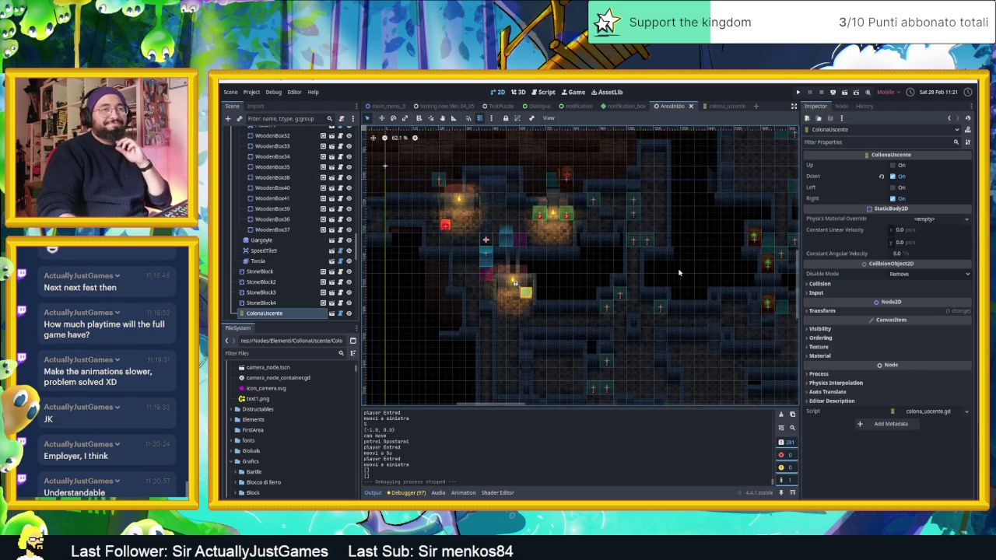
scroll(678, 272, up, 1)
scroll(700, 274, right, 6)
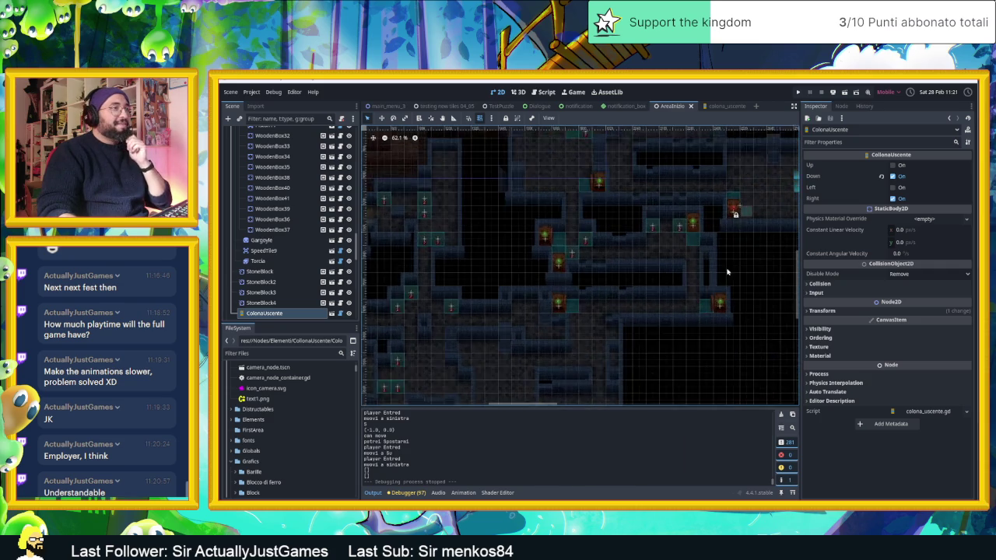
scroll(735, 276, up, 3)
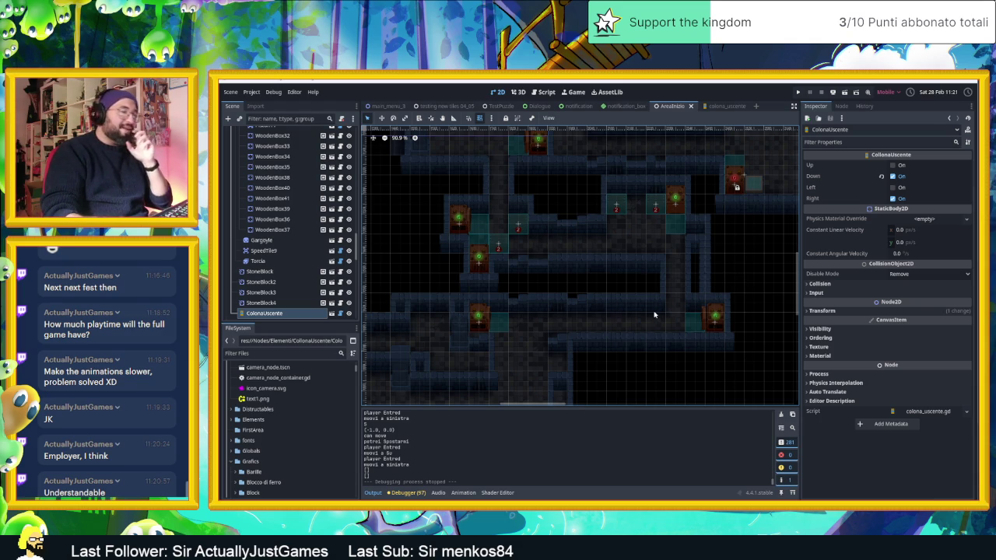
scroll(651, 319, down, 3)
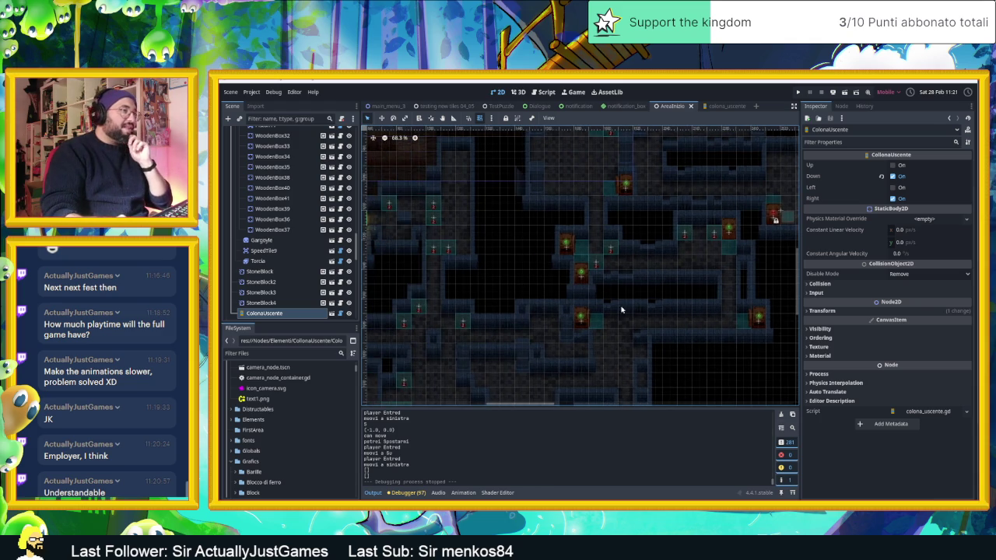
Pan the tile map to another area, then open the colona_uscente scene tab
drag(619, 261, 543, 333)
scroll(641, 285, right, 3)
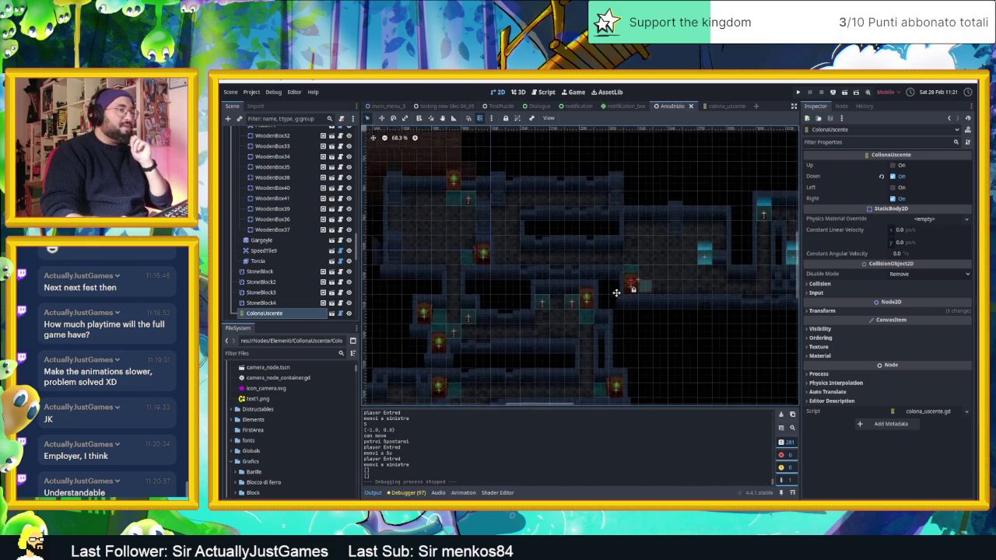
scroll(674, 332, right, 3)
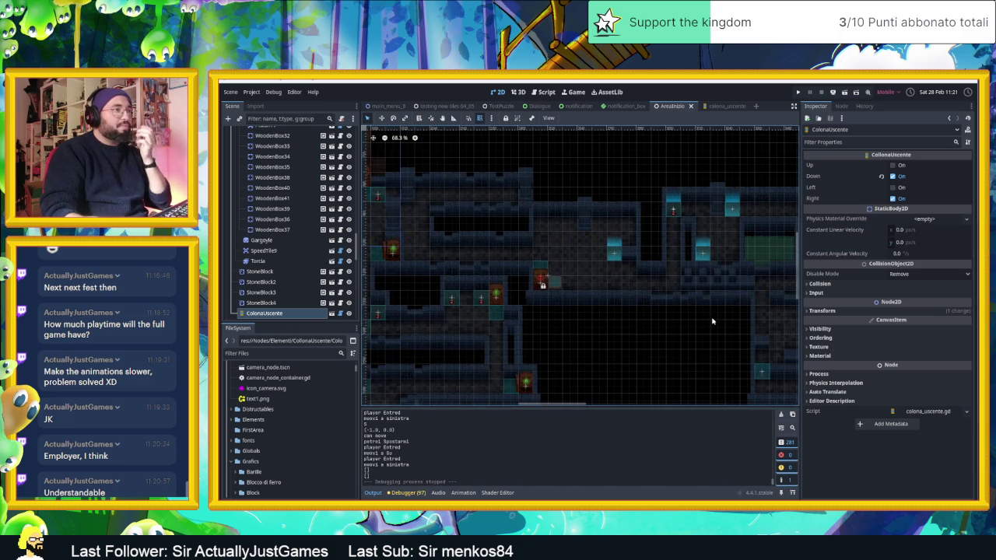
scroll(666, 318, right, 1)
scroll(667, 318, down, 3)
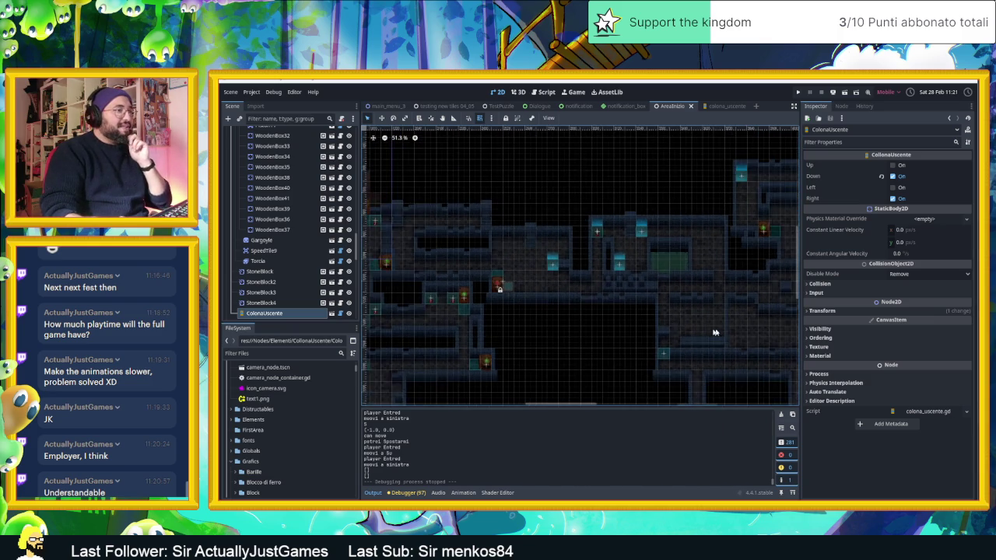
scroll(519, 292, right, 2)
scroll(663, 321, up, 1)
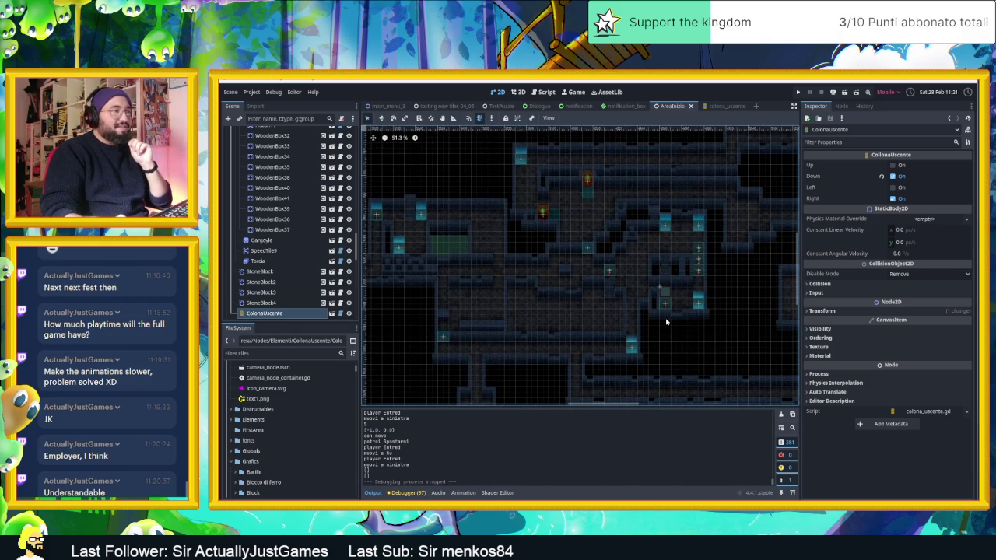
scroll(708, 316, up, 1)
scroll(614, 308, left, 10)
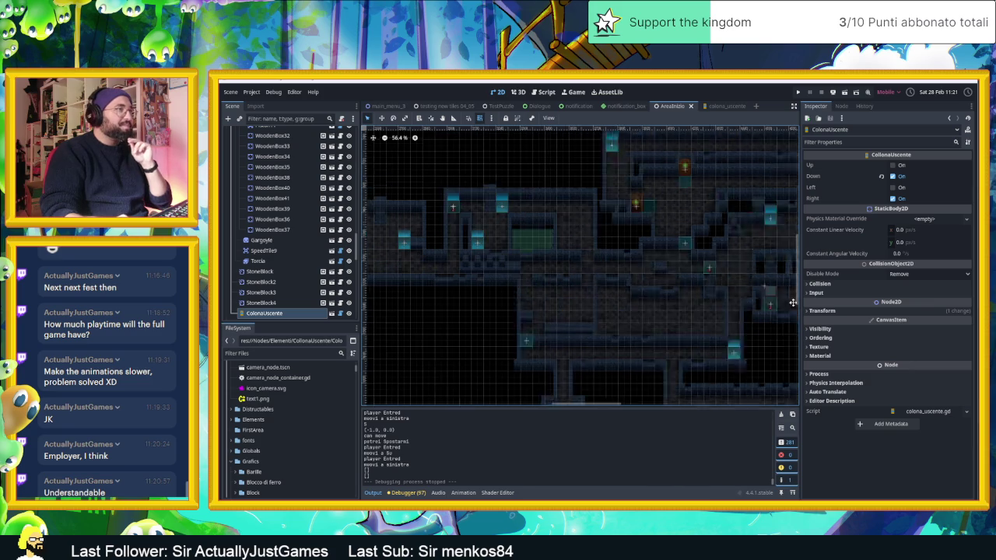
scroll(590, 295, up, 7)
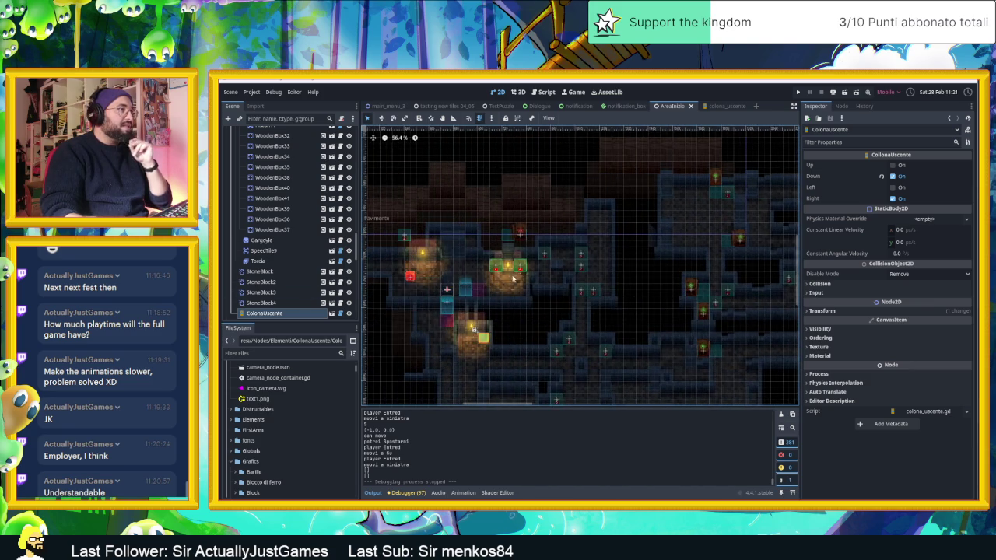
click(727, 105)
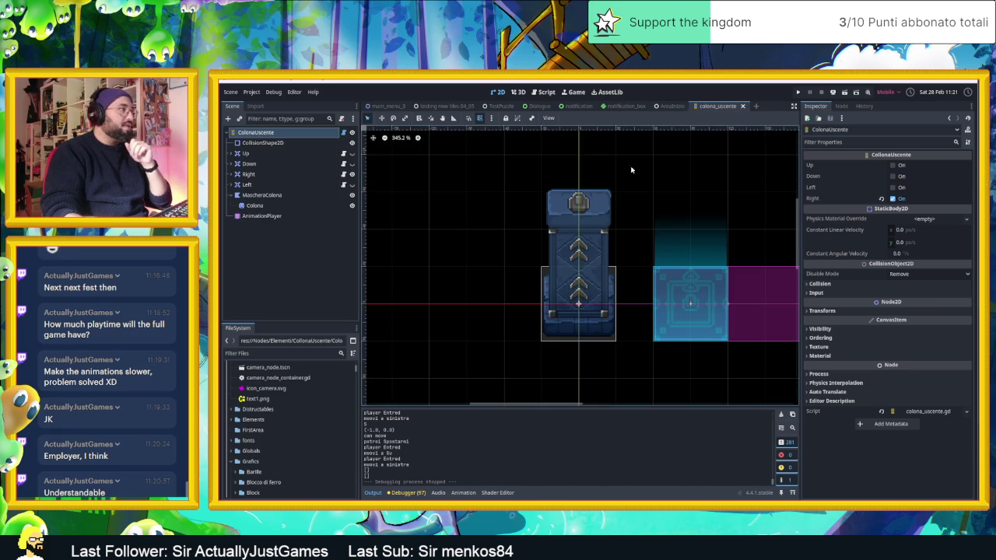
Scroll the FileSystem dock and select the Traps graphics folder
scroll(299, 393, up, 2)
scroll(299, 397, down, 5)
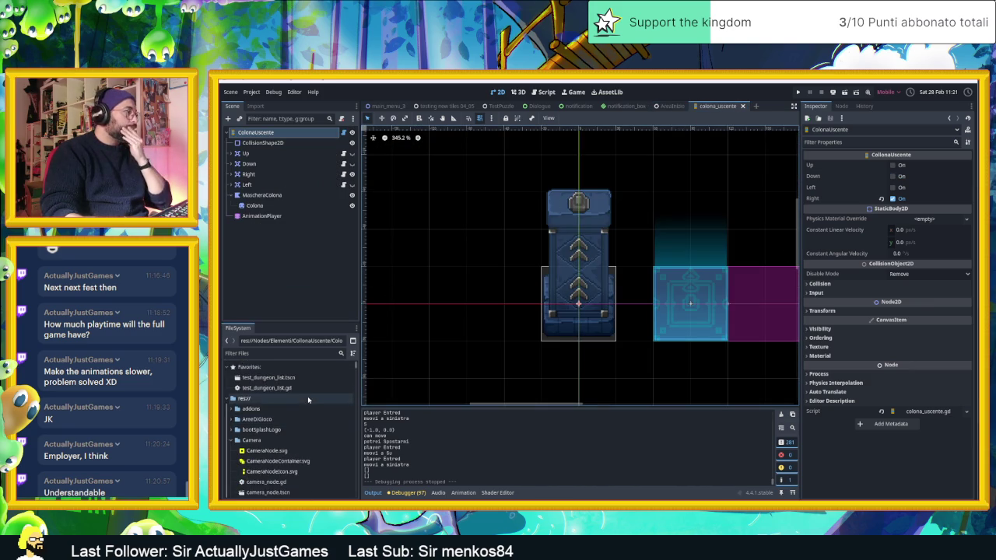
scroll(311, 402, down, 10)
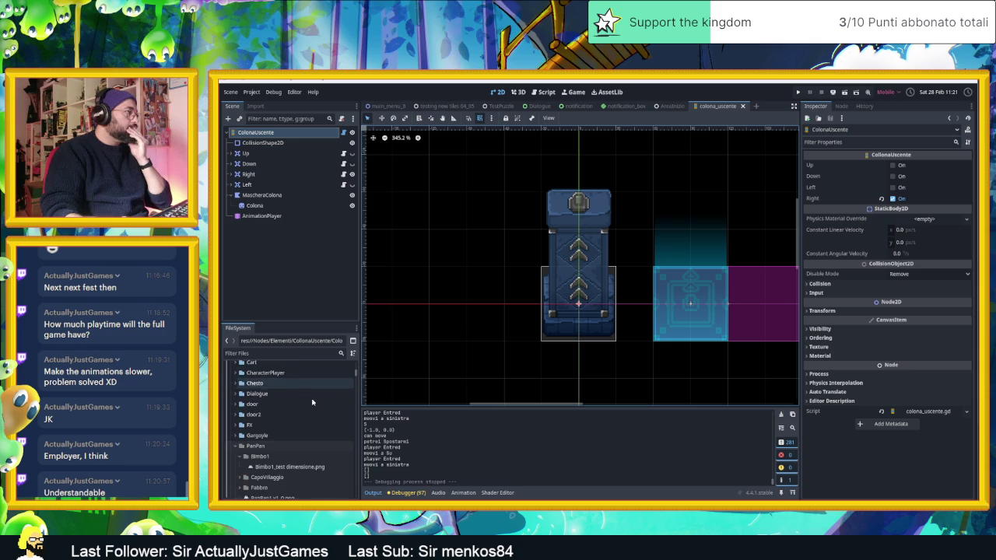
scroll(309, 397, down, 3)
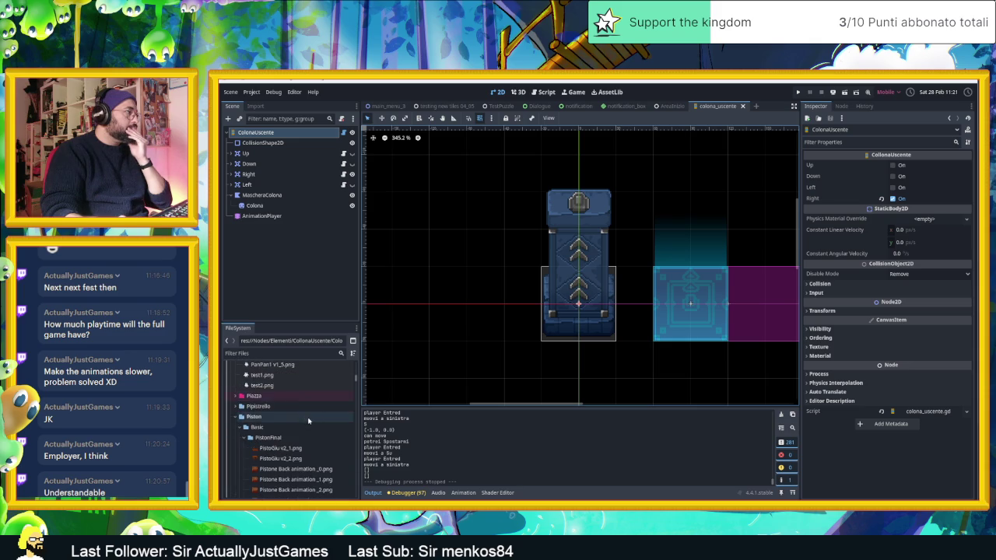
scroll(308, 422, down, 10)
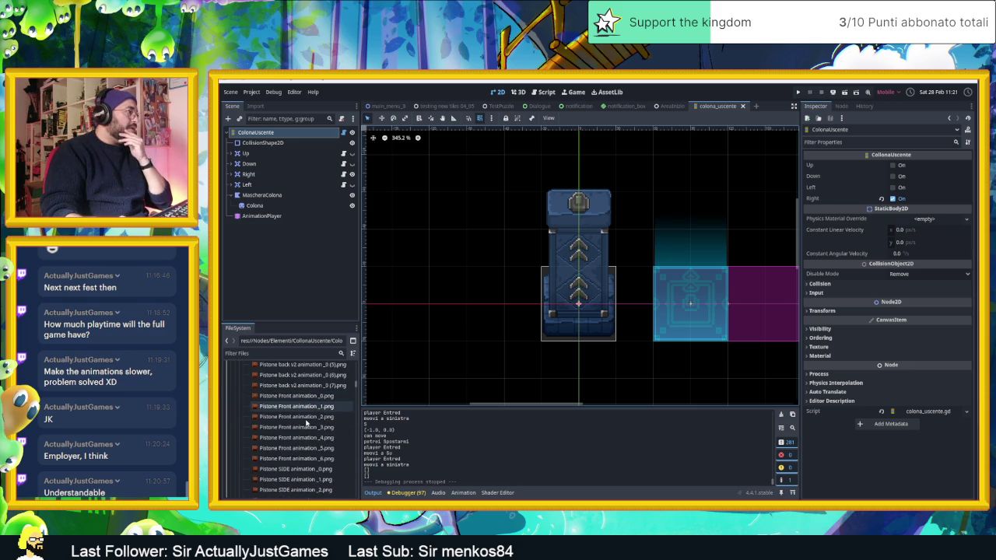
scroll(305, 423, down, 10)
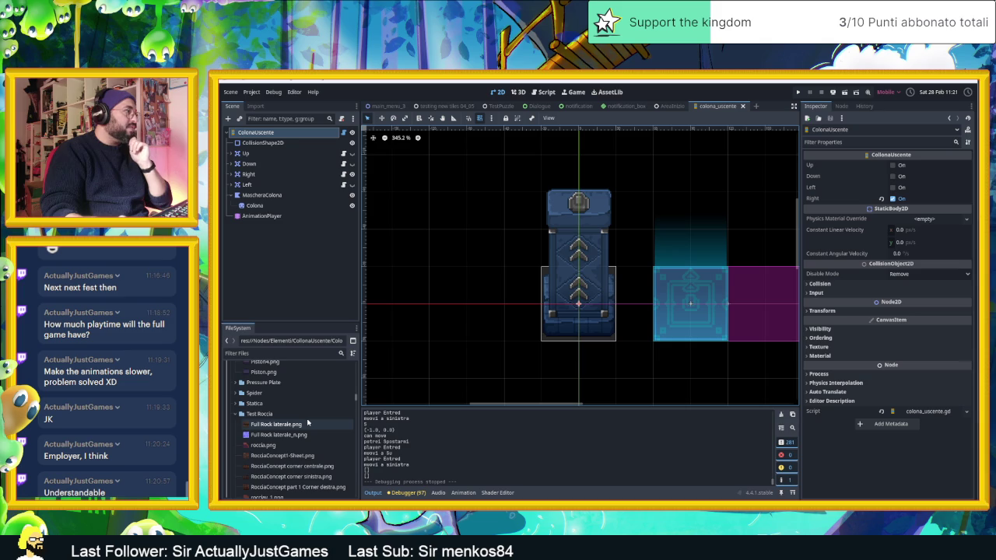
scroll(307, 421, down, 1)
scroll(307, 421, down, 2)
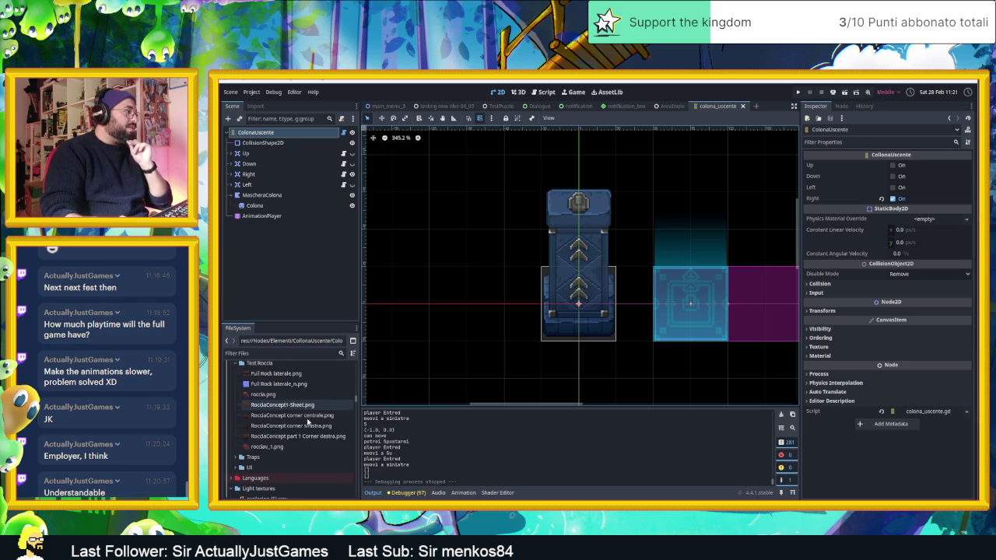
click(291, 462)
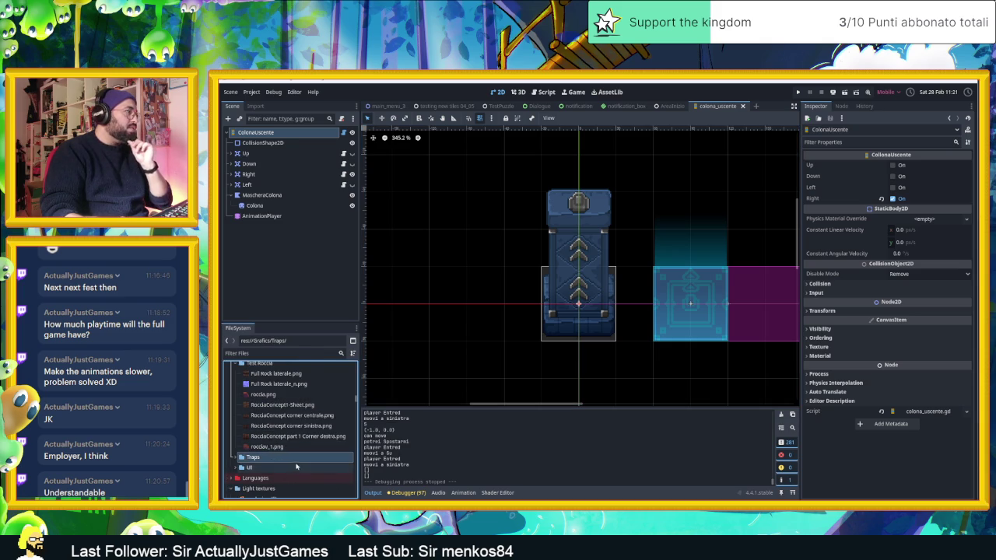
Select the ColonnaUscente folder under Elementi, then bring the File Explorer window forward
scroll(294, 467, down, 4)
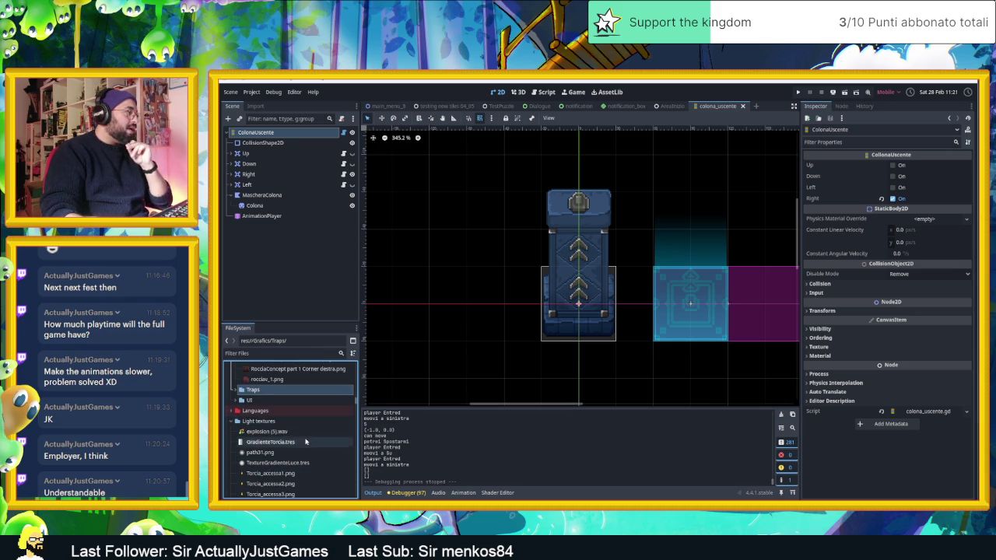
scroll(304, 440, down, 2)
scroll(305, 444, down, 8)
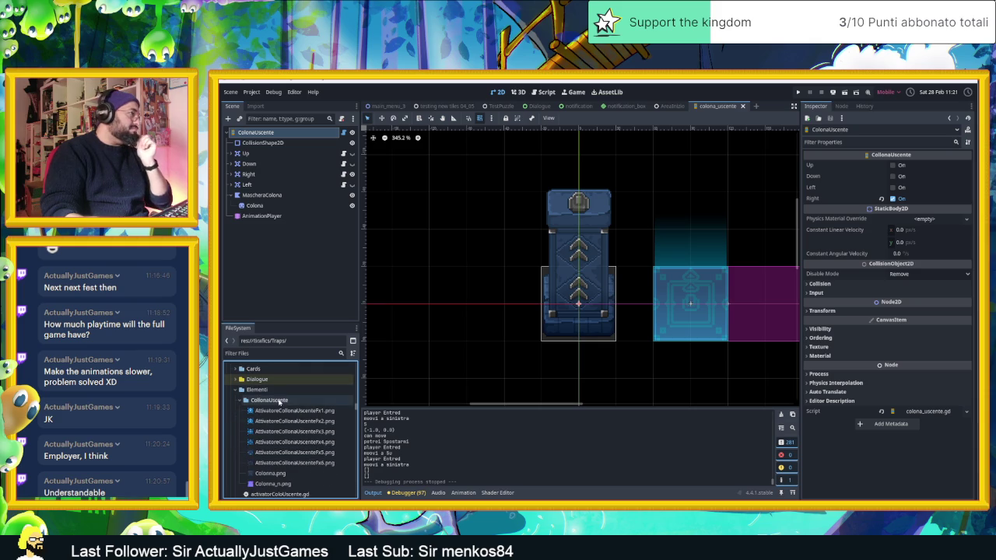
click(264, 399)
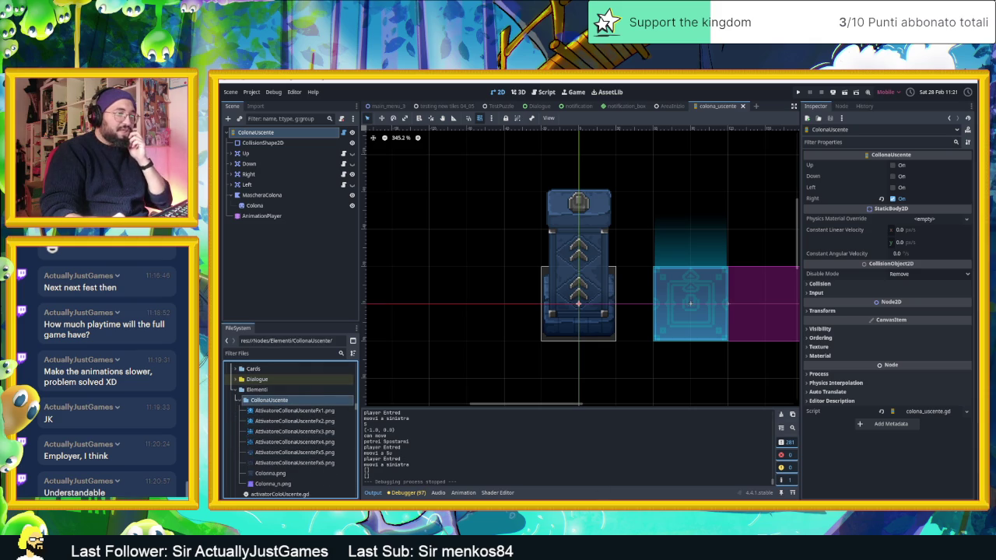
key(alt+Tab)
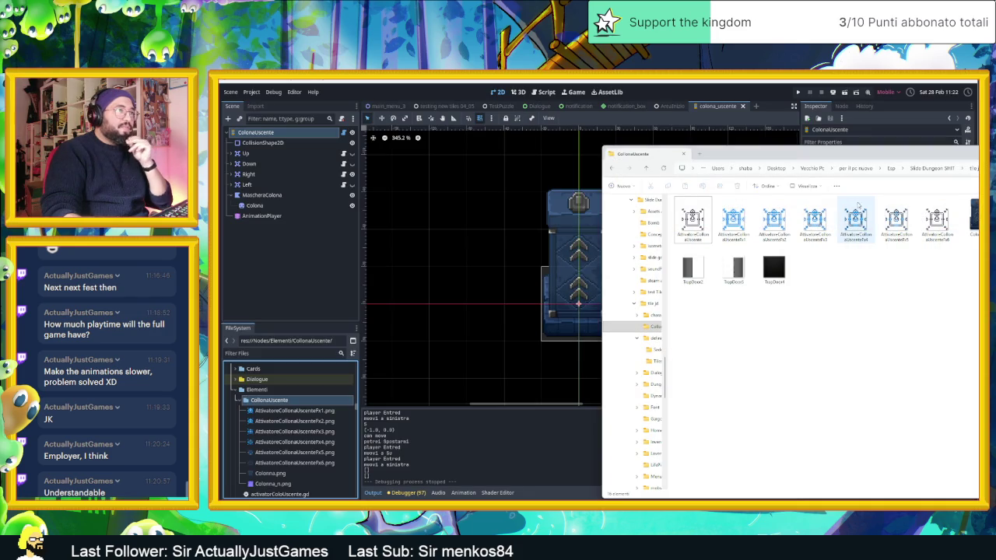
Drag TrapDoor2, TrapDoor3 and TrapDoor4 from File Explorer into Godot's ColonnaUscente folder
drag(873, 162, 735, 180)
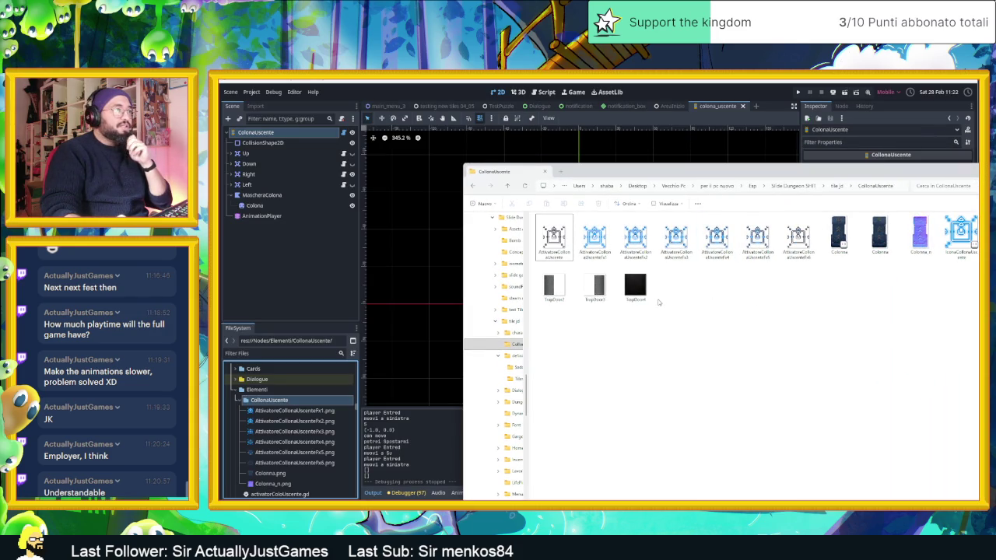
drag(672, 330, 540, 272)
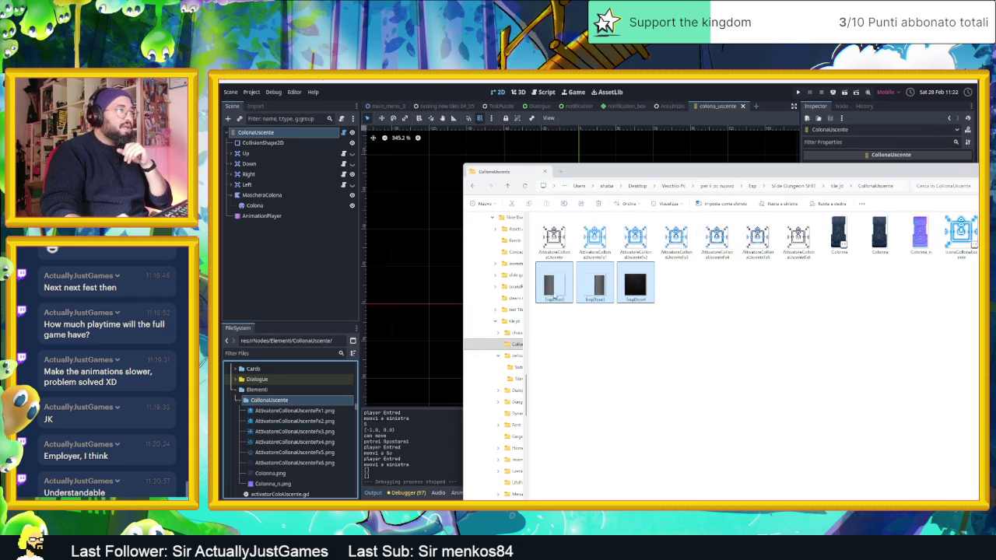
drag(325, 407, 324, 409)
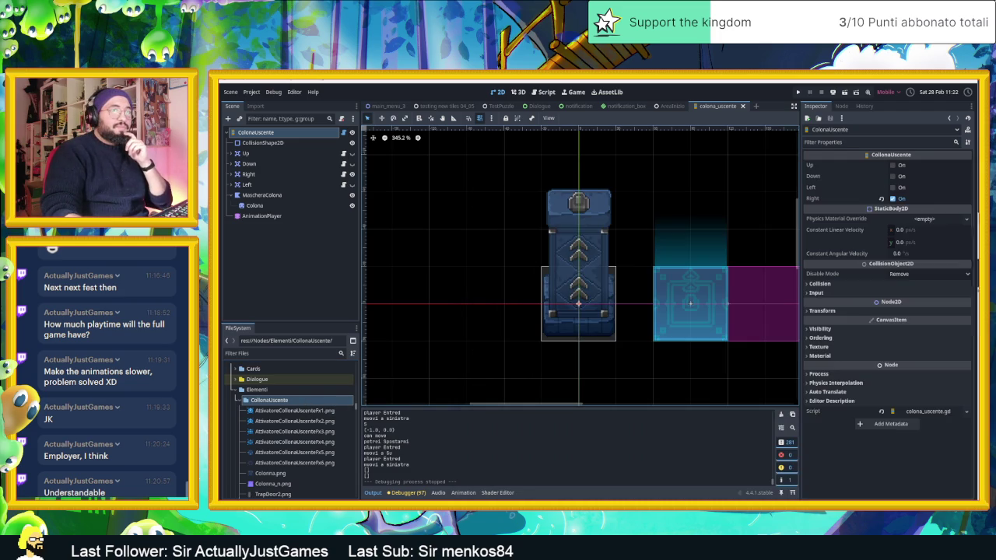
Add TrapDoor4.png as the root's first child, positioned over the column's lower half
scroll(271, 458, down, 2)
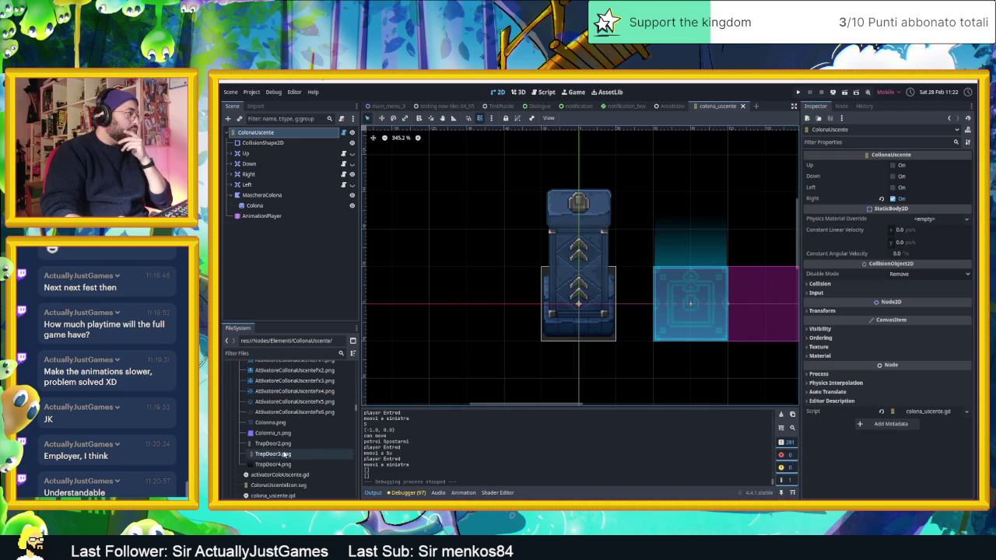
click(293, 464)
mouse_move(293, 465)
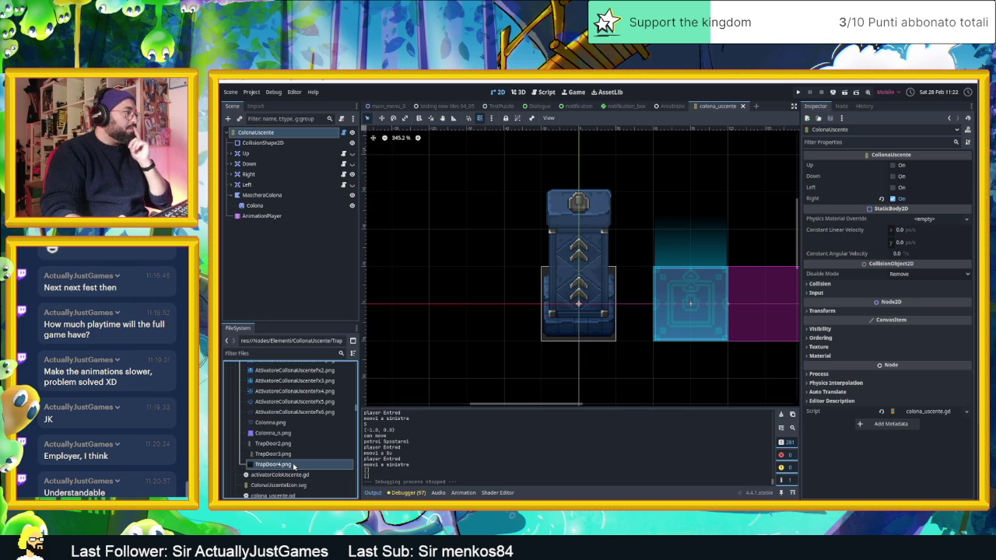
mouse_move(293, 464)
mouse_down()
mouse_move(311, 300)
mouse_move(250, 140)
mouse_move(490, 233)
mouse_move(488, 268)
mouse_up()
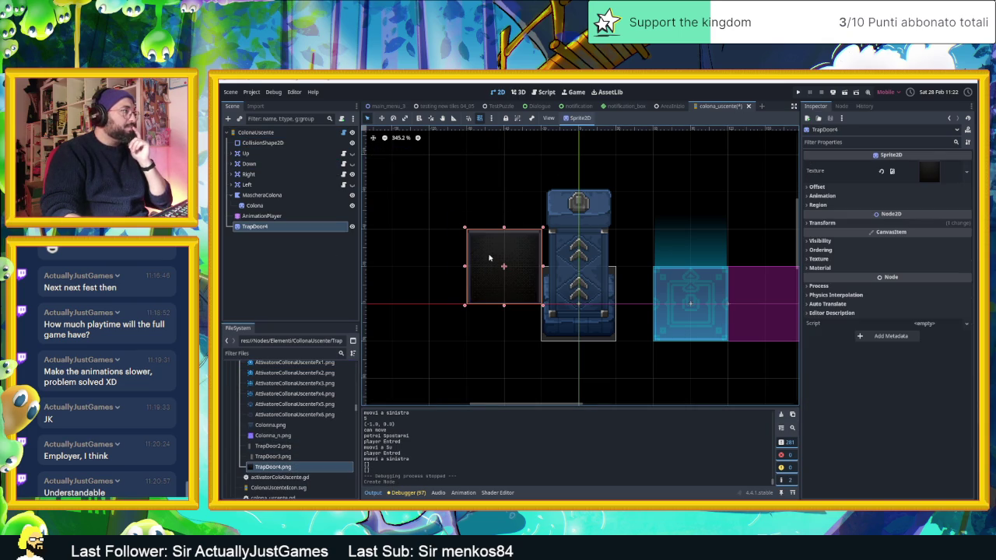
drag(241, 226, 247, 139)
mouse_move(497, 274)
mouse_down()
mouse_move(536, 308)
mouse_move(574, 311)
mouse_up()
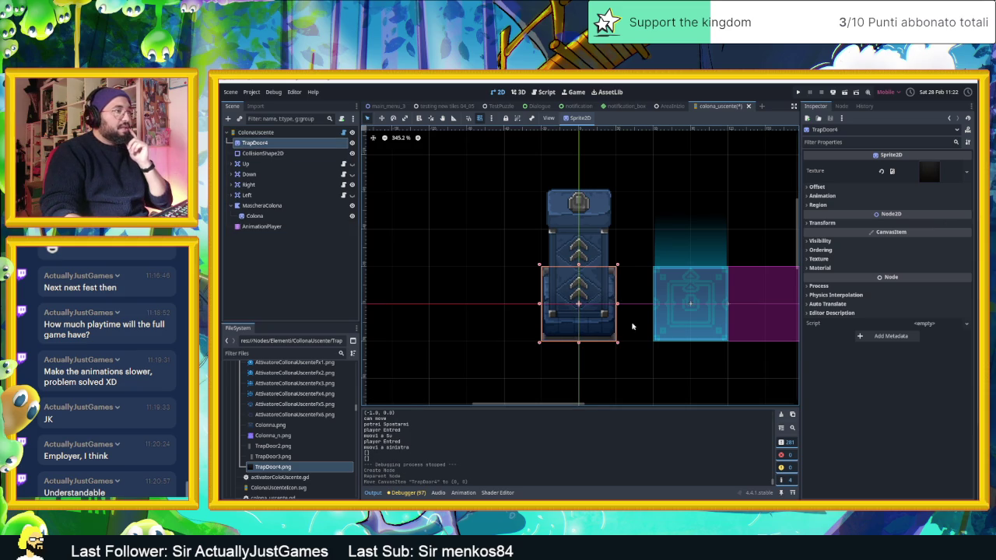
Hide the MascheraColona sprite and select the root ColonnaUscente node to add a child
scroll(633, 328, up, 6)
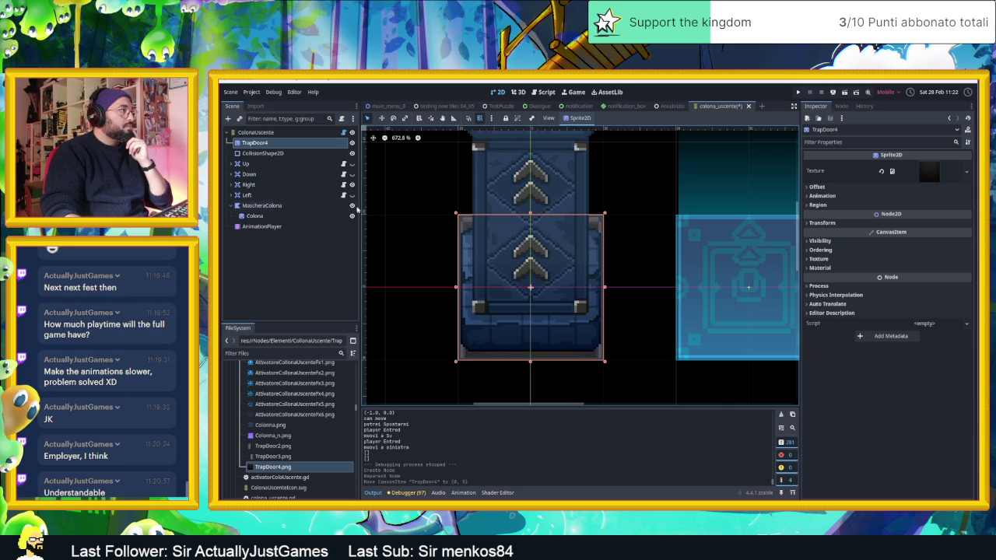
click(351, 206)
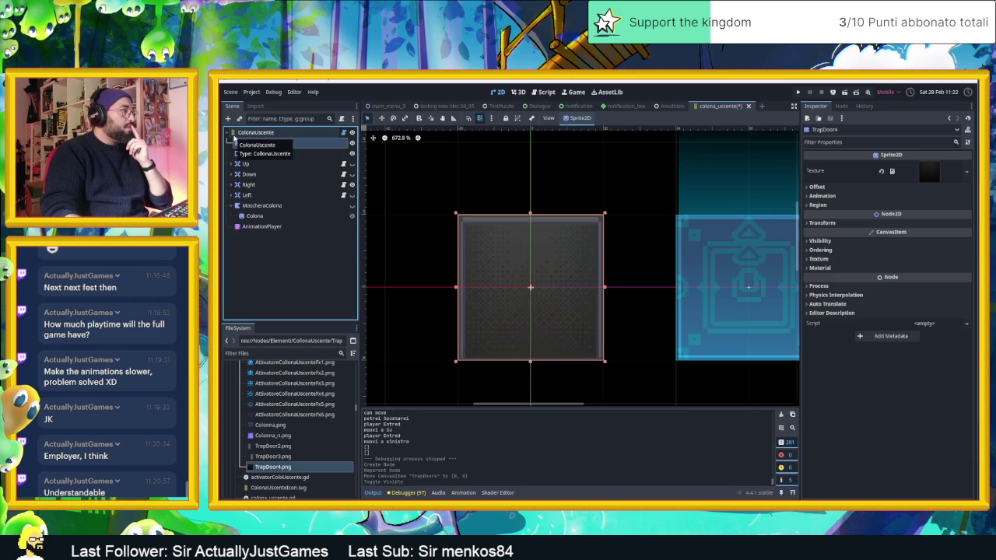
click(274, 250)
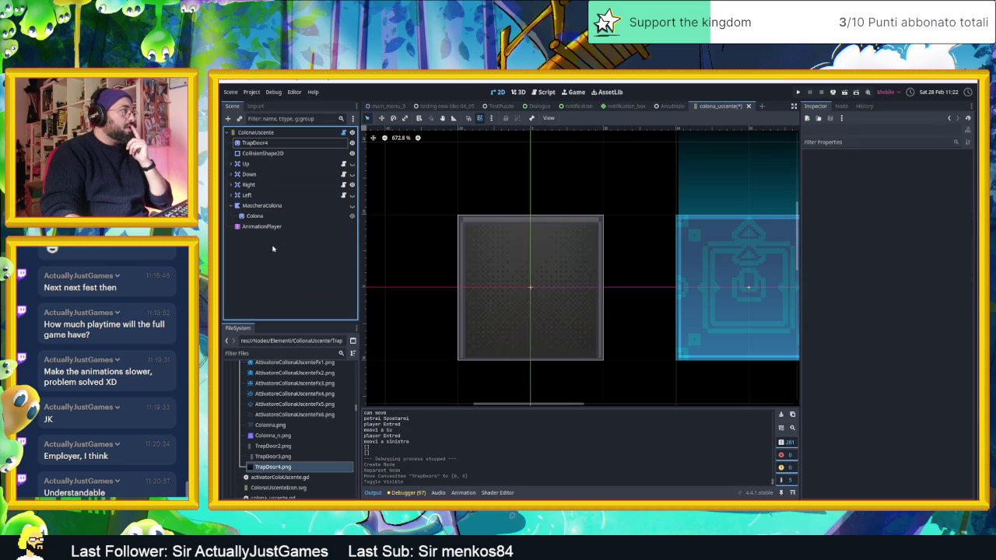
click(235, 132)
key(ctrl+a)
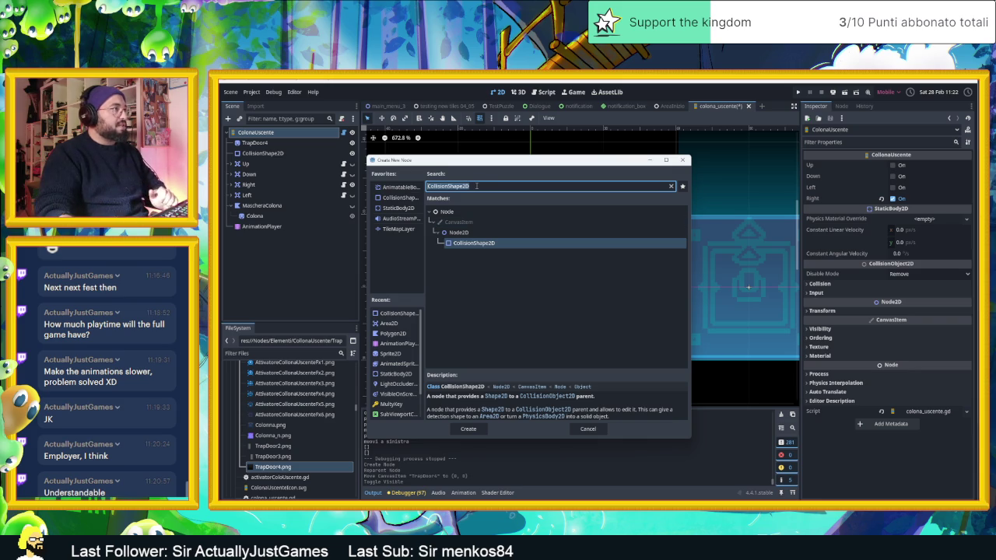
Search 'po' in Create New Node and create a Polygon2D child
text(poly)
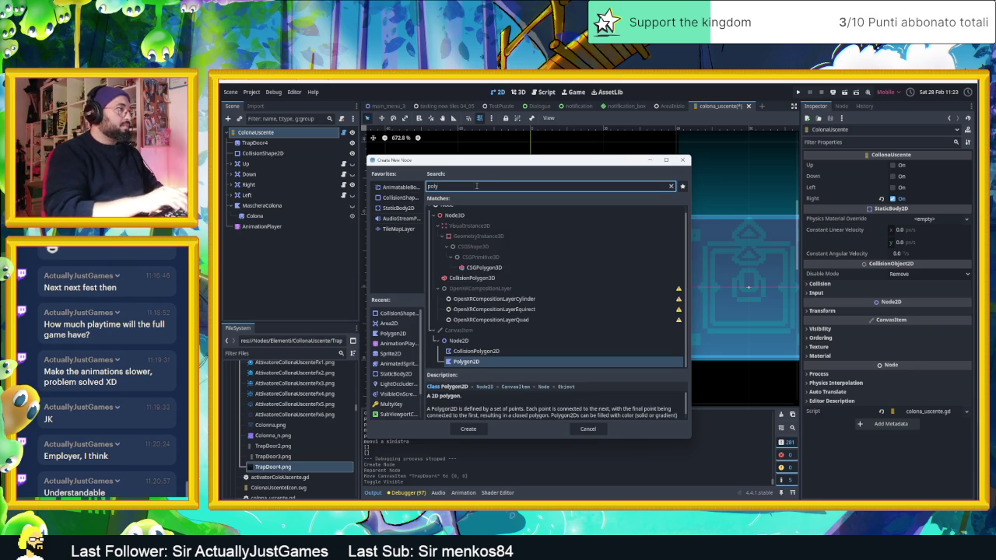
key(Return)
scroll(518, 319, up, 3)
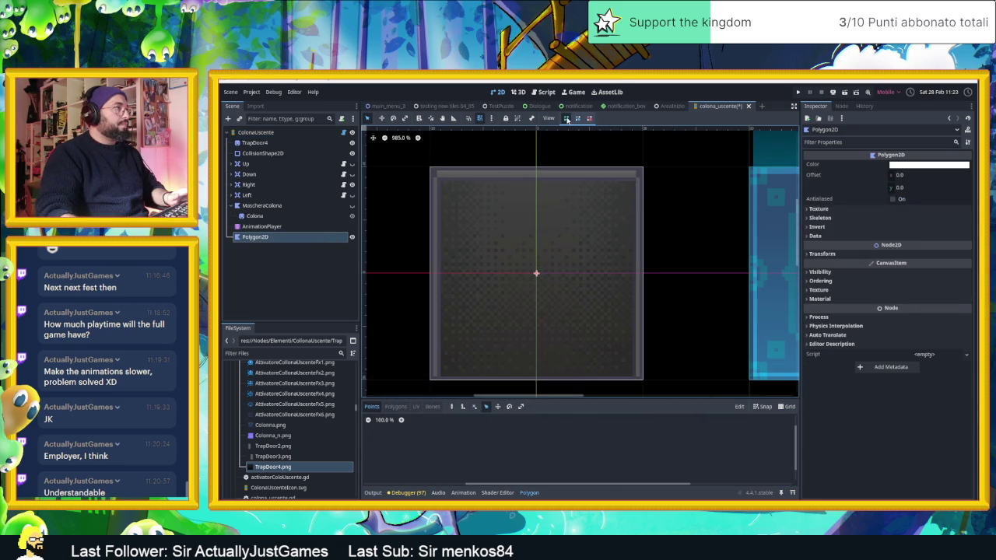
Enable grid snapping and smart snapping for placing polygon points
click(480, 118)
click(566, 118)
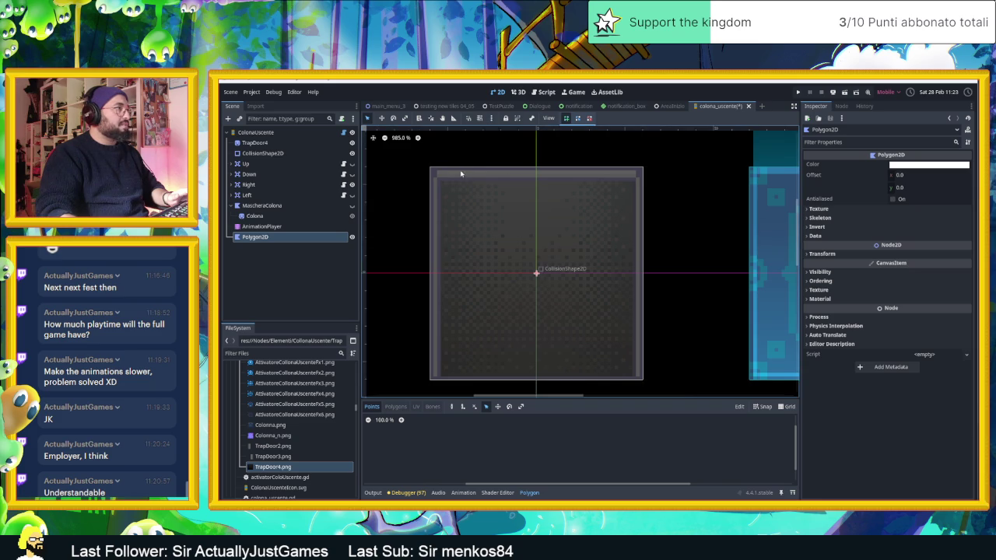
scroll(442, 184, up, 5)
scroll(438, 186, up, 2)
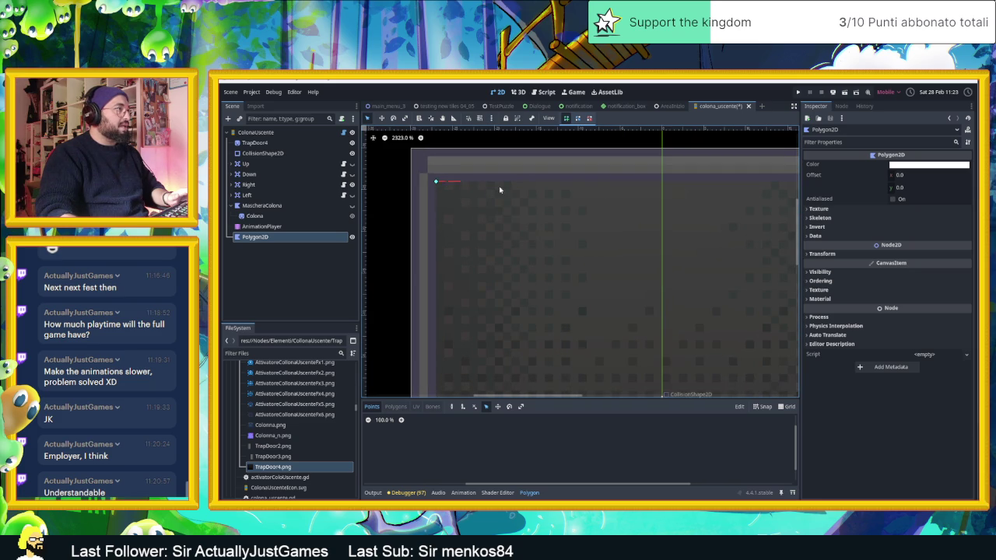
mouse_move(676, 189)
mouse_down()
mouse_move(405, 240)
mouse_move(580, 234)
mouse_up()
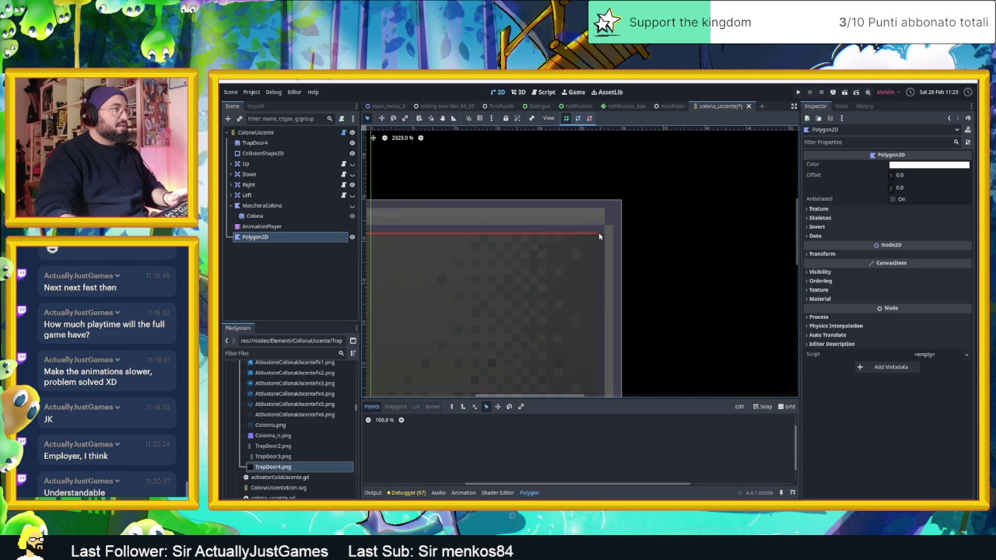
Draw the rectangular polygon over the trapdoor, closing it at the starting corner
click(595, 236)
scroll(576, 280, down, 10)
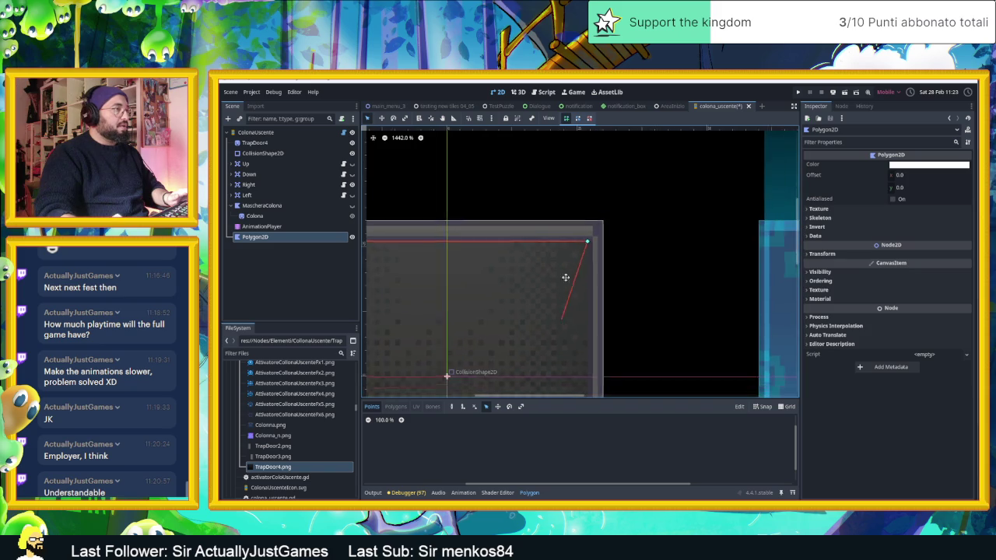
scroll(599, 338, up, 15)
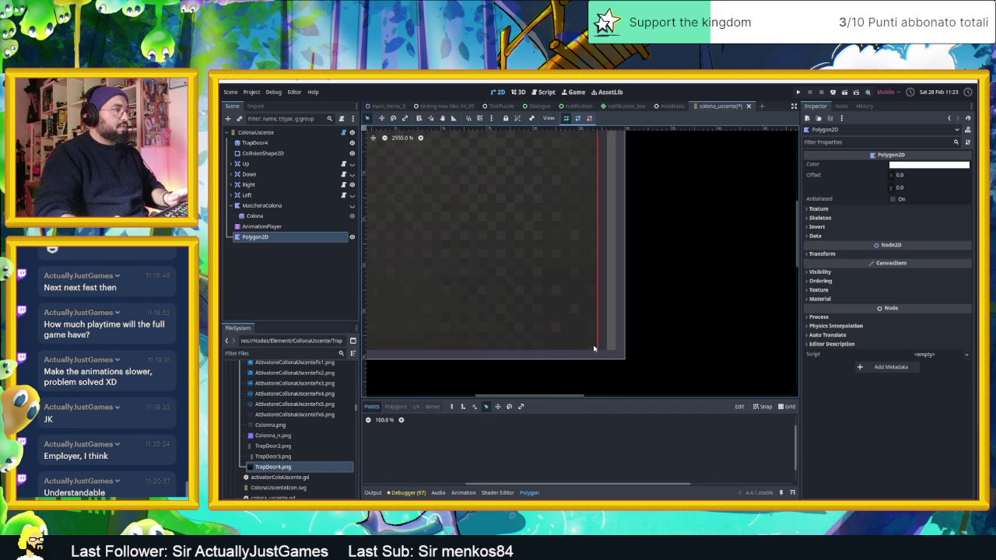
scroll(432, 302, left, 5)
scroll(432, 302, down, 2)
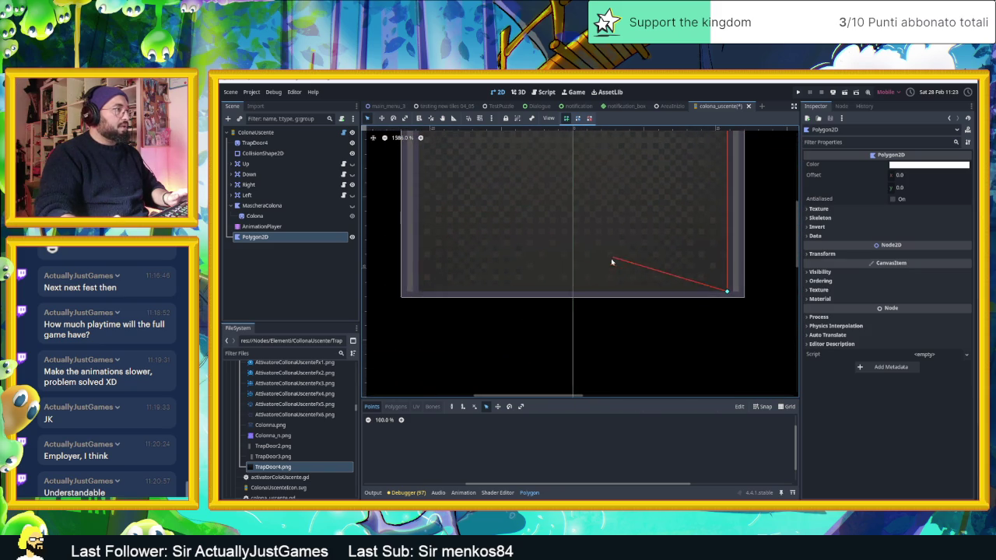
scroll(464, 214, up, 5)
scroll(463, 214, left, 1)
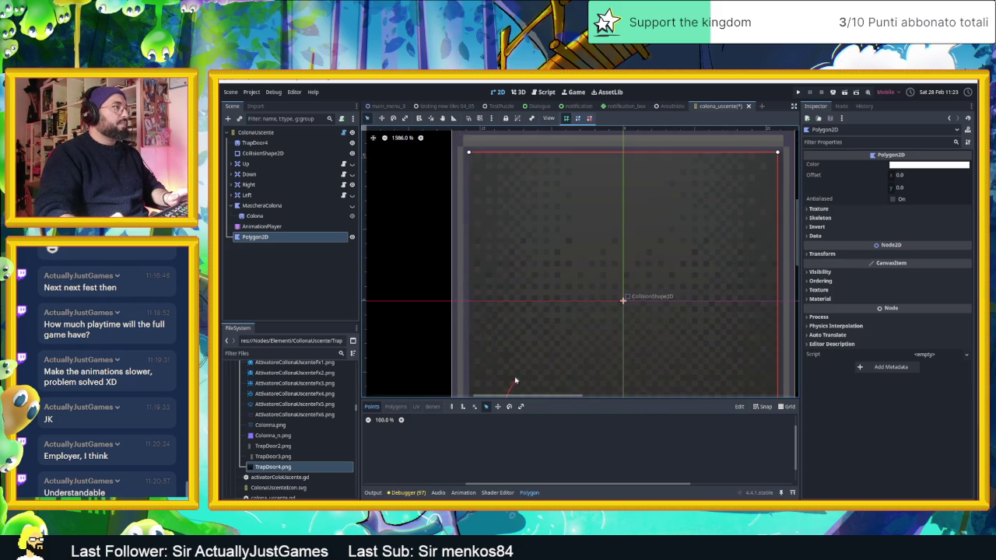
click(467, 152)
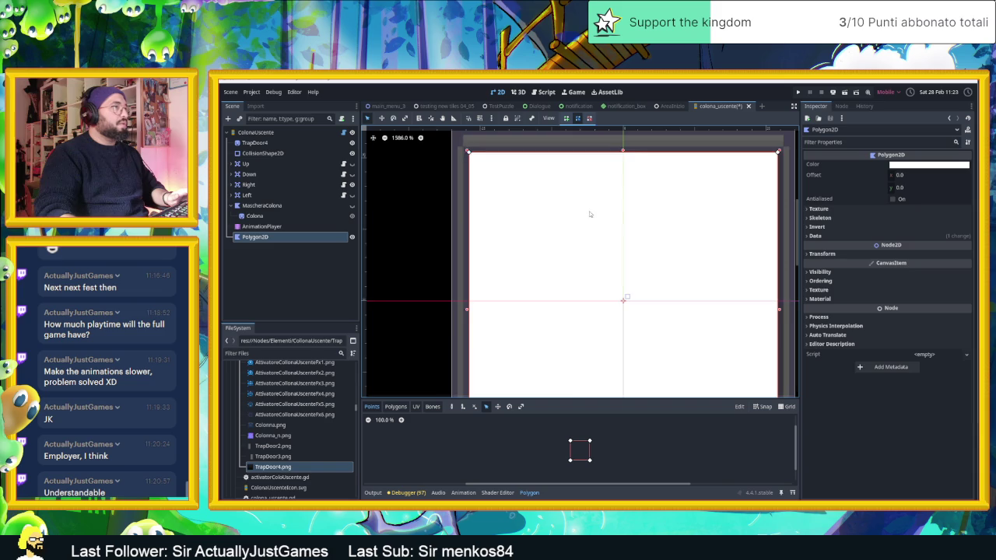
scroll(585, 211, down, 2)
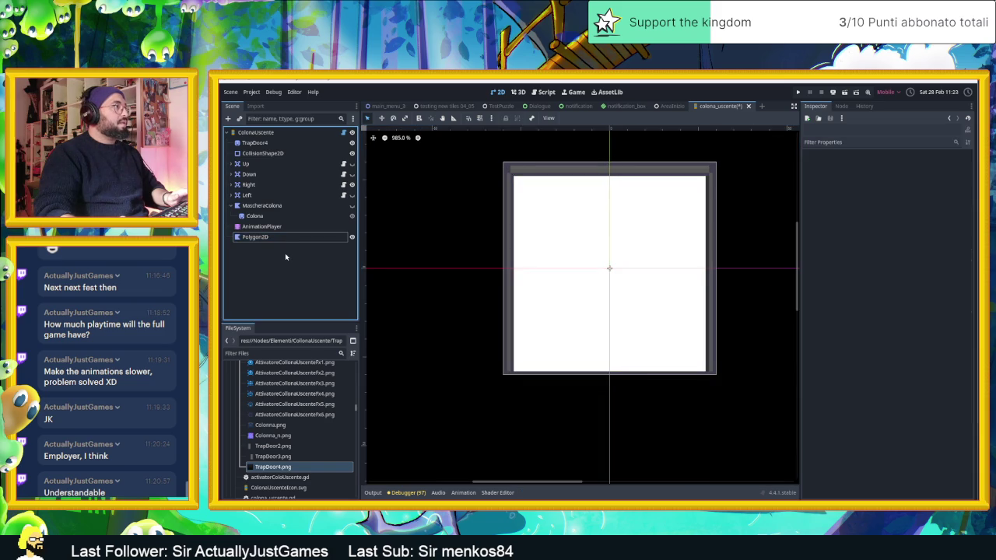
Apply TrapDoor2.png as the Polygon2D's texture, then undo it
click(282, 237)
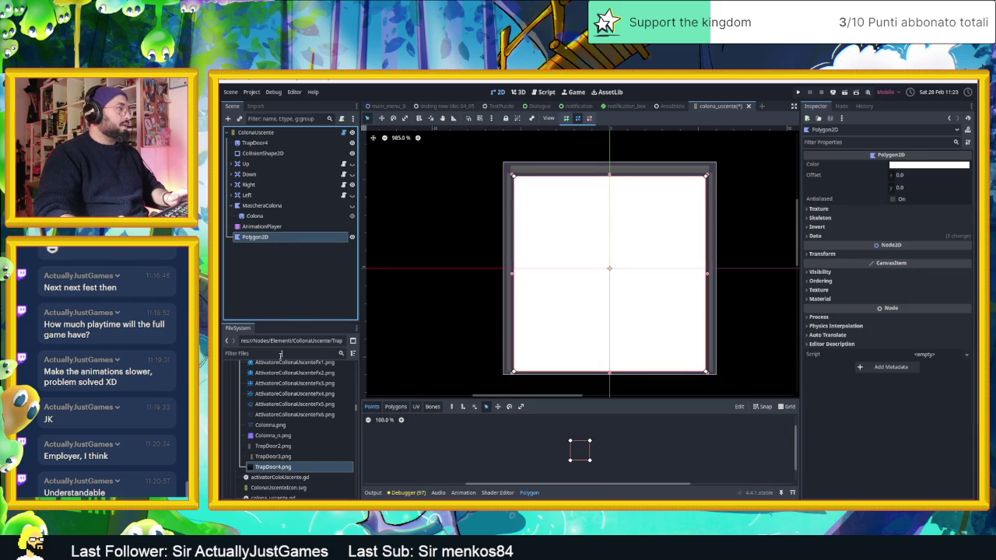
click(274, 446)
drag(280, 450, 261, 241)
key(ctrl+z)
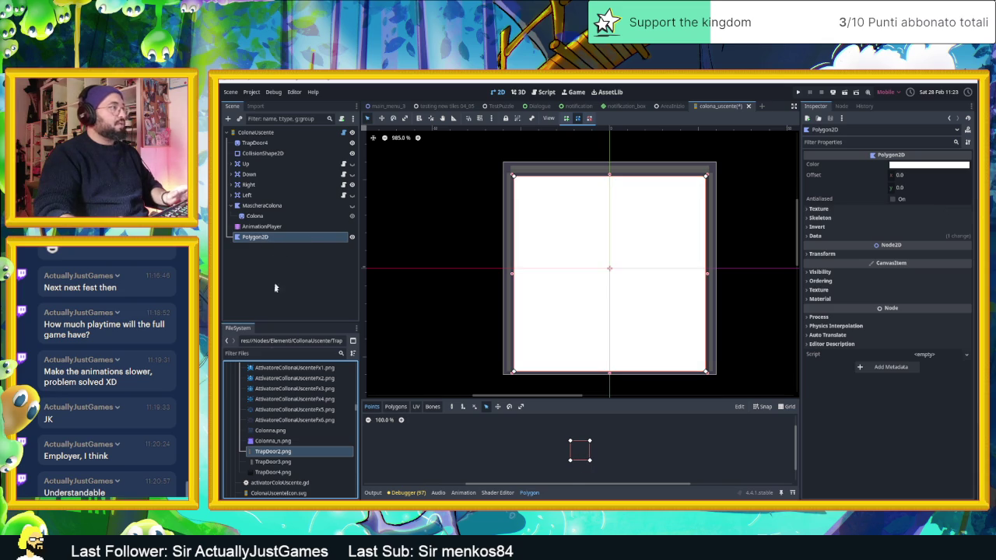